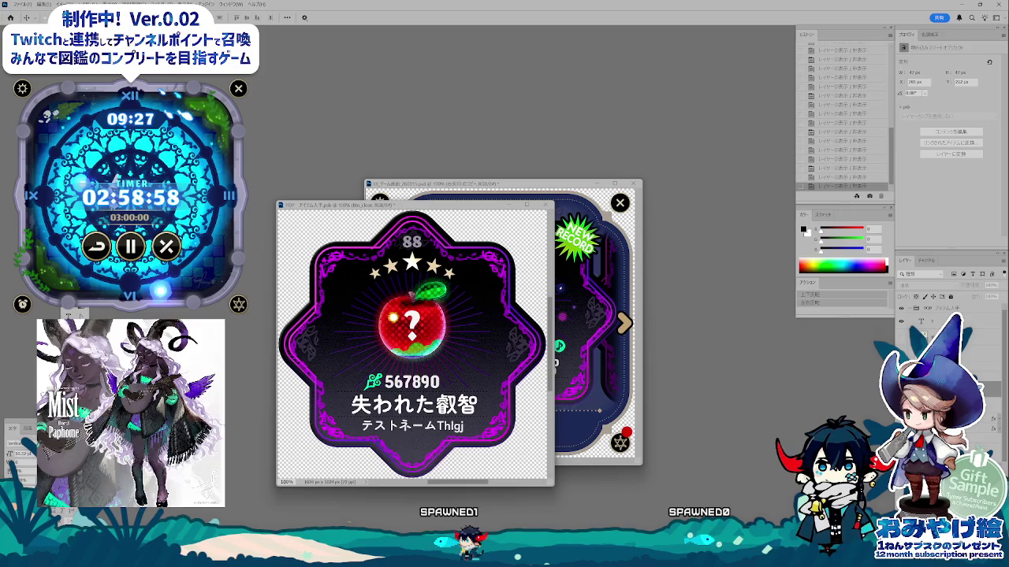
- Hide the score line and apple artwork on the item card, leaving the '?' showing
{"action": "key", "text": "ctrl+comma"}
{"action": "key", "text": "ctrl+comma"}
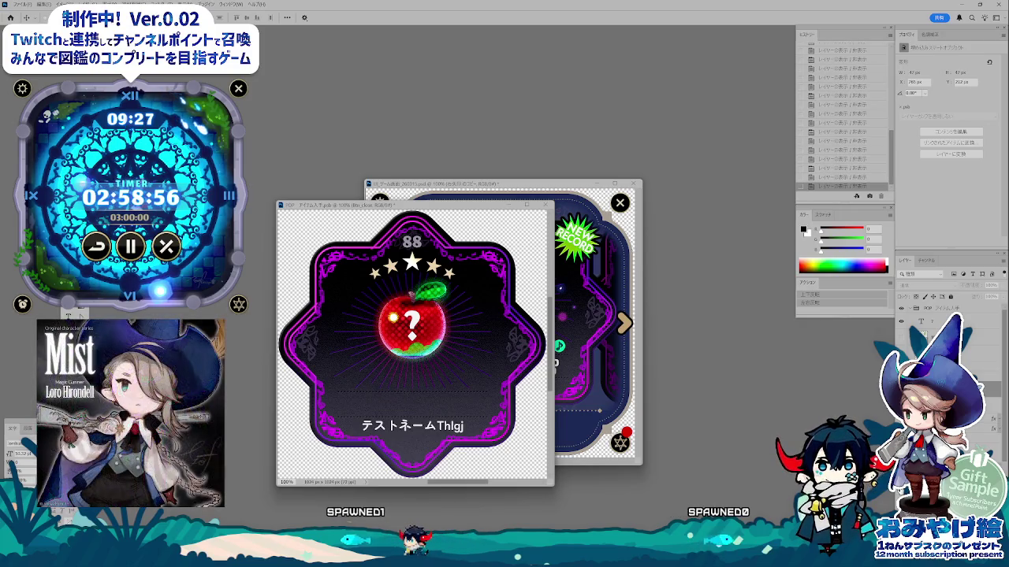
{"action": "scroll", "coordinate": [946, 339], "scroll_direction": "down", "scroll_amount": 3}
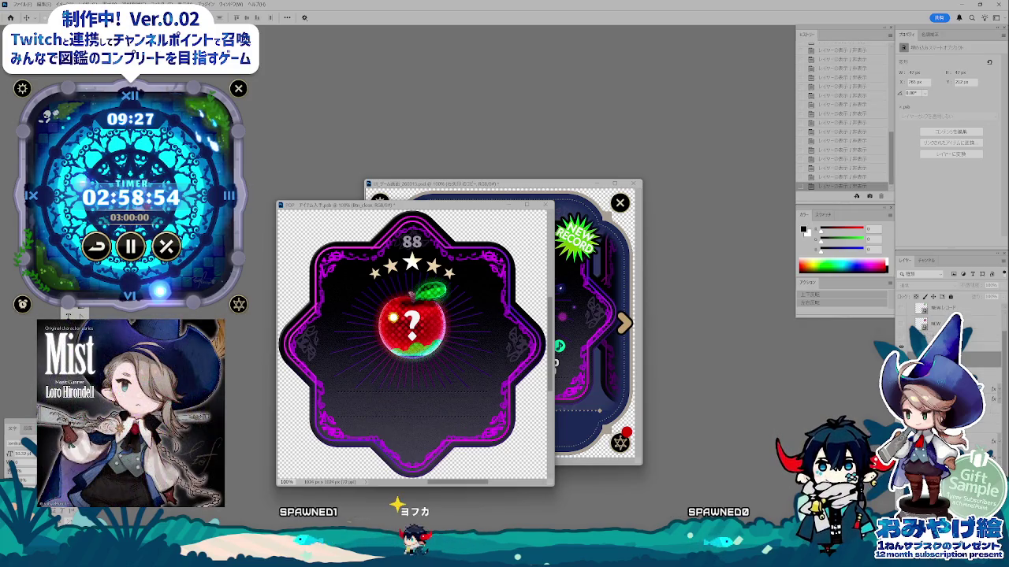
{"action": "key", "text": "ctrl+comma"}
{"action": "key", "text": "ctrl+comma"}
{"action": "key", "text": "ctrl+comma"}
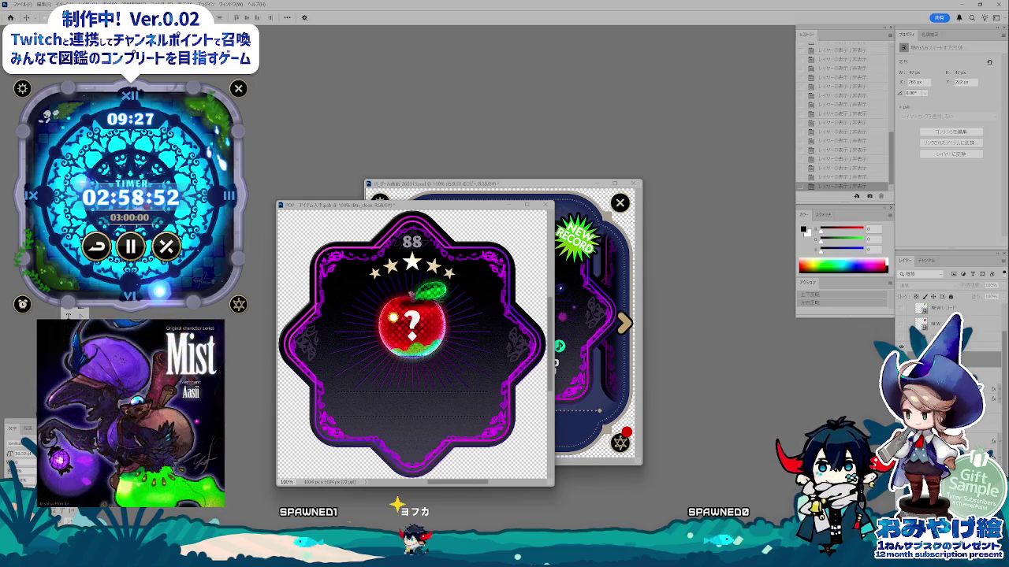
{"action": "key", "text": "ctrl+comma"}
{"action": "key", "text": "ctrl+comma"}
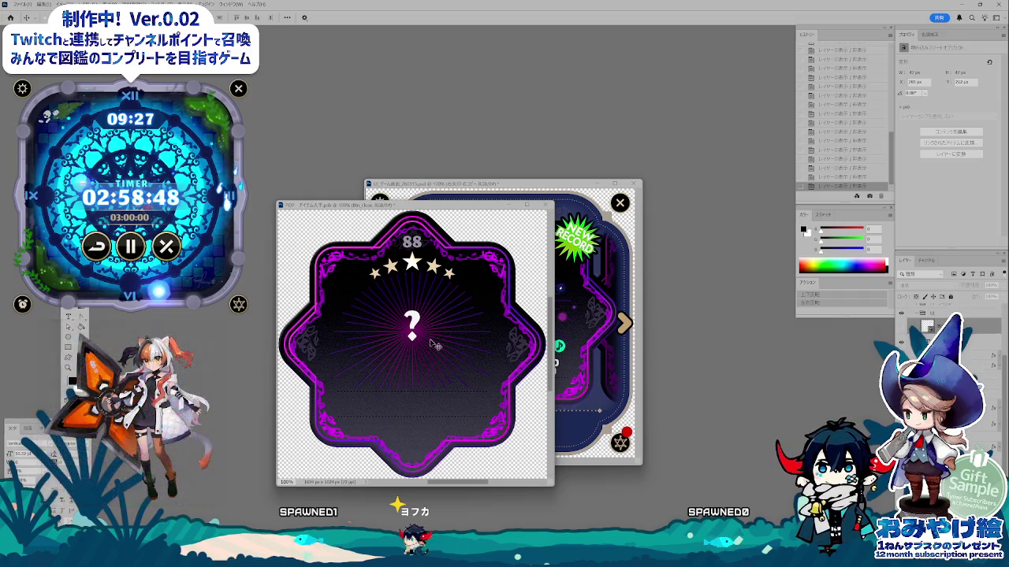
{"action": "left_click", "coordinate": [424, 339]}
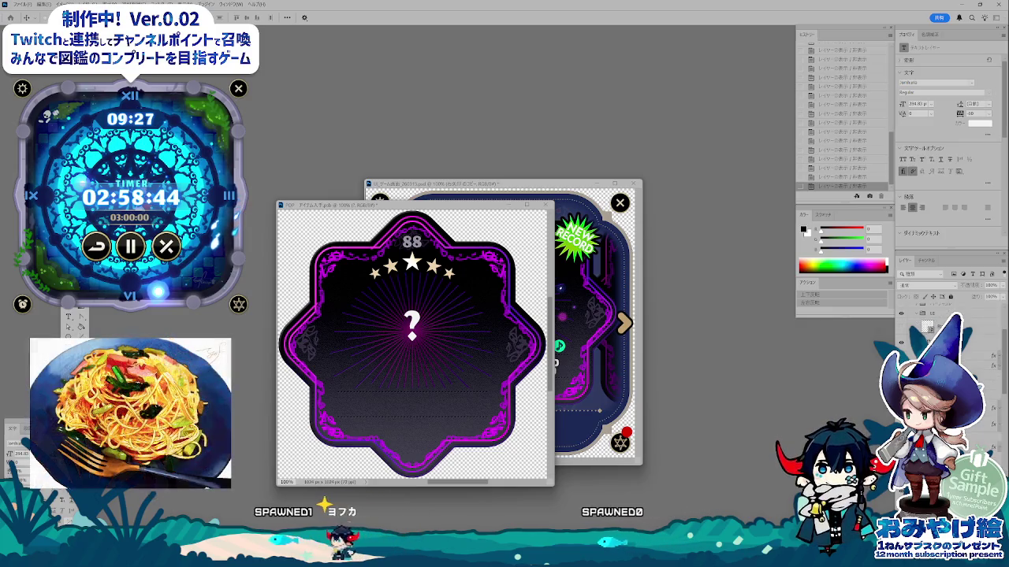
- Hide the sunburst rays behind the '?' and resize the '?' text to 350 pt
{"action": "scroll", "coordinate": [946, 347], "scroll_direction": "down", "scroll_amount": 2}
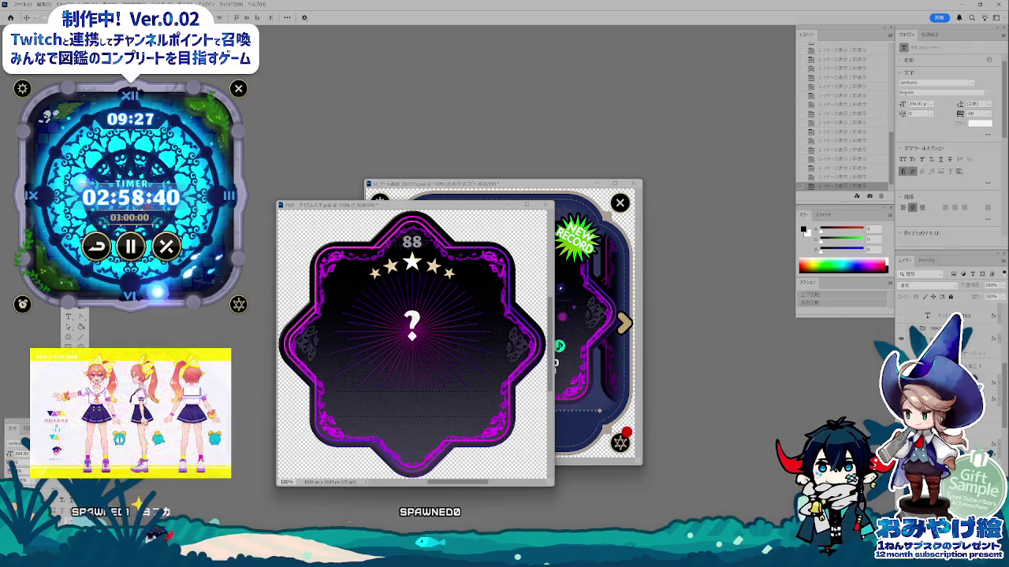
{"action": "scroll", "coordinate": [946, 347], "scroll_direction": "down", "scroll_amount": 2}
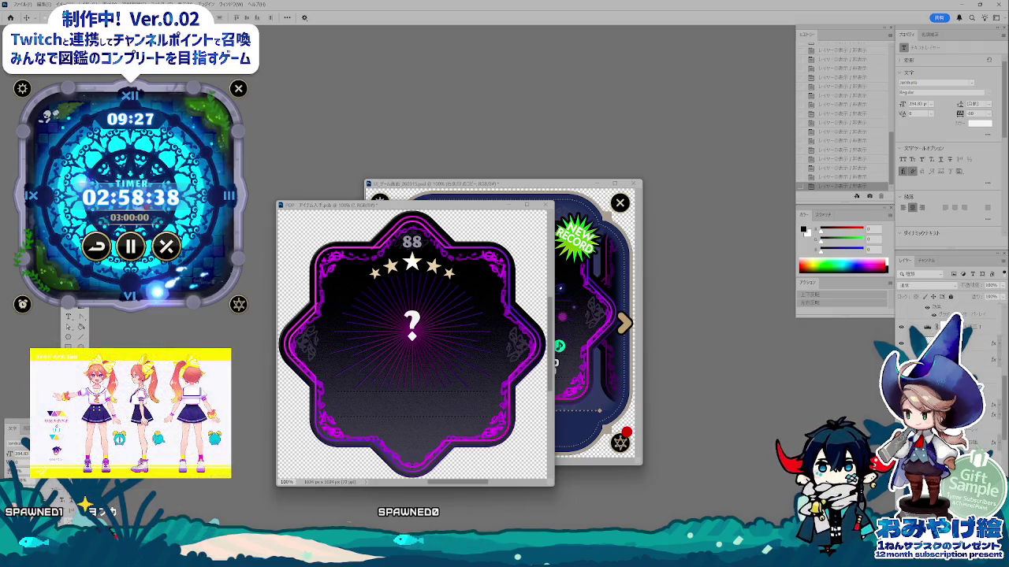
{"action": "key", "text": "ctrl+z"}
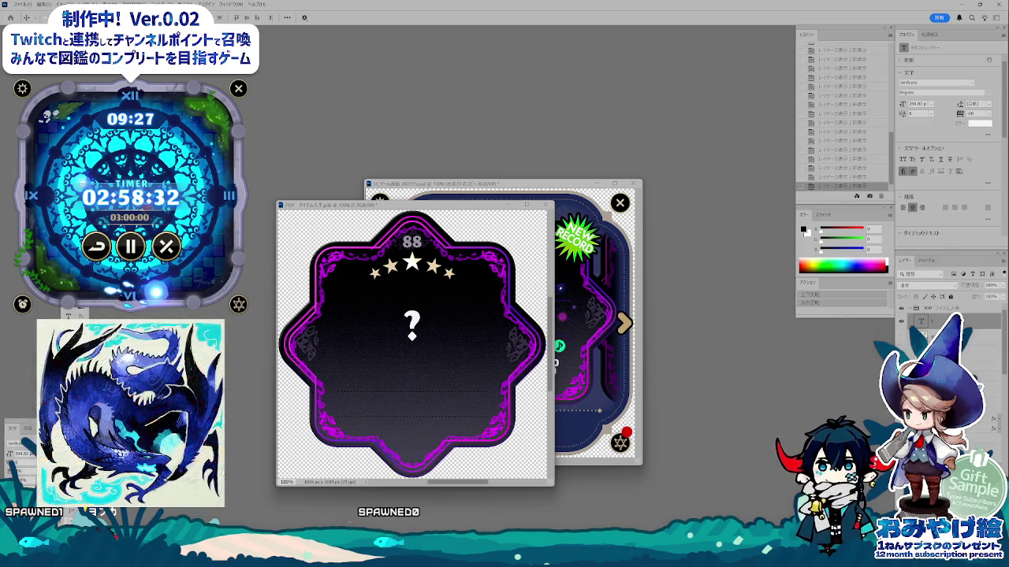
{"action": "type", "text": "350"}
{"action": "key", "text": "Return"}
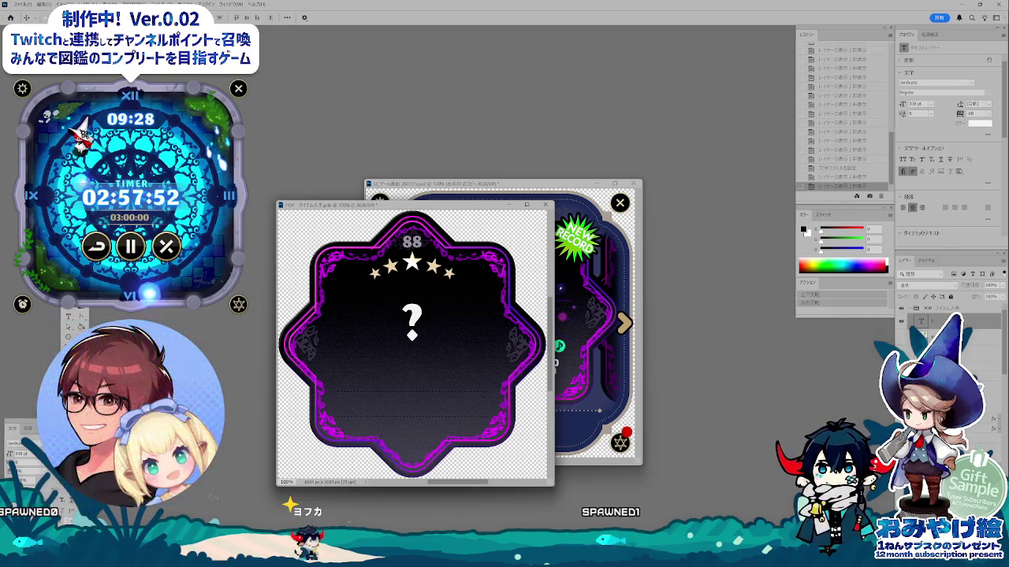
{"action": "left_click", "coordinate": [980, 122]}
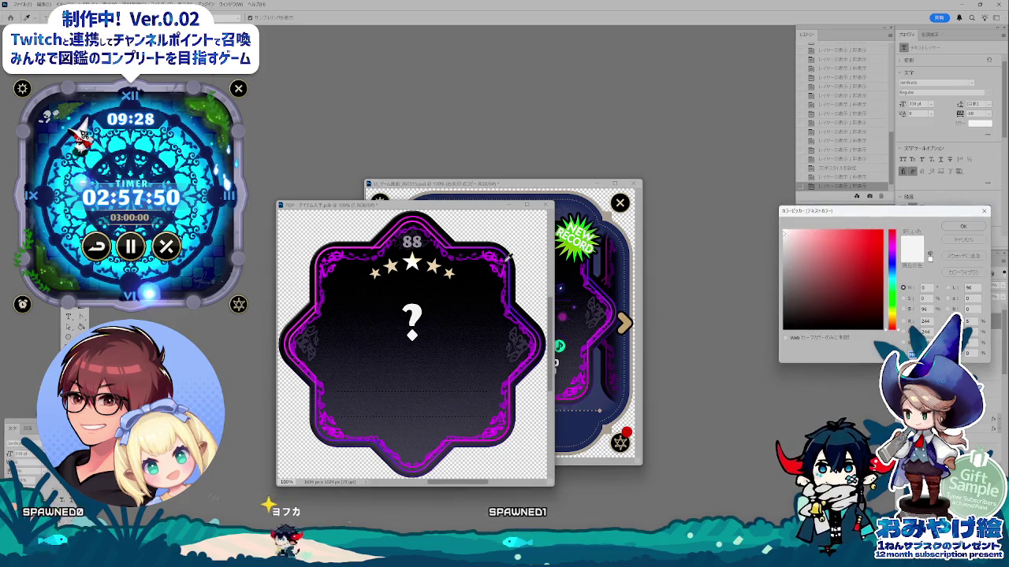
- Try purple for the '?', undo it, then sample magenta from the card frame
{"action": "left_click", "coordinate": [504, 256]}
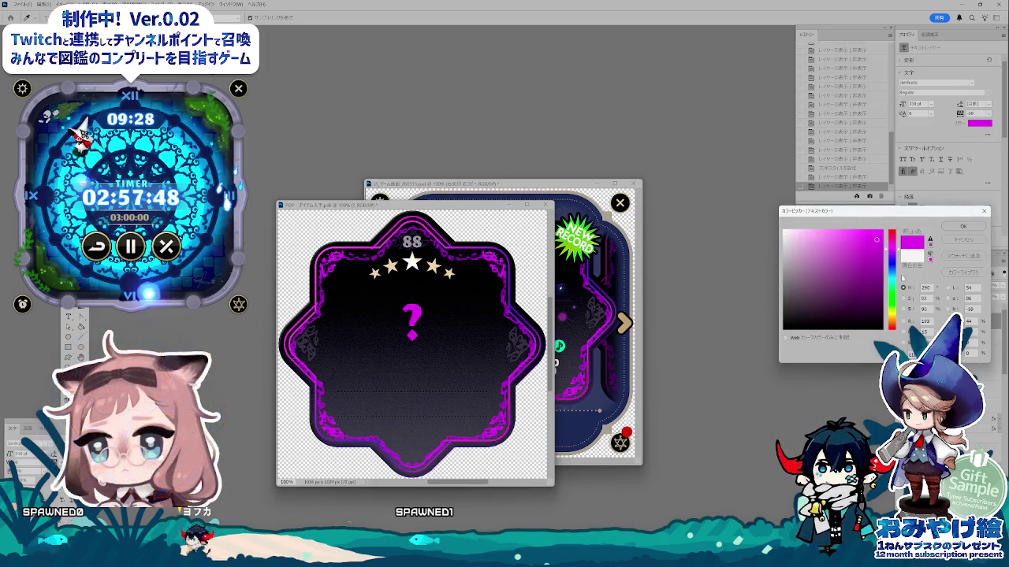
{"action": "left_click_drag", "start_coordinate": [893, 254], "coordinate": [892, 260]}
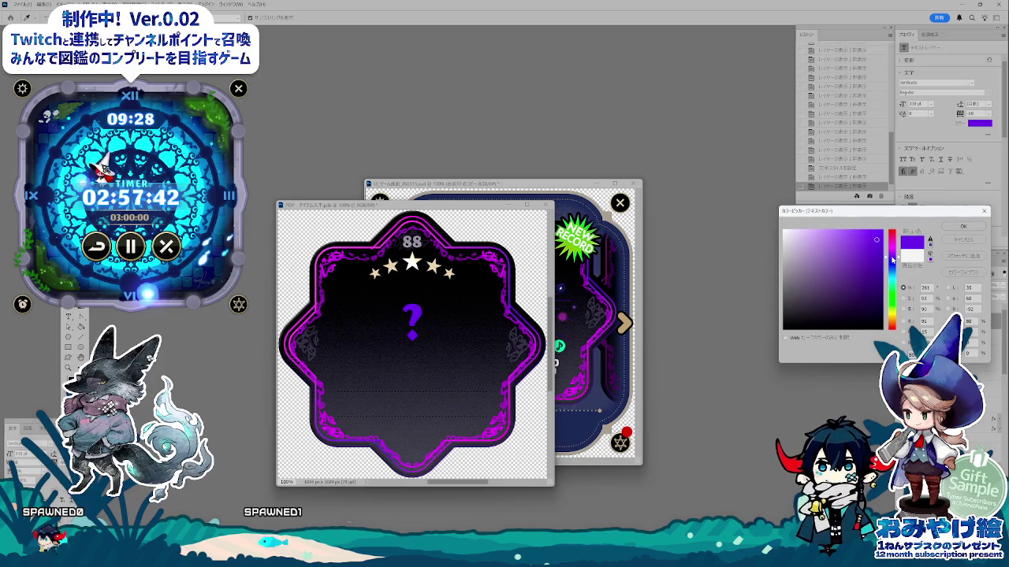
{"action": "left_click", "coordinate": [967, 228]}
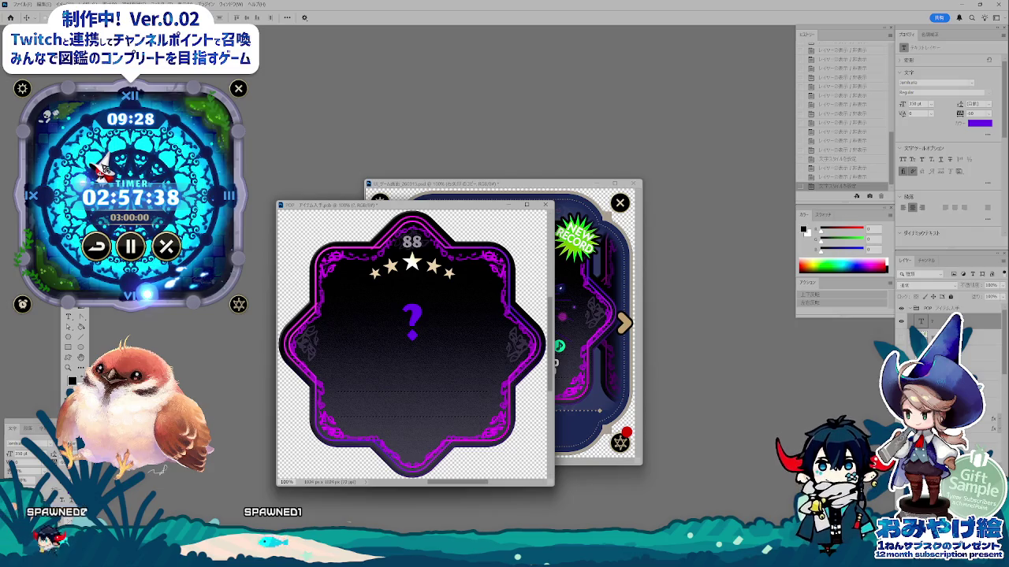
{"action": "key", "text": "ctrl+z"}
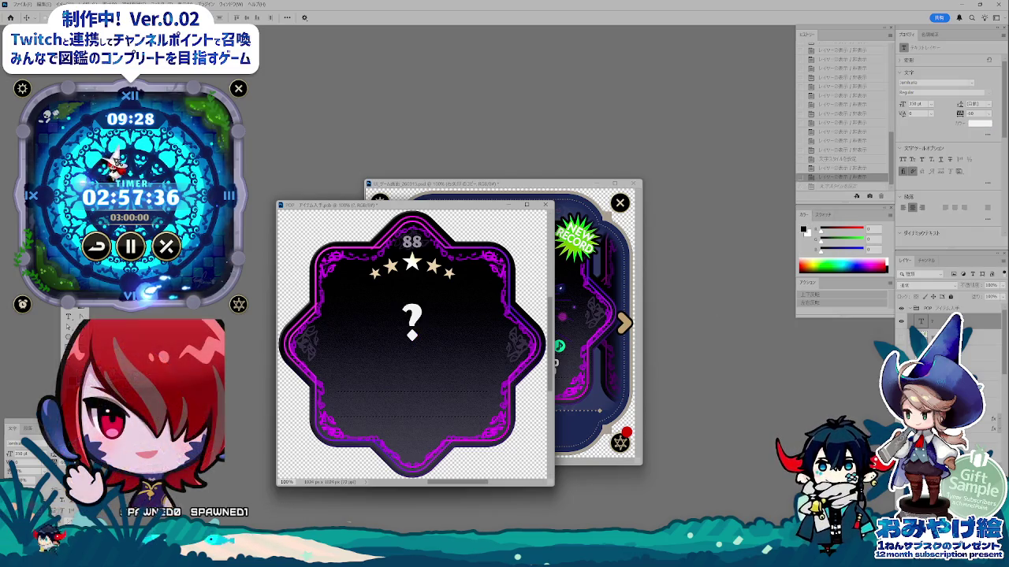
{"action": "left_click", "coordinate": [980, 123]}
{"action": "left_click", "coordinate": [500, 254]}
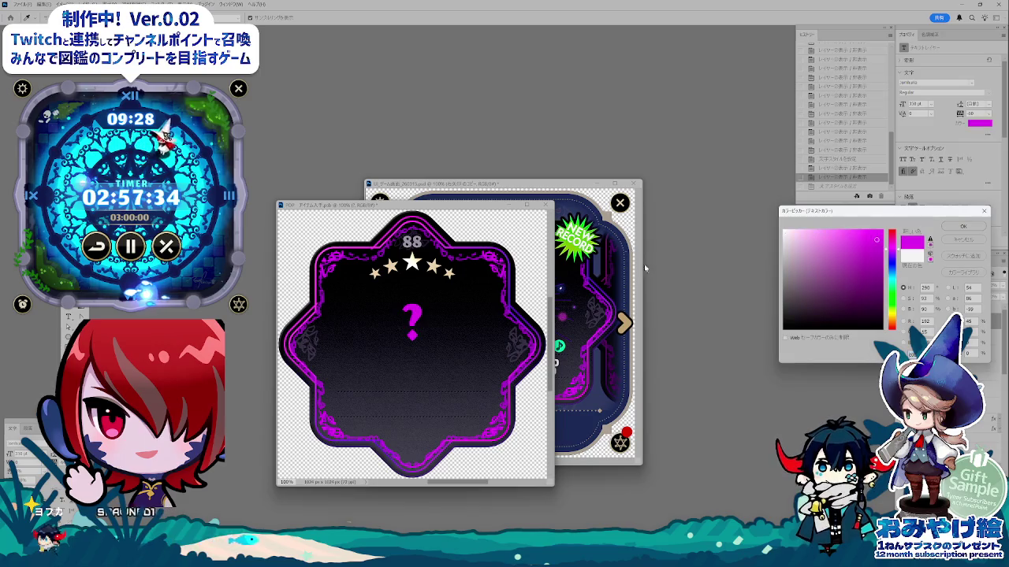
{"action": "key", "text": "Return"}
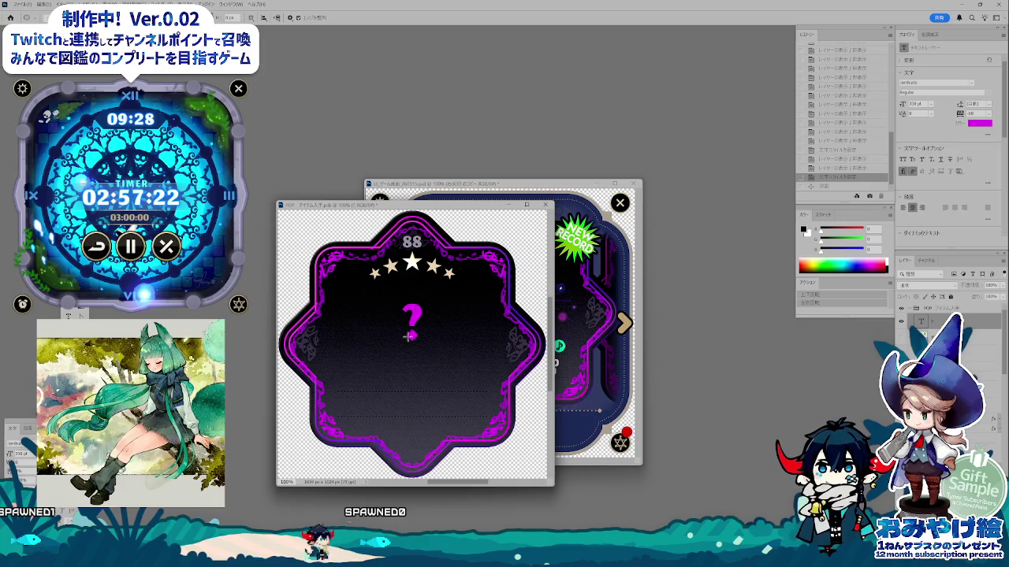
- Draw a dark circle behind the '?' and slide the card window left to reveal the apple card
{"action": "left_click_drag", "start_coordinate": [378, 308], "coordinate": [435, 365]}
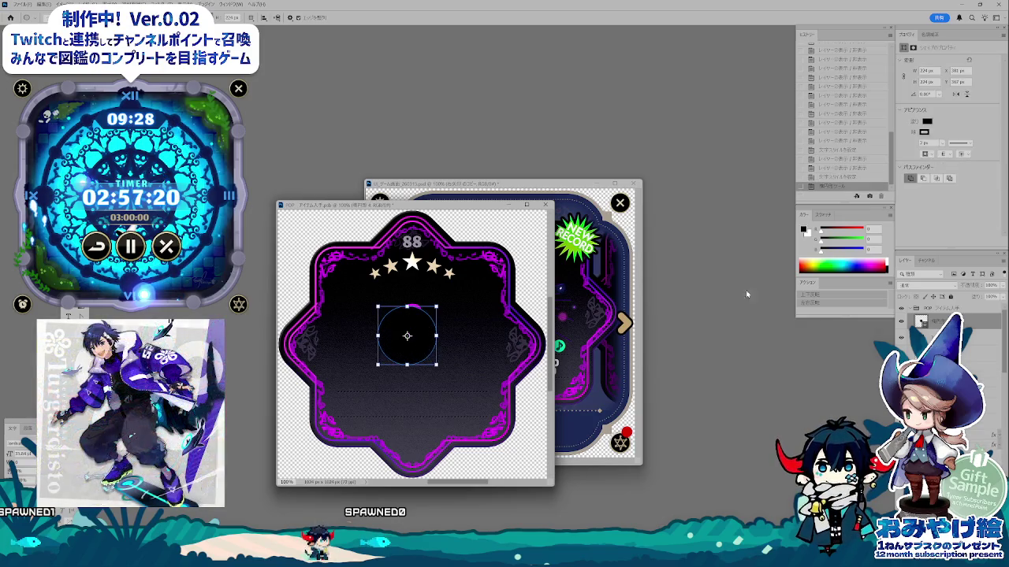
{"action": "key", "text": "v"}
{"action": "left_click_drag", "start_coordinate": [407, 336], "coordinate": [411, 322]}
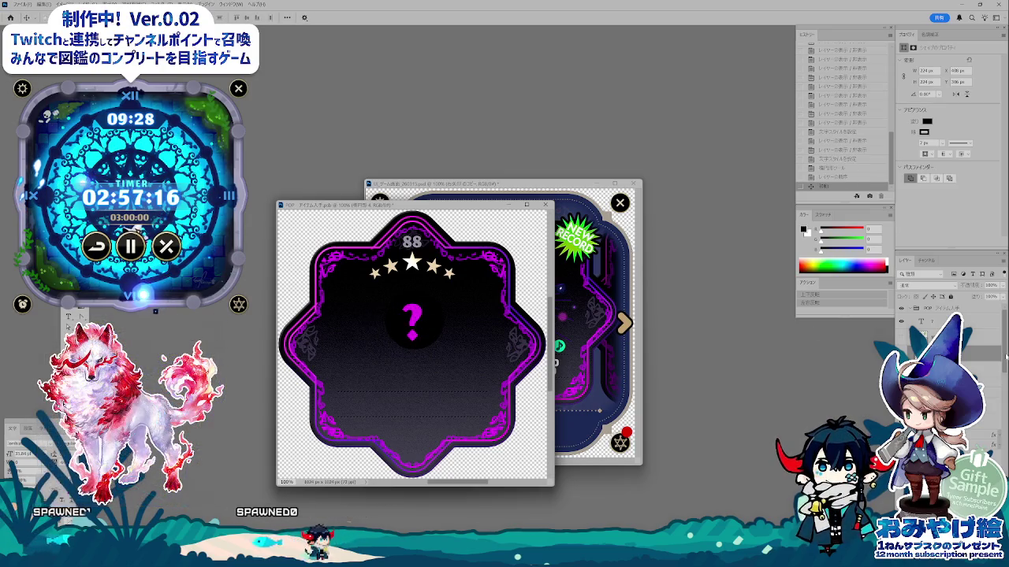
{"action": "scroll", "coordinate": [1005, 356], "scroll_direction": "down", "scroll_amount": 3}
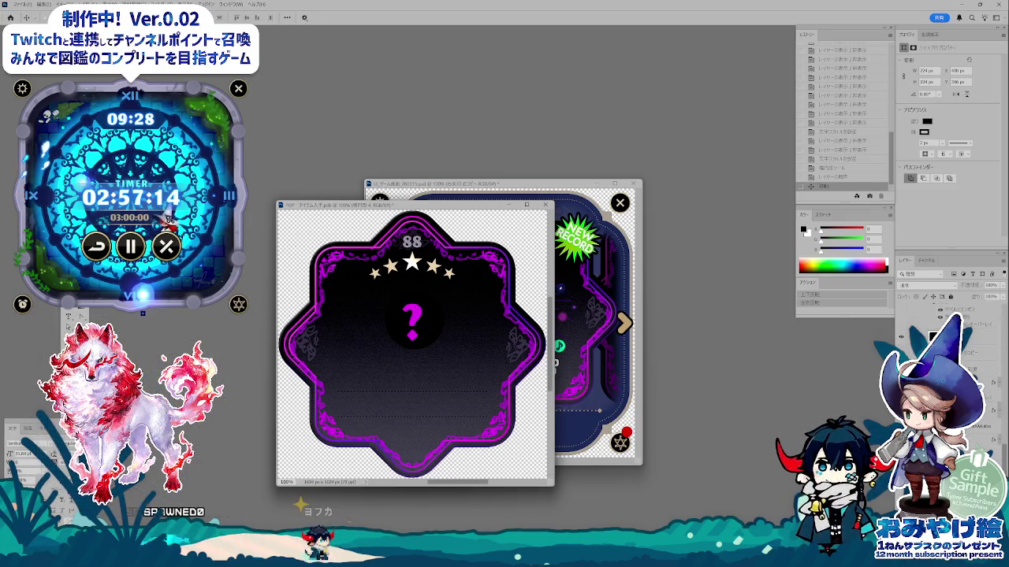
{"action": "left_click", "coordinate": [977, 370]}
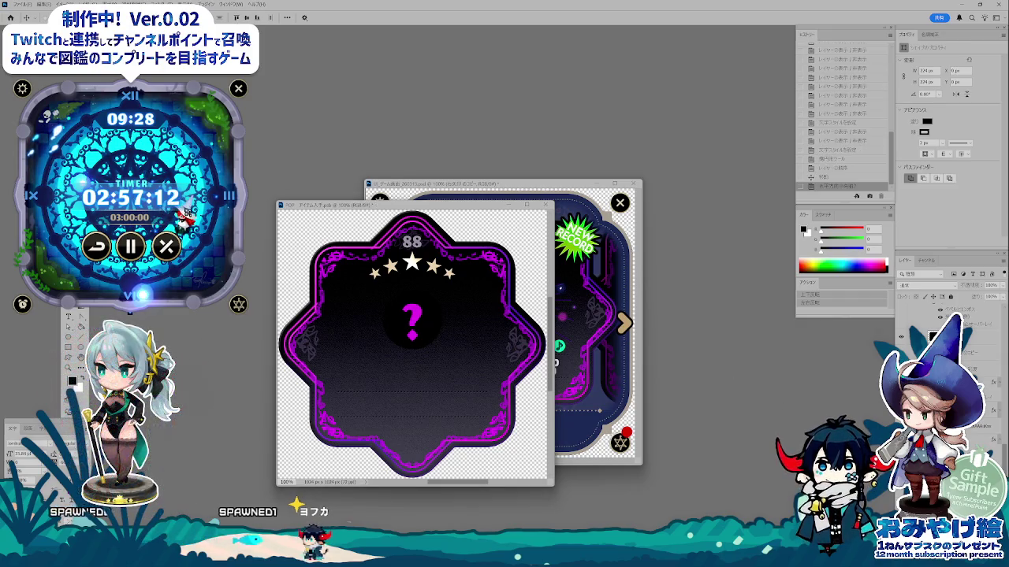
{"action": "scroll", "coordinate": [977, 339], "scroll_direction": "up", "scroll_amount": 3}
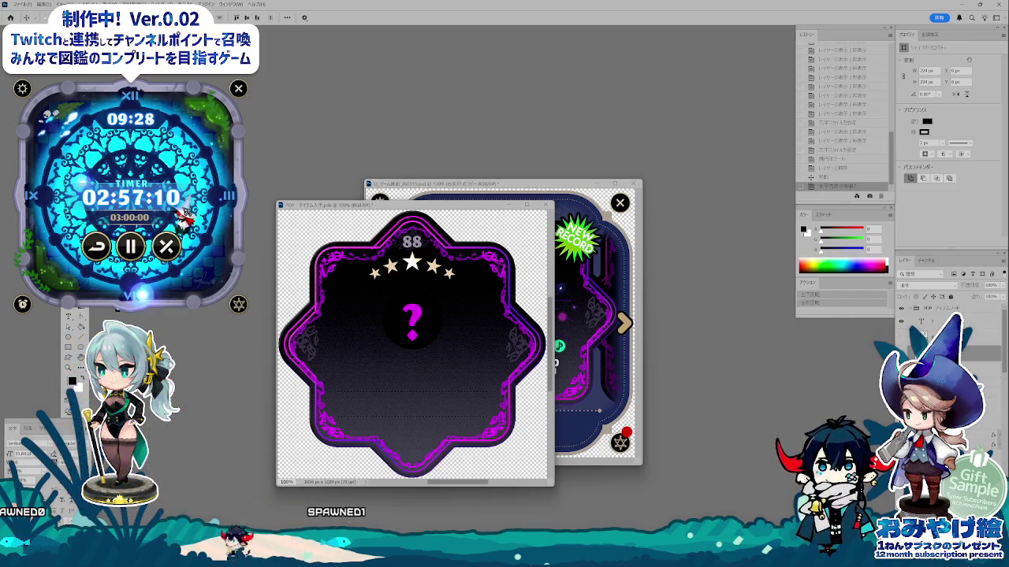
{"action": "mouse_move", "coordinate": [451, 331]}
{"action": "left_mouse_down"}
{"action": "mouse_move", "coordinate": [454, 343]}
{"action": "mouse_move", "coordinate": [426, 326]}
{"action": "left_mouse_up"}
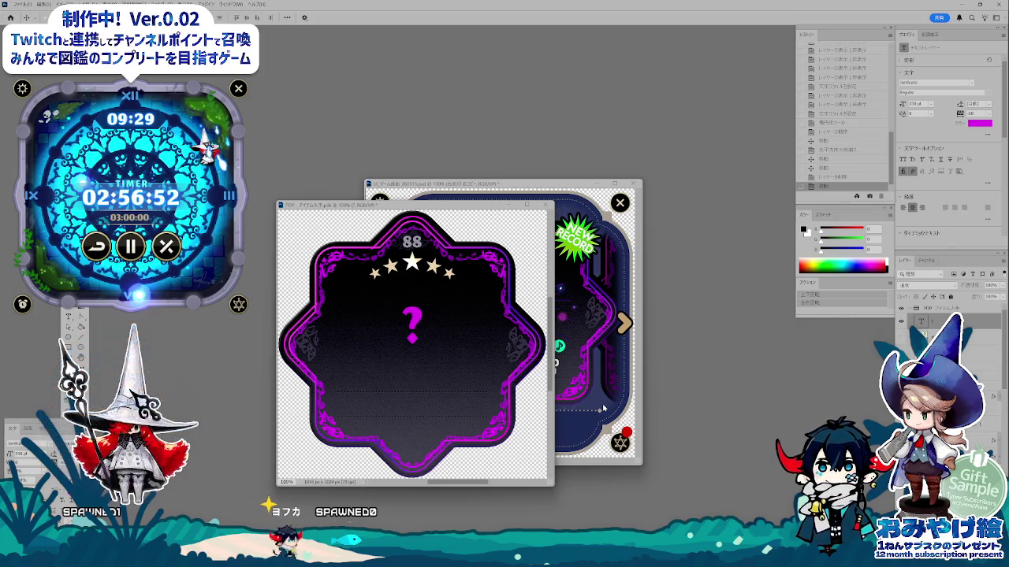
{"action": "left_click_drag", "start_coordinate": [366, 208], "coordinate": [254, 208]}
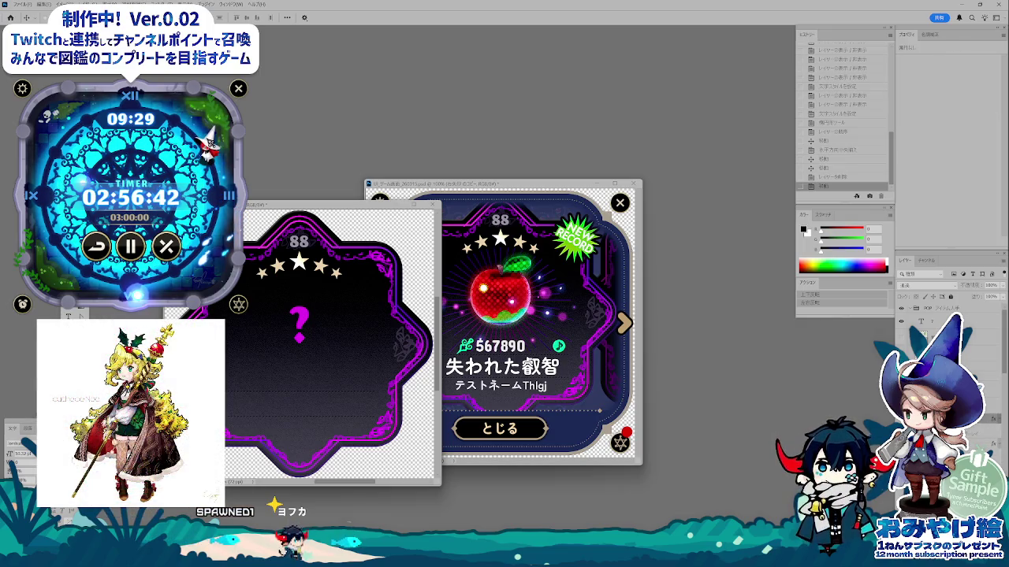
- Give the stars a dark greyish-purple colour overlay and add a bevel effect
{"action": "double_click", "coordinate": [977, 308]}
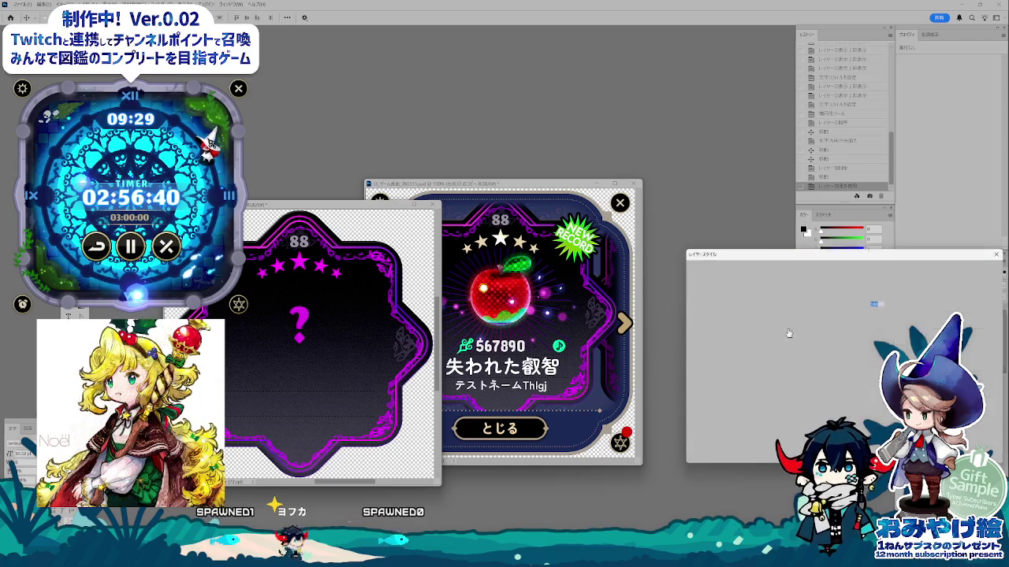
{"action": "left_click", "coordinate": [891, 294]}
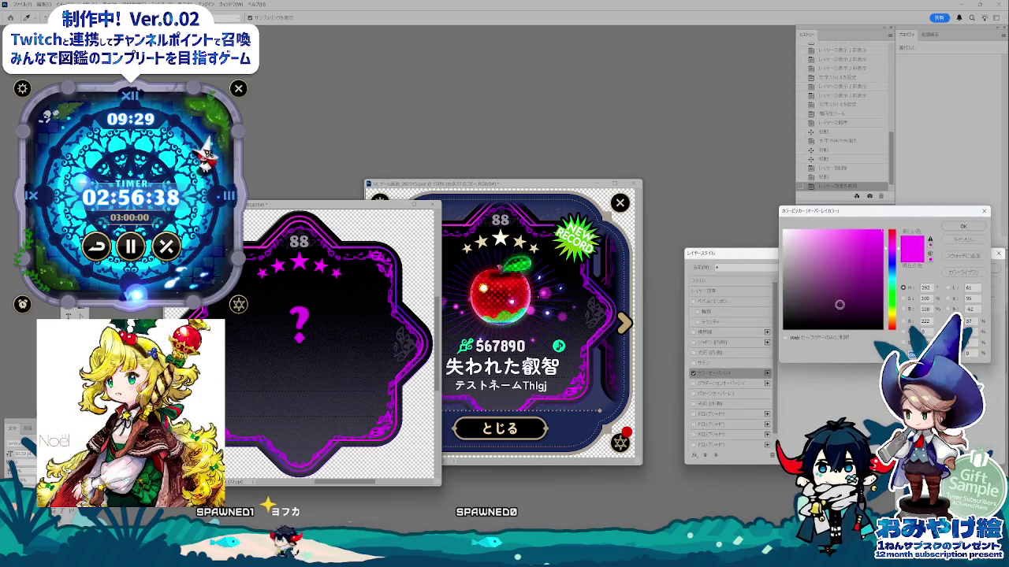
{"action": "left_click", "coordinate": [794, 296]}
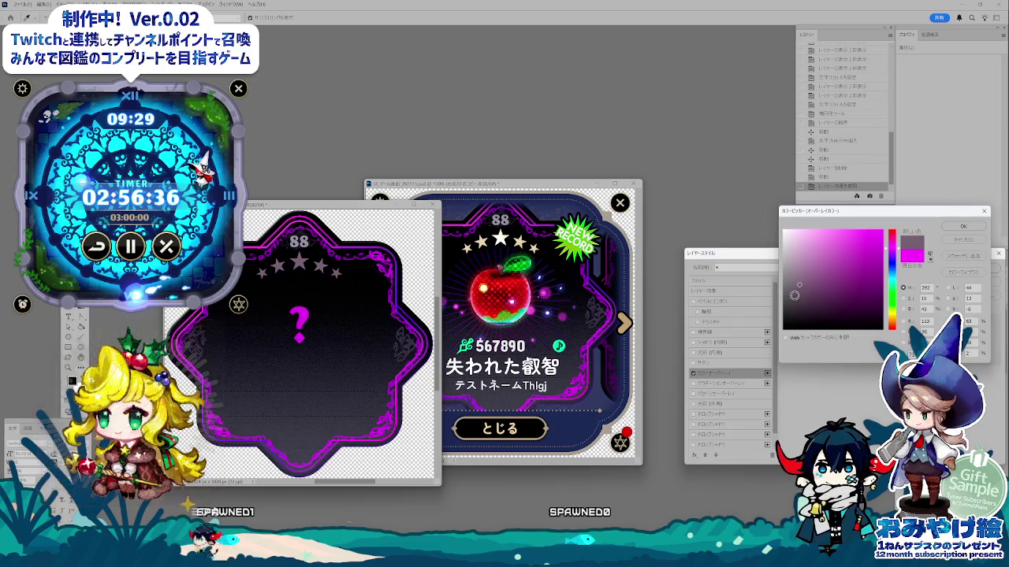
{"action": "left_click", "coordinate": [963, 226]}
{"action": "left_click", "coordinate": [963, 268]}
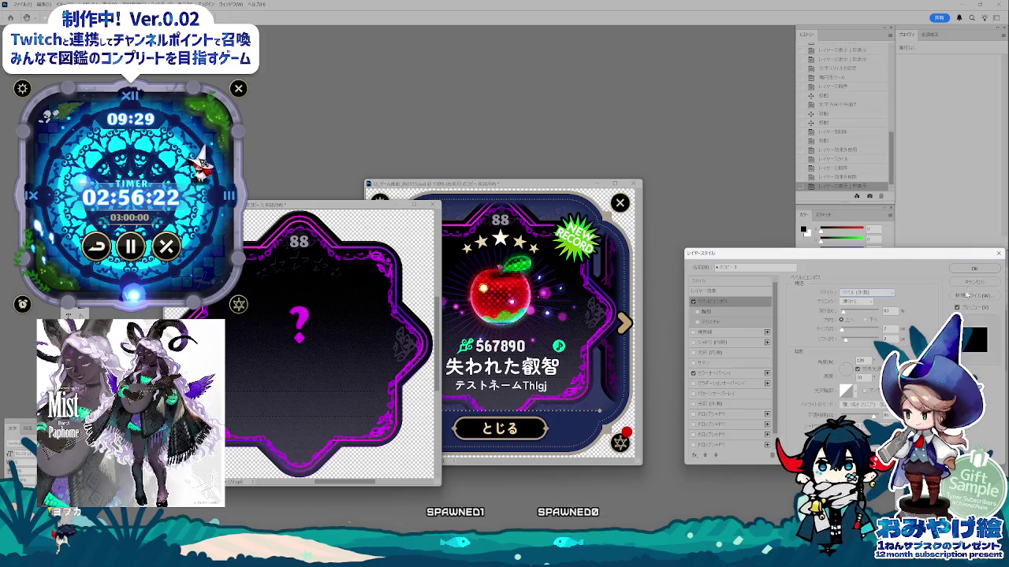
- Apply the star bevel, strengthen the frame's purple outer glow, and move the '?' card over the apple card
{"action": "key", "text": "Return"}
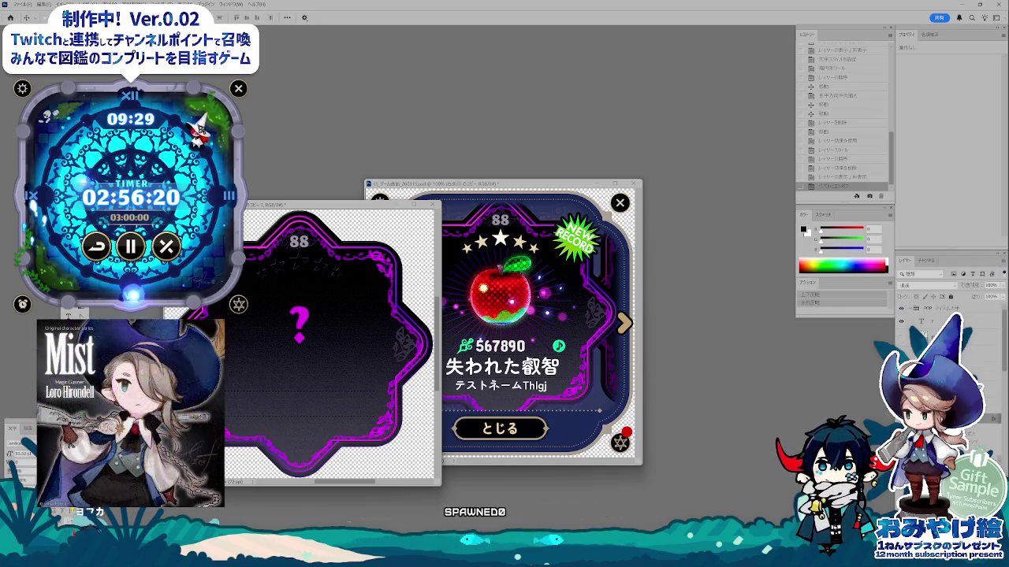
{"action": "double_click", "coordinate": [945, 321]}
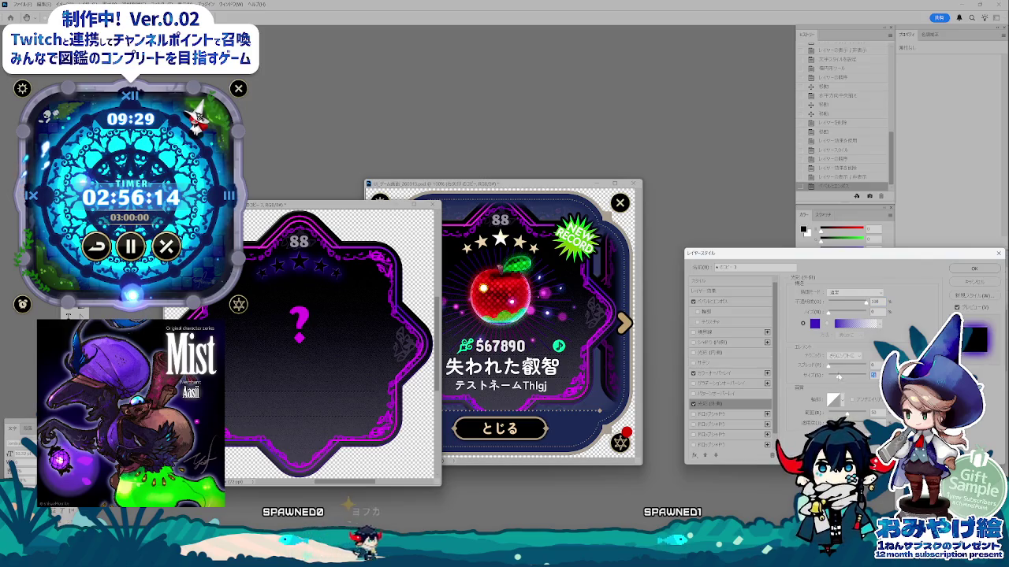
{"action": "left_click", "coordinate": [834, 367]}
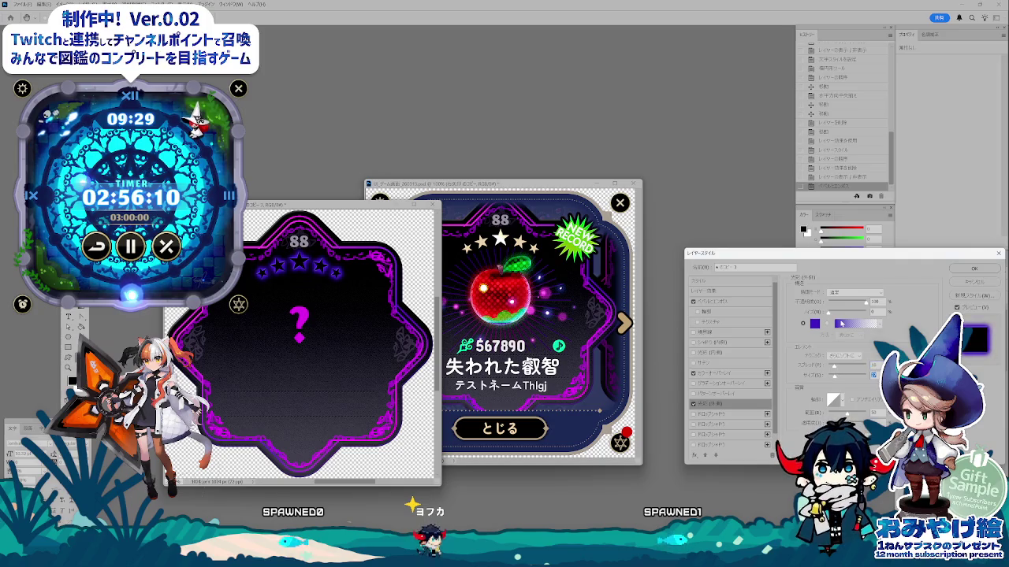
{"action": "left_click", "coordinate": [814, 323]}
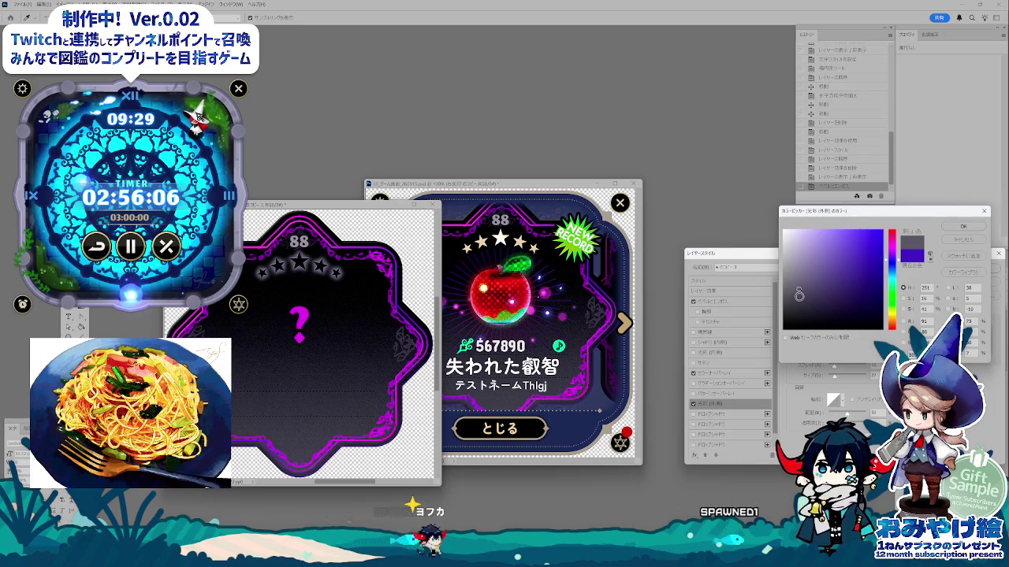
{"action": "left_click", "coordinate": [950, 227]}
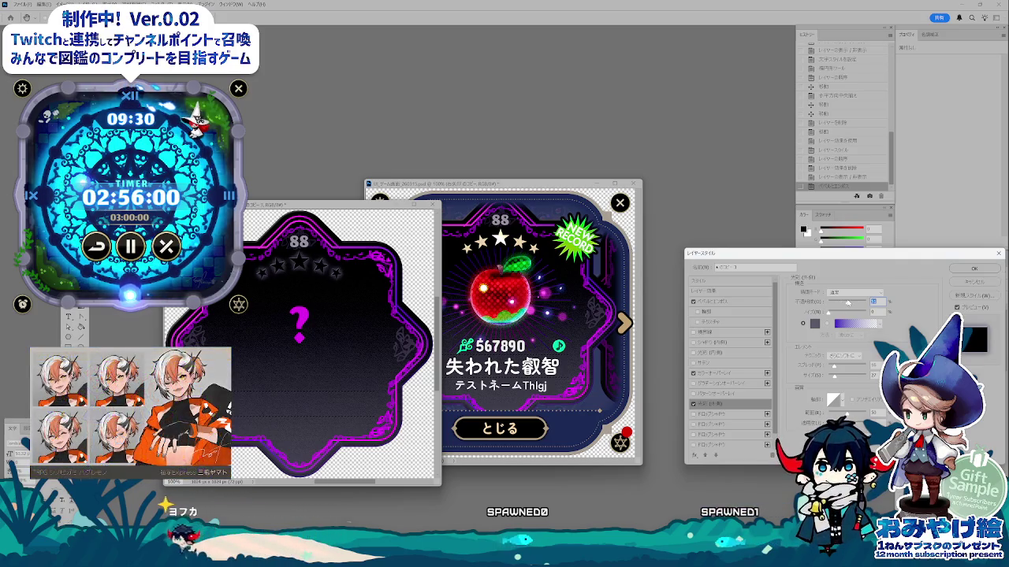
{"action": "key", "text": "Return"}
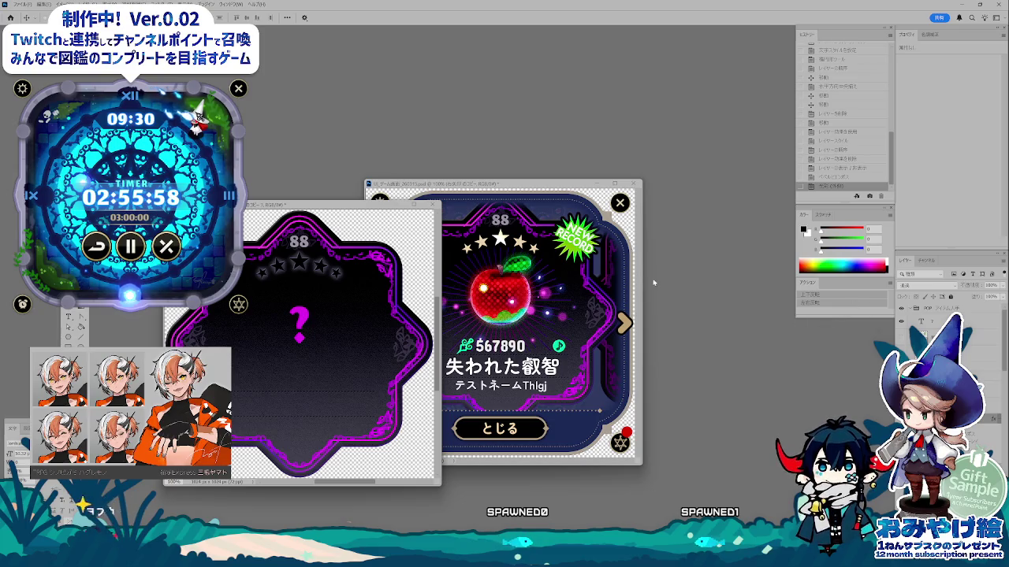
{"action": "left_click_drag", "start_coordinate": [308, 208], "coordinate": [432, 145]}
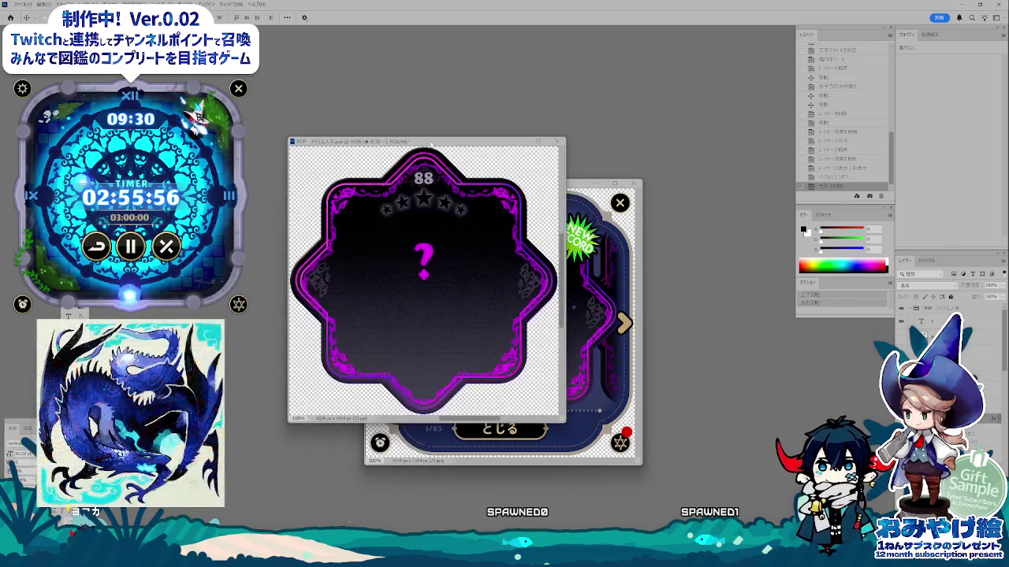
- Zoom the '?' card to 66.7%, rearrange both card windows, and bring up the layer's colour overlay
{"action": "key", "text": "ctrl+minus"}
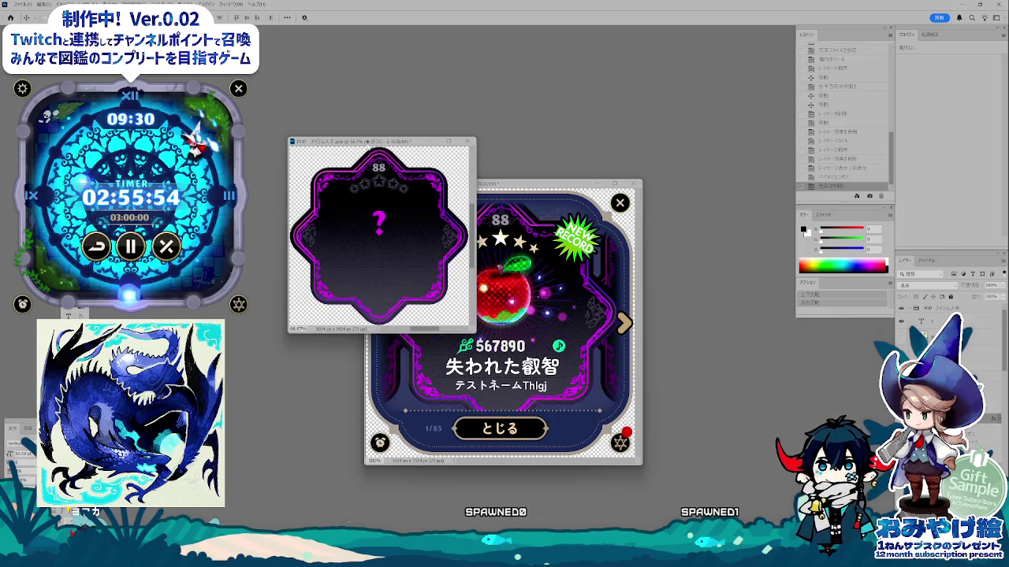
{"action": "left_click_drag", "start_coordinate": [368, 144], "coordinate": [465, 336]}
{"action": "left_click", "coordinate": [492, 189]}
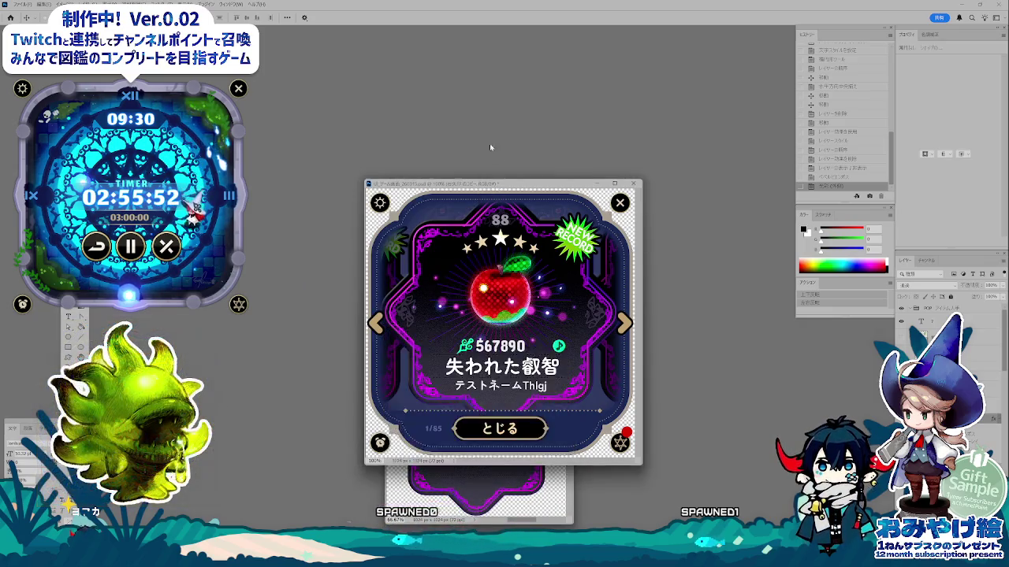
{"action": "left_click_drag", "start_coordinate": [494, 183], "coordinate": [474, 92]}
{"action": "left_click", "coordinate": [520, 488]}
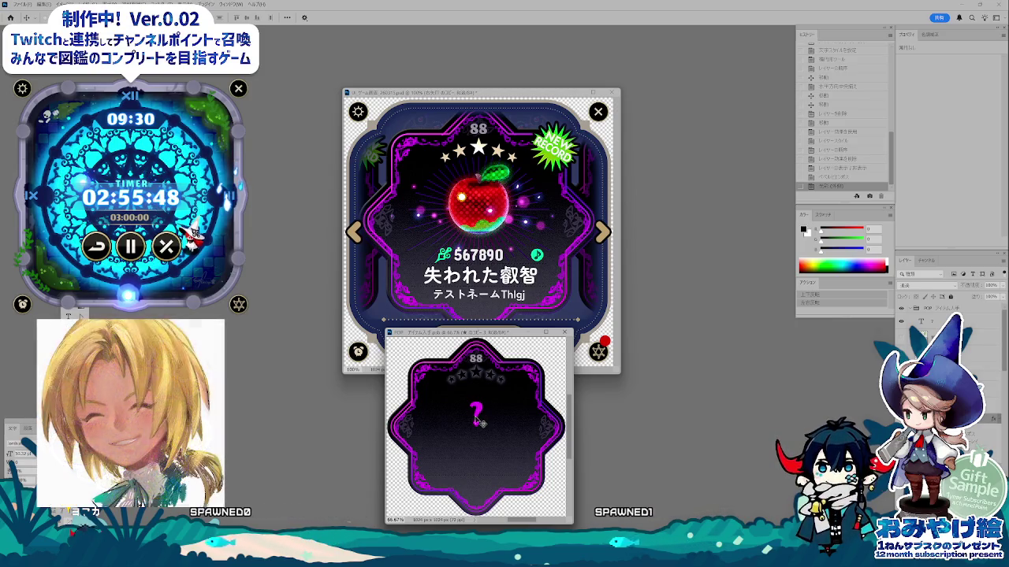
{"action": "left_click", "coordinate": [479, 379]}
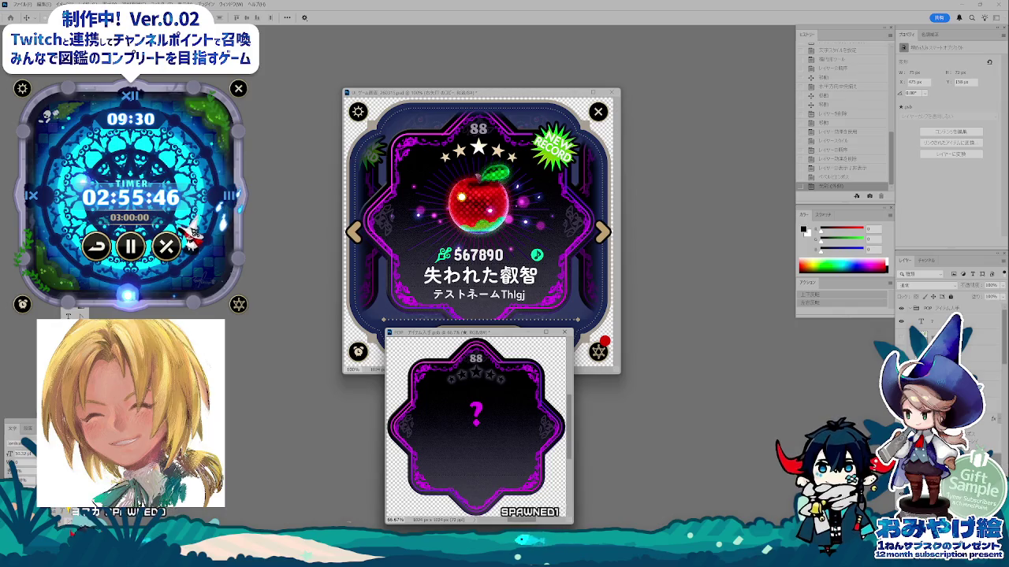
{"action": "key", "text": "F2"}
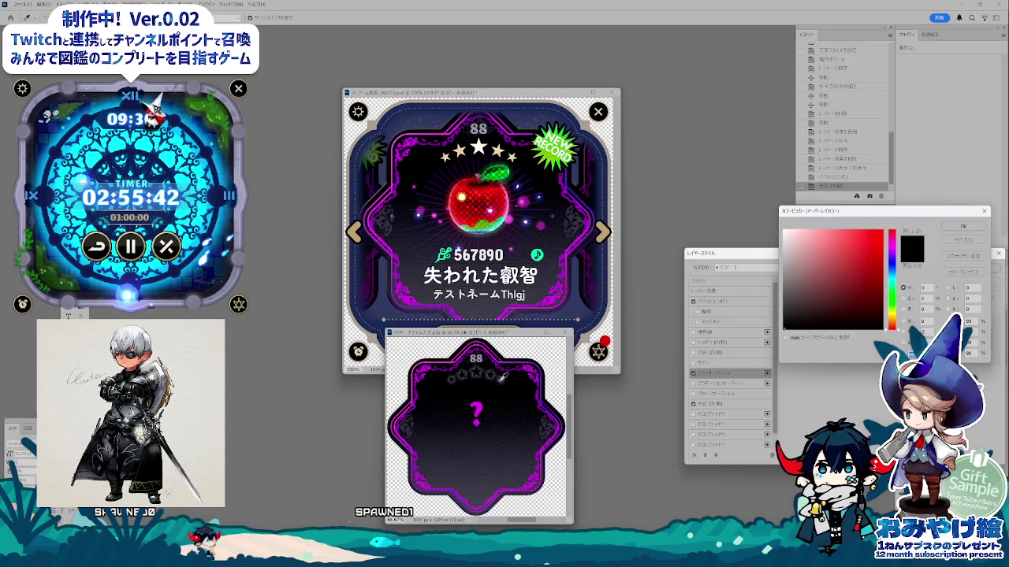
- Pick and refine a near-black dark purple overlay colour, then close Layer Style
{"action": "left_click", "coordinate": [799, 307]}
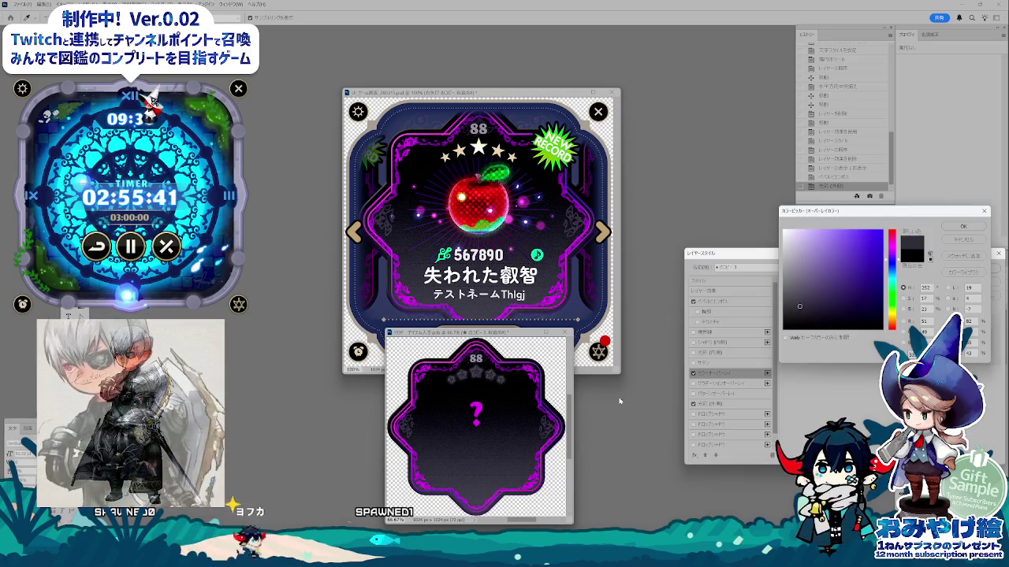
{"action": "left_click", "coordinate": [798, 305]}
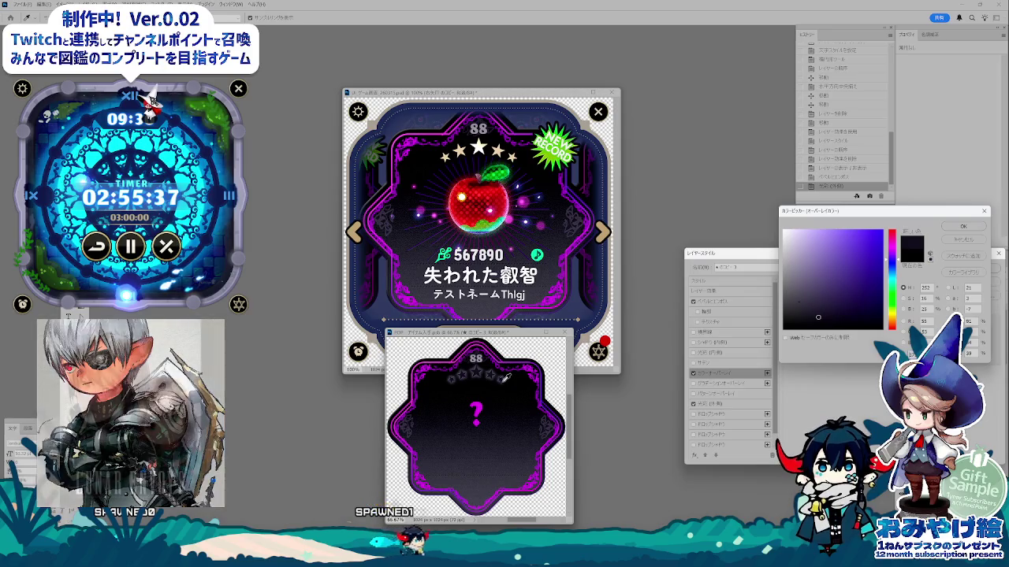
{"action": "left_click", "coordinate": [950, 228]}
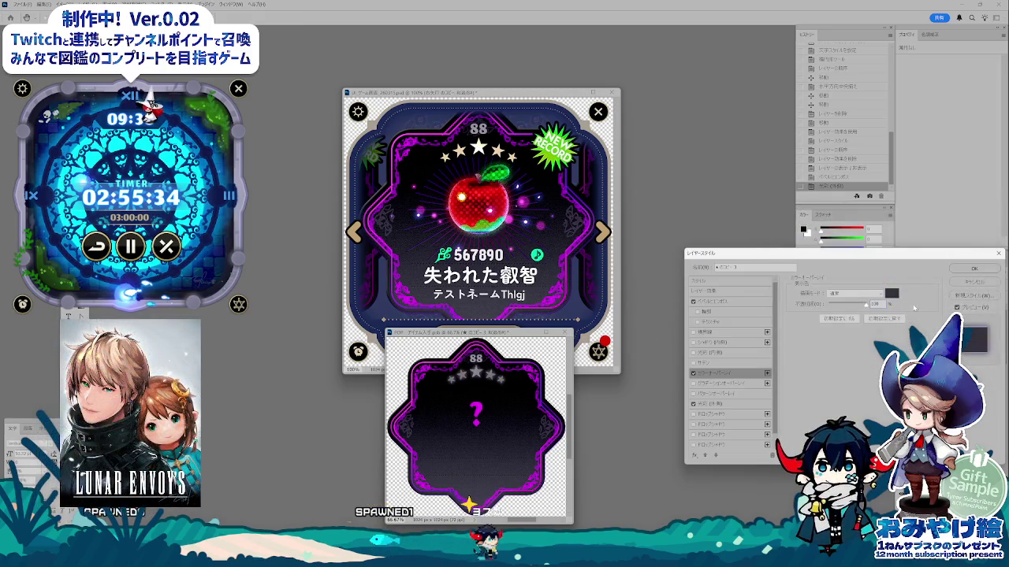
{"action": "left_click", "coordinate": [891, 294]}
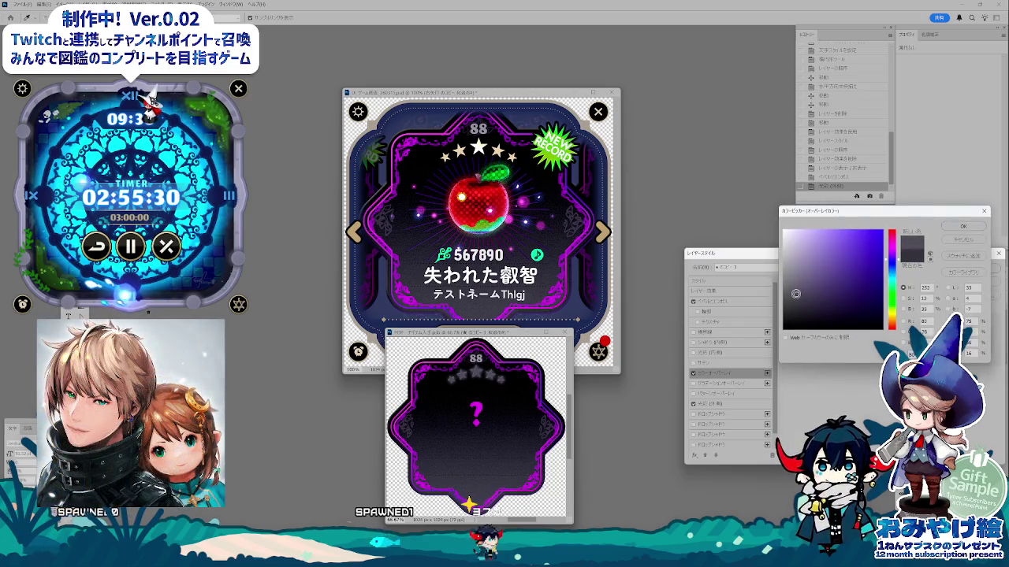
{"action": "left_click", "coordinate": [795, 288]}
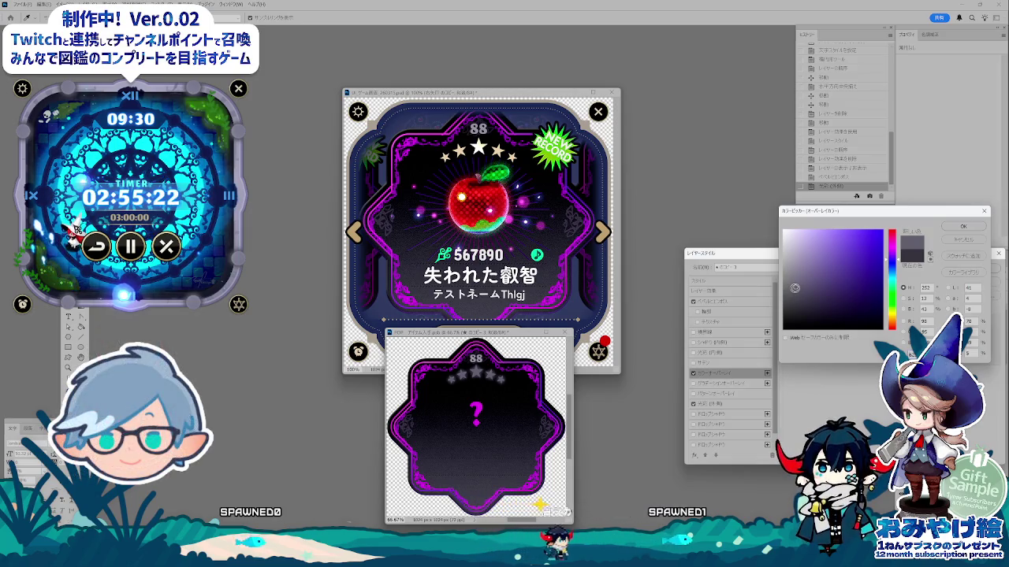
{"action": "left_click", "coordinate": [813, 310]}
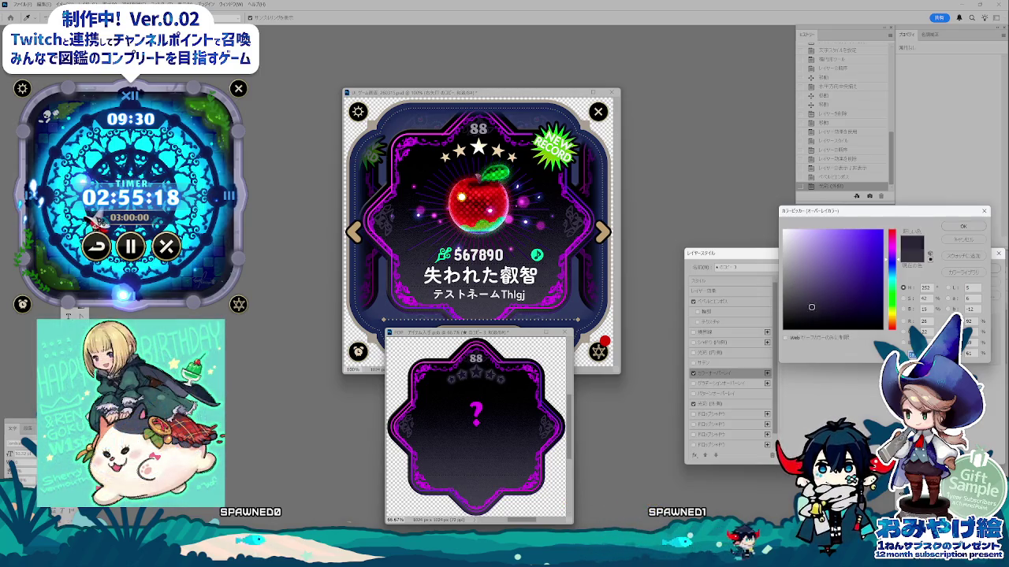
{"action": "left_click", "coordinate": [810, 290]}
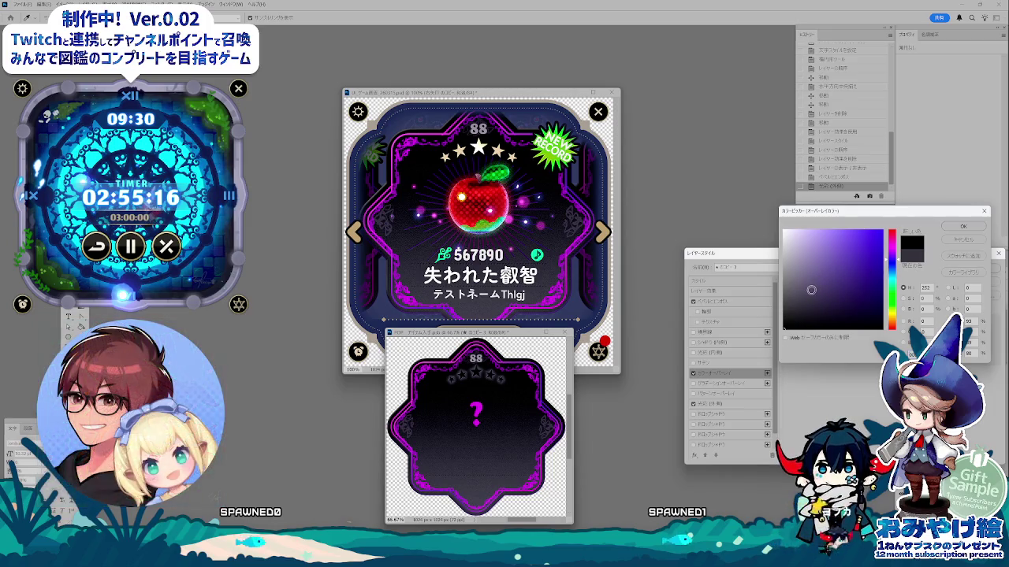
{"action": "left_click", "coordinate": [964, 227]}
{"action": "left_click", "coordinate": [968, 269]}
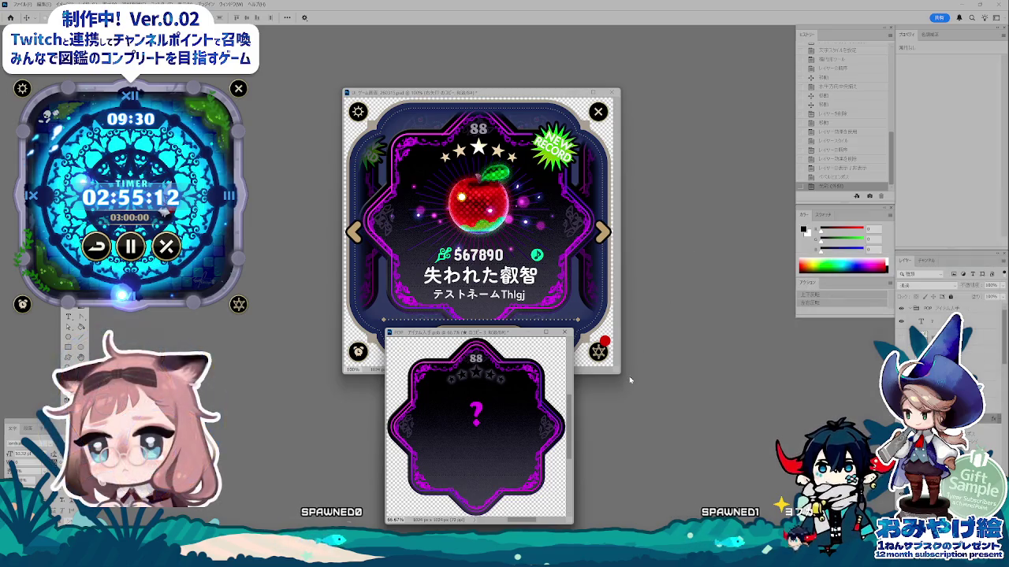
{"action": "left_click", "coordinate": [497, 471]}
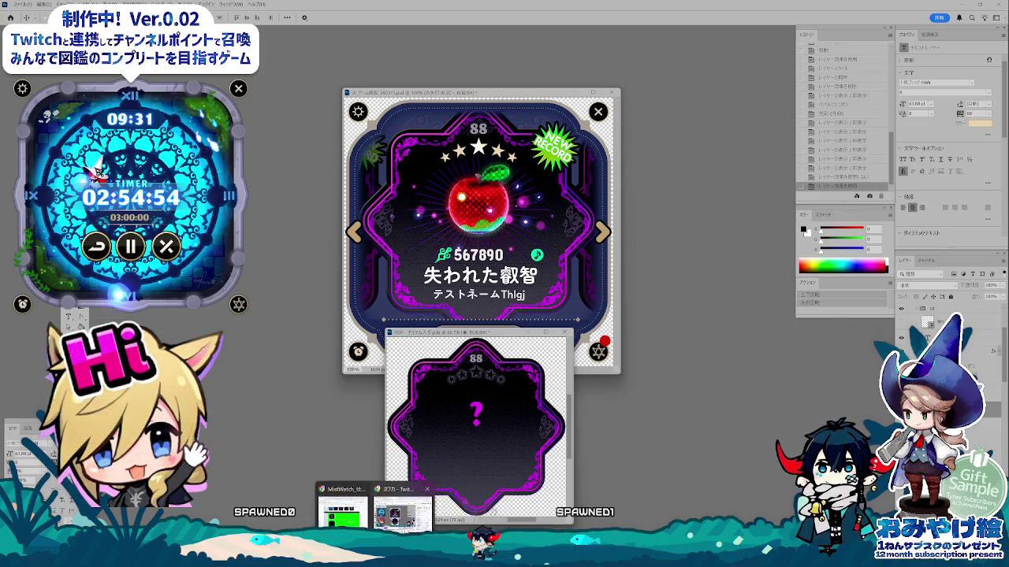
- In the spec sheet, type the Japanese E29 memo line about the panel's 1~5 grades
{"action": "key", "text": "alt+Tab"}
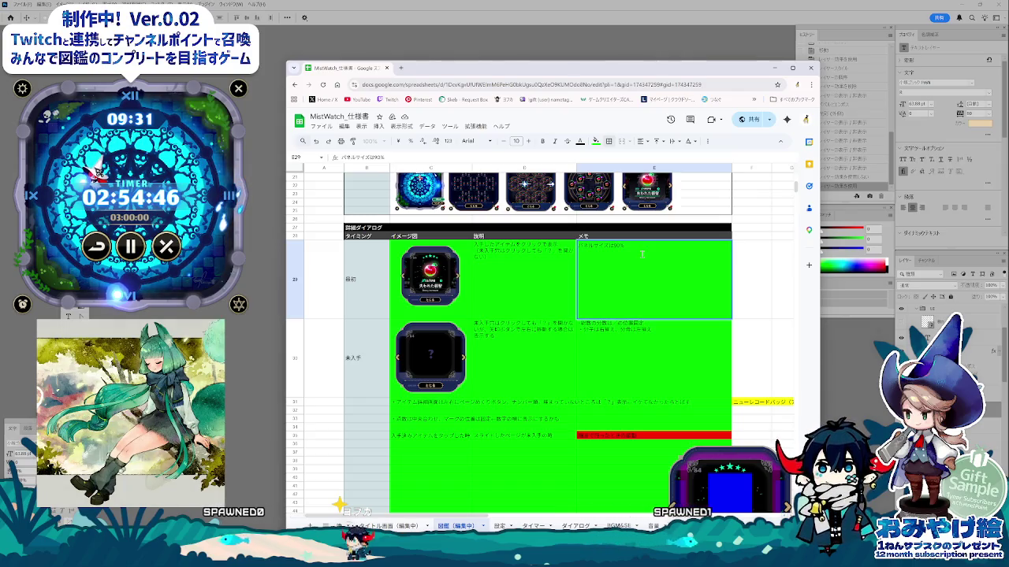
{"action": "type", "text": "パネルはなか"}
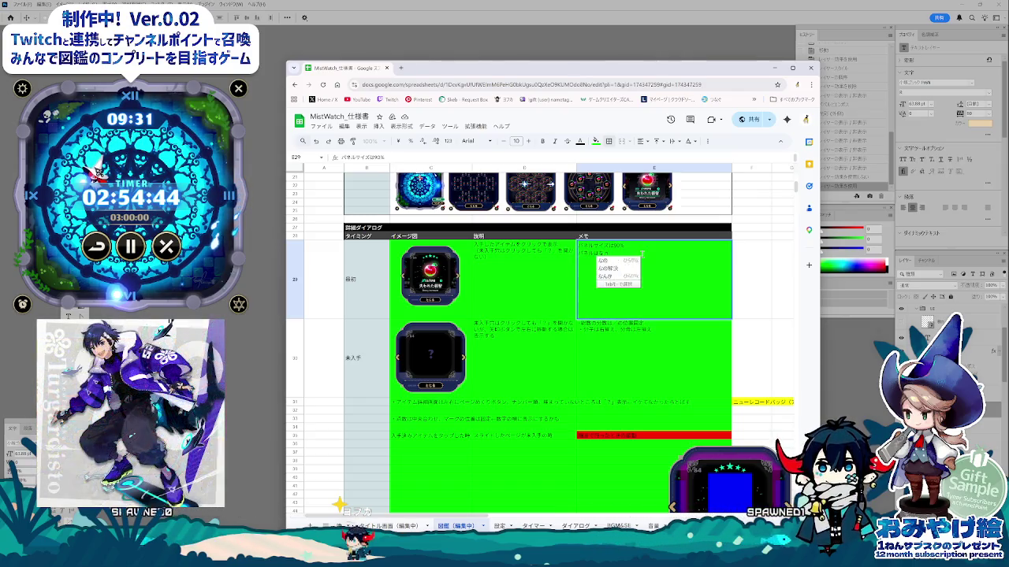
{"action": "key", "text": "space"}
{"action": "type", "text": "何種類とする"}
{"action": "key", "text": "Return"}
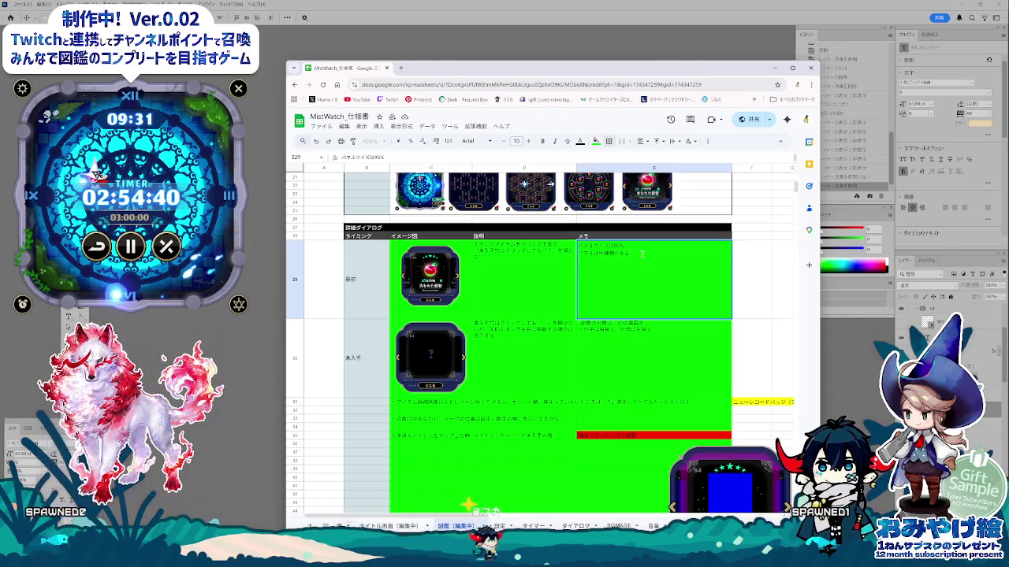
{"action": "type", "text": "1-5の"}
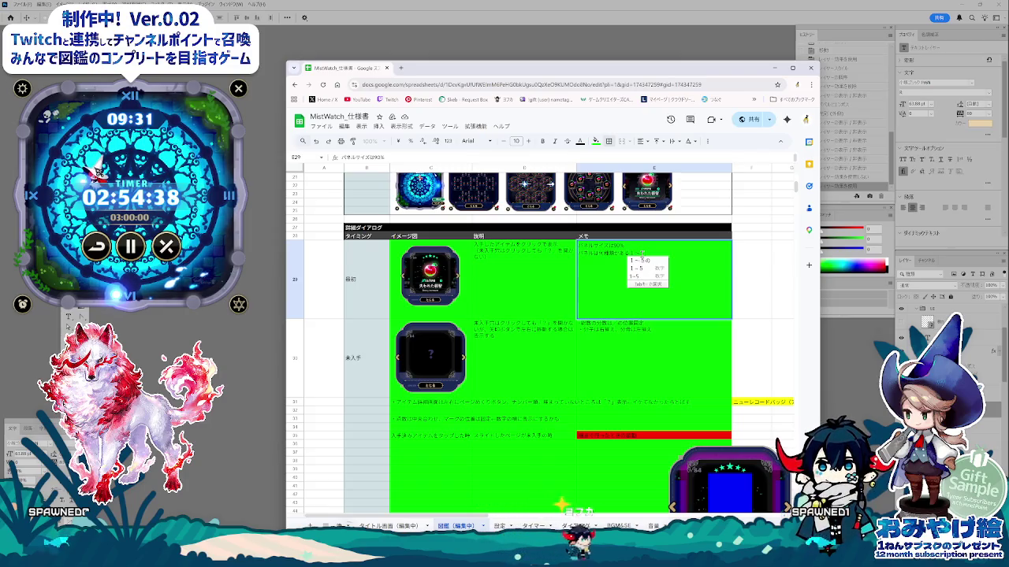
{"action": "key", "text": "Return"}
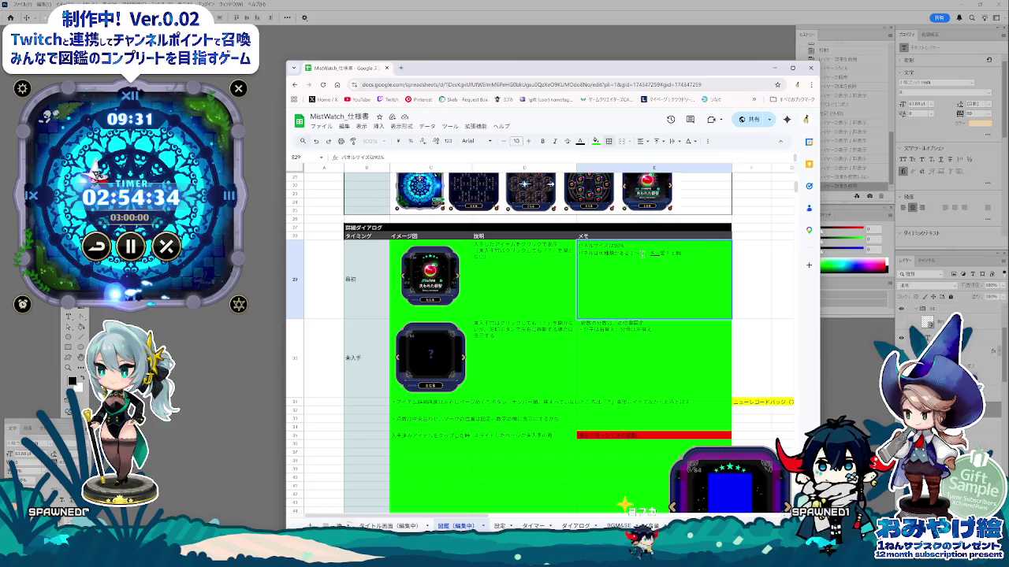
{"action": "type", "text": "a"}
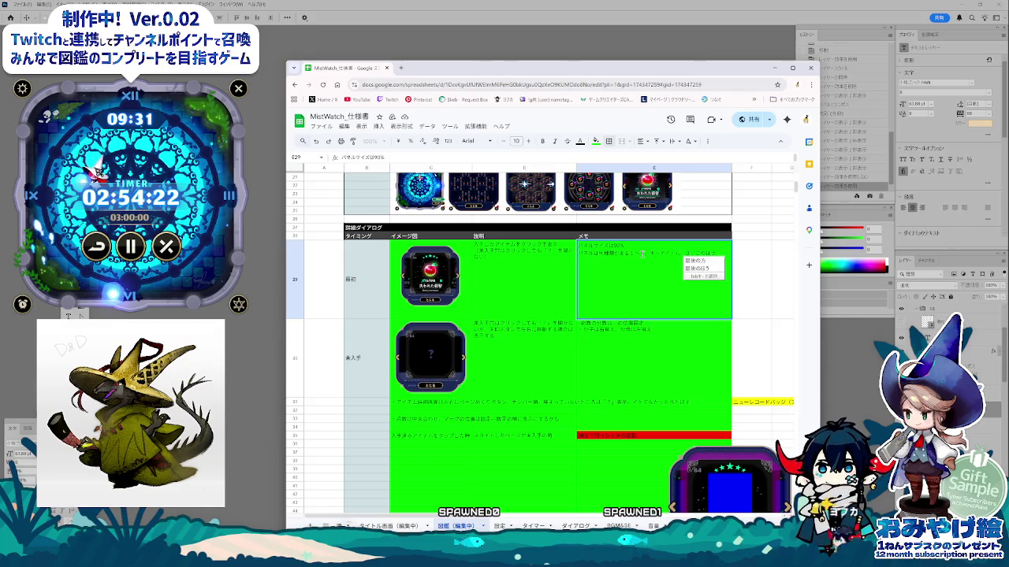
{"action": "key", "text": "Return"}
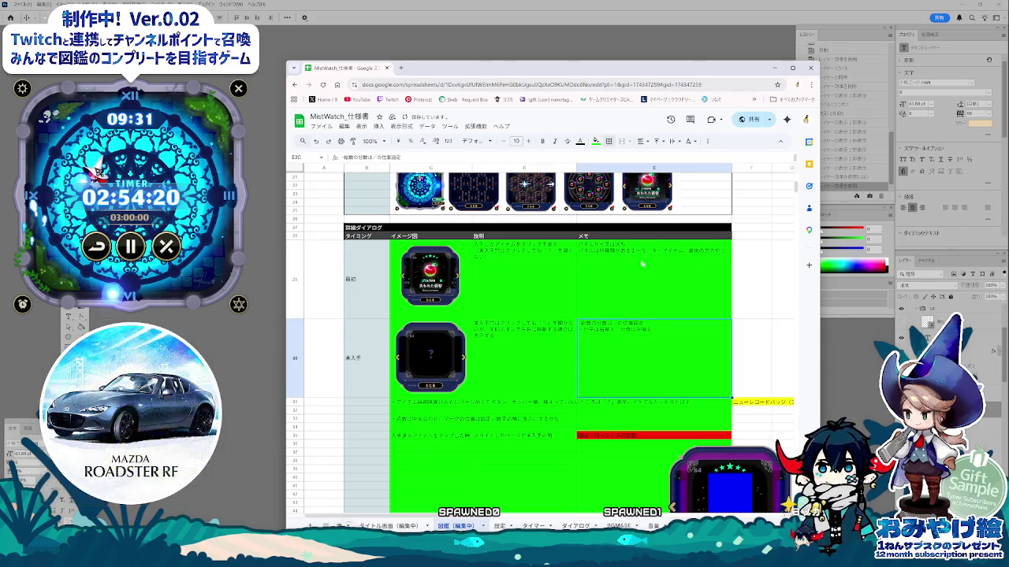
- Reconfirm E29, look over the memo cells and description cell D30, then return to Photoshop
{"action": "left_click", "coordinate": [698, 258]}
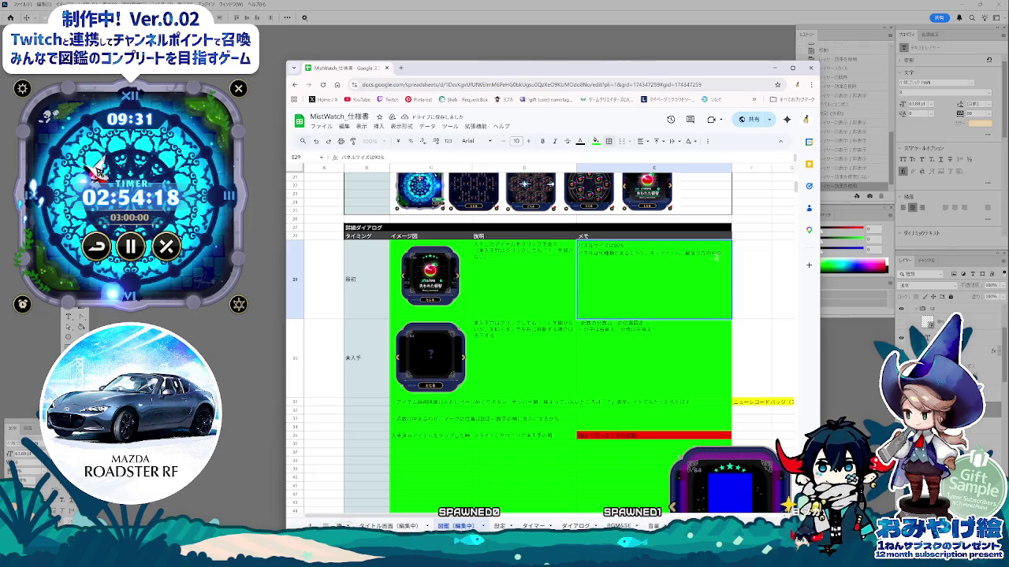
{"action": "double_click", "coordinate": [714, 257]}
{"action": "key", "text": "Return"}
{"action": "left_click", "coordinate": [711, 286]}
{"action": "scroll", "coordinate": [667, 374], "scroll_direction": "down", "scroll_amount": 2}
{"action": "left_click", "coordinate": [667, 410], "text": "shift"}
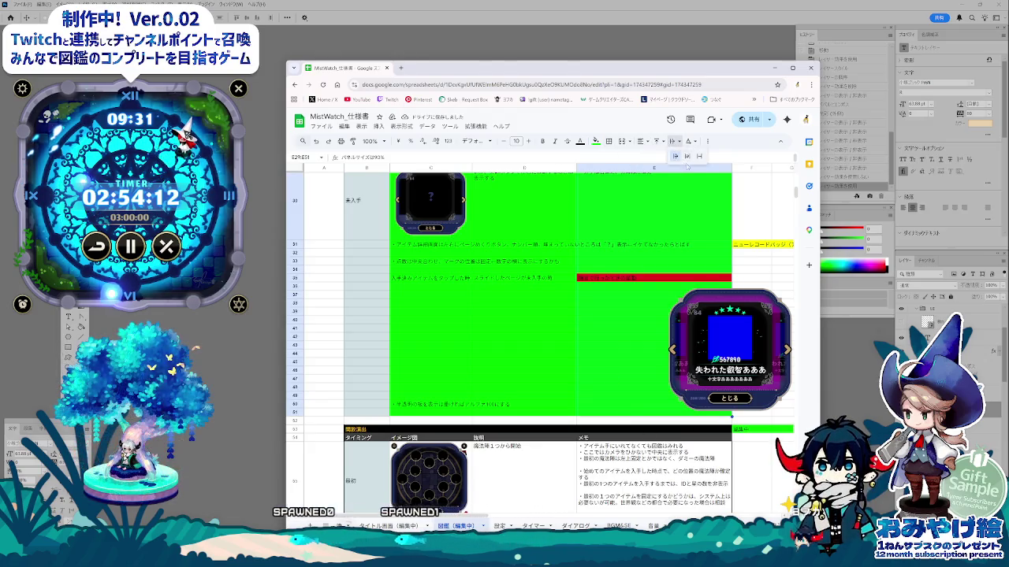
{"action": "left_click", "coordinate": [621, 268]}
{"action": "scroll", "coordinate": [621, 323], "scroll_direction": "up", "scroll_amount": 1}
{"action": "scroll", "coordinate": [620, 323], "scroll_direction": "up", "scroll_amount": 1}
{"action": "scroll", "coordinate": [661, 253], "scroll_direction": "up", "scroll_amount": 1}
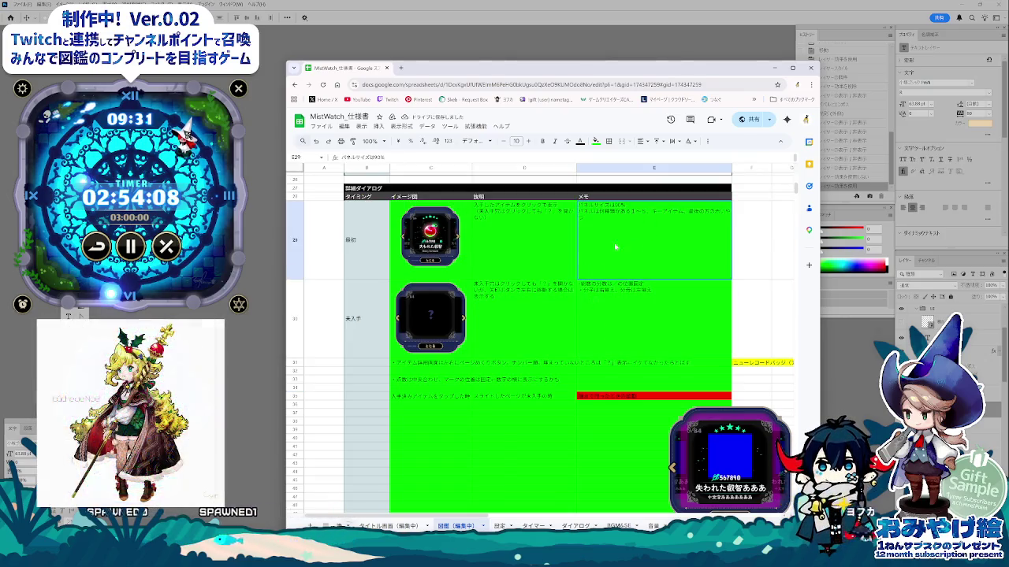
{"action": "left_click", "coordinate": [520, 323]}
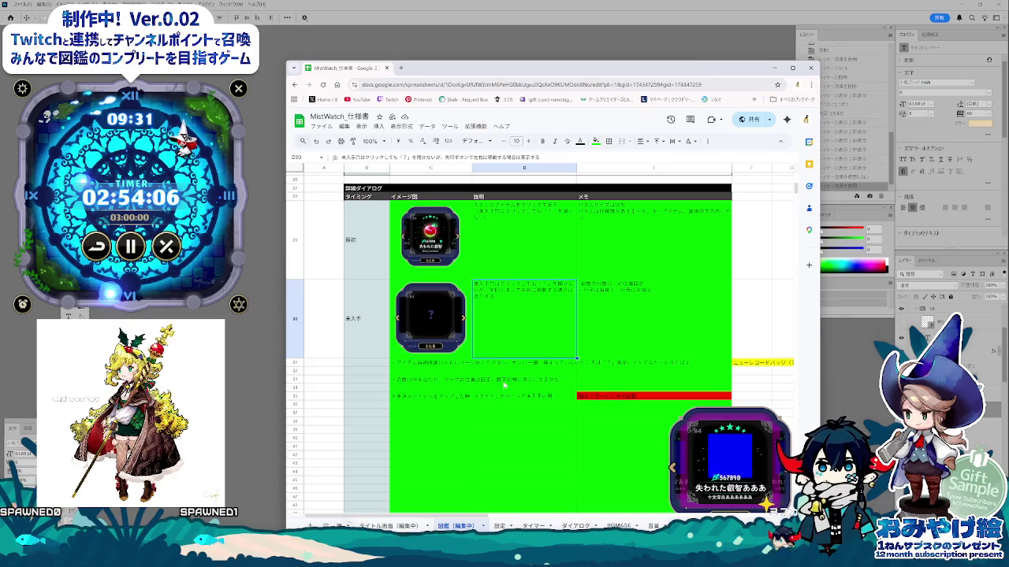
{"action": "key", "text": "alt+Tab"}
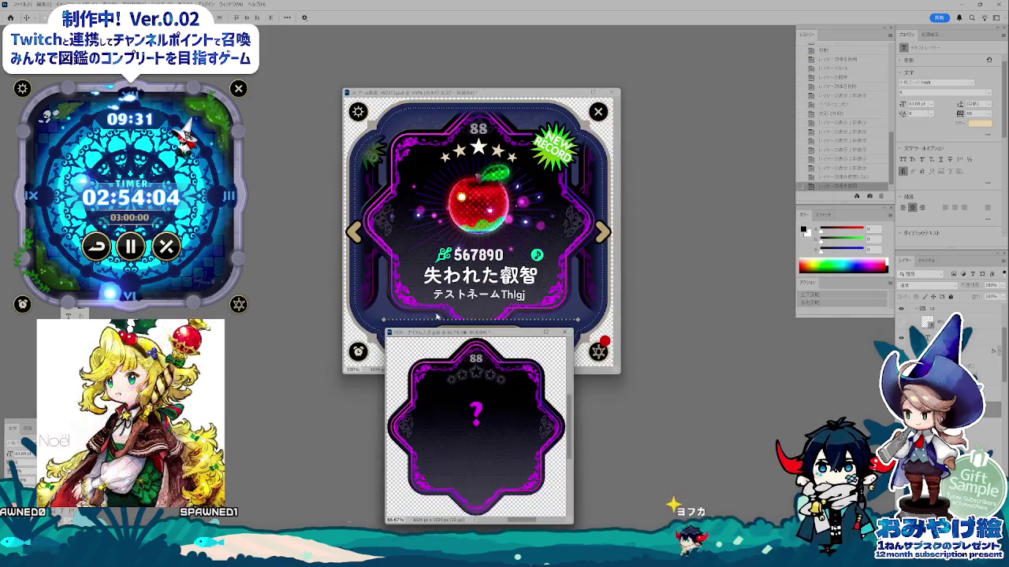
- Rearrange the '?' and main card windows, then bring up Save for Web export settings
{"action": "left_click_drag", "start_coordinate": [471, 337], "coordinate": [473, 331]}
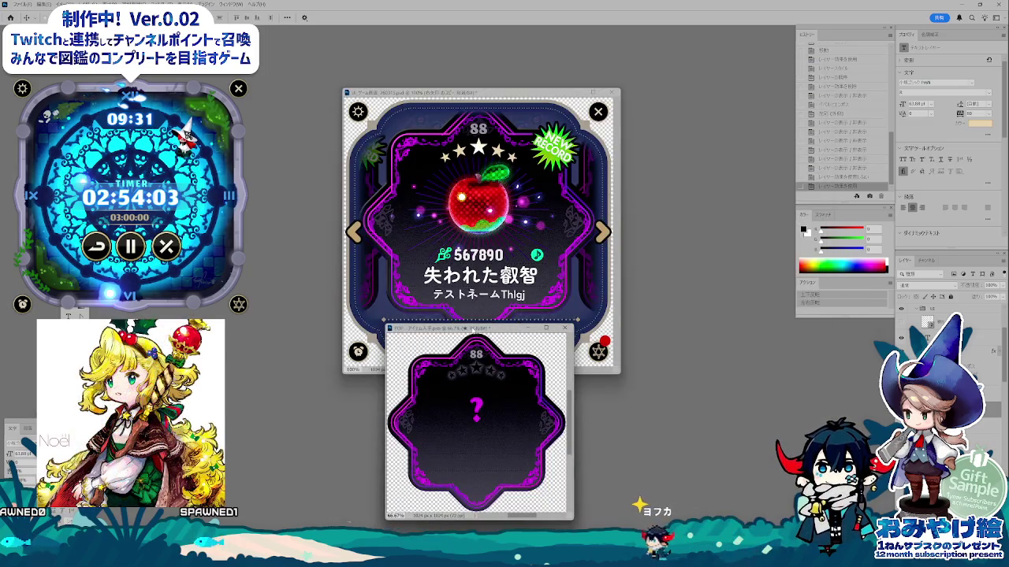
{"action": "left_click", "coordinate": [476, 407]}
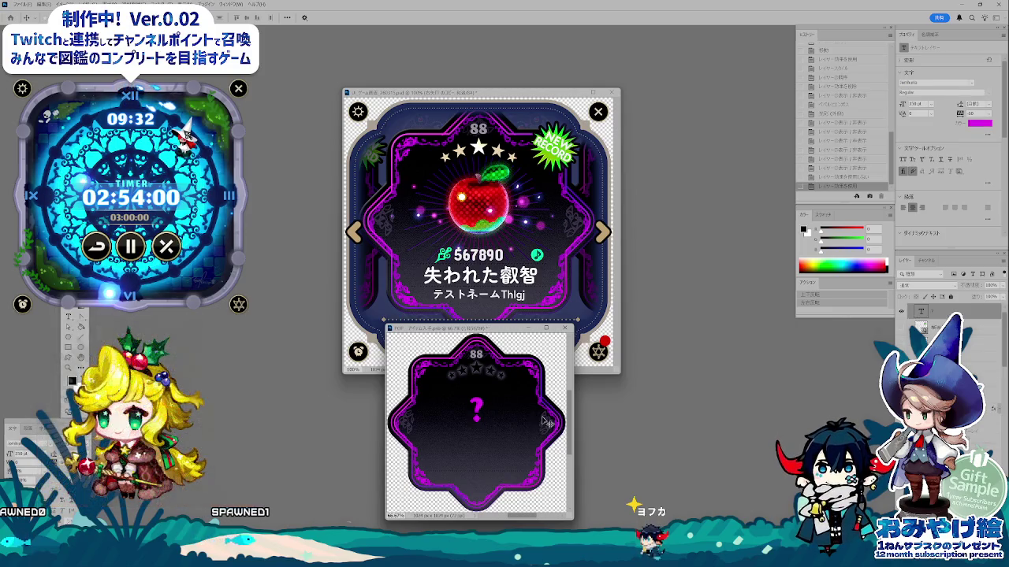
{"action": "left_click_drag", "start_coordinate": [450, 329], "coordinate": [280, 283]}
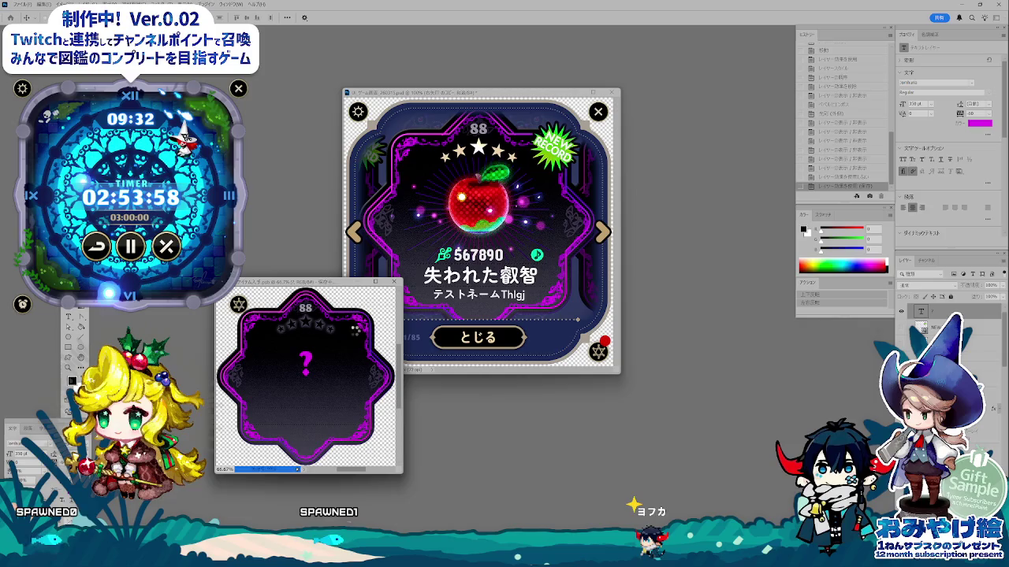
{"action": "left_click", "coordinate": [486, 93]}
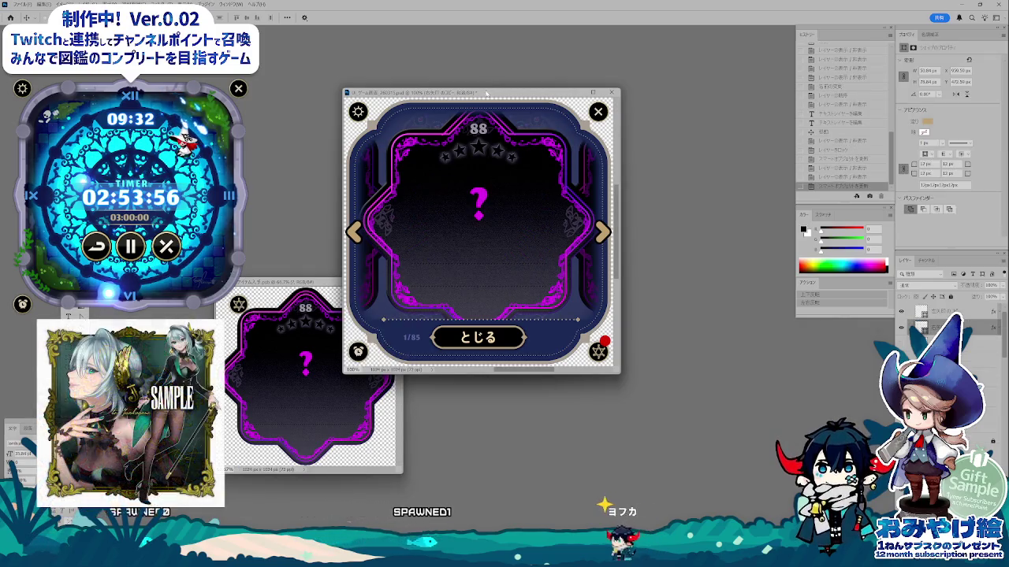
{"action": "left_click_drag", "start_coordinate": [486, 92], "coordinate": [509, 126]}
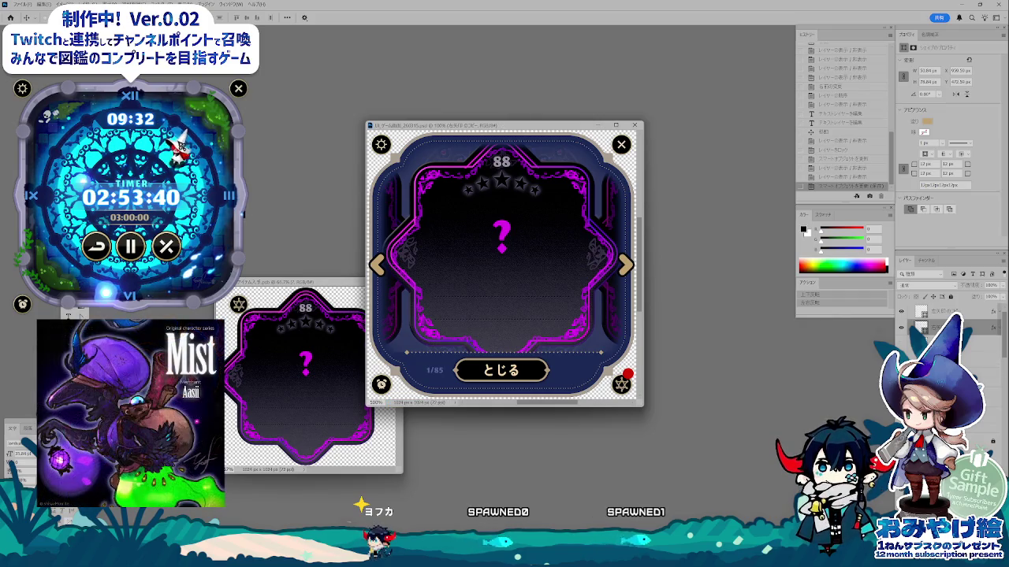
{"action": "scroll", "coordinate": [1004, 349], "scroll_direction": "up", "scroll_amount": 1}
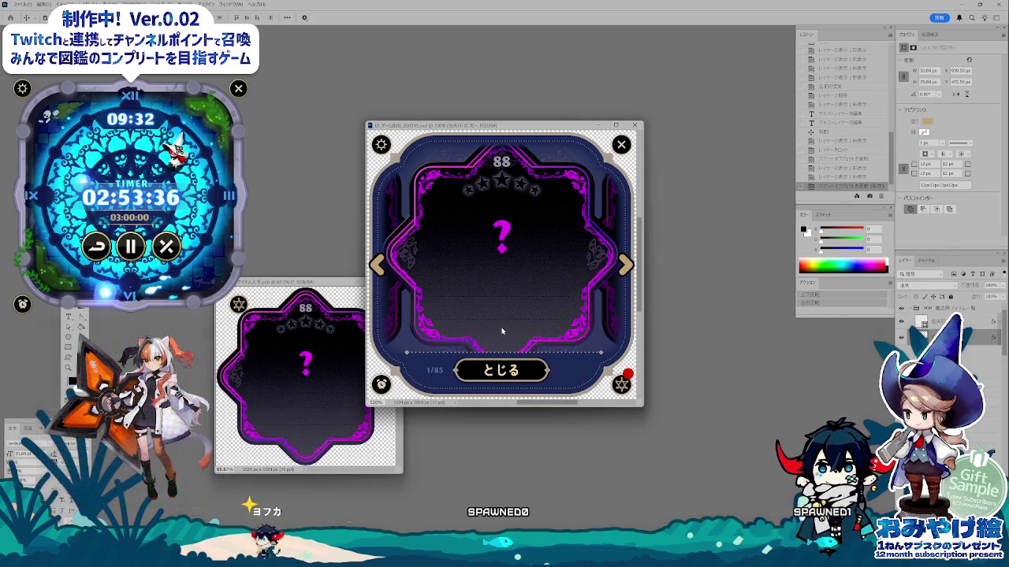
{"action": "key", "text": "ctrl+alt+shift+s"}
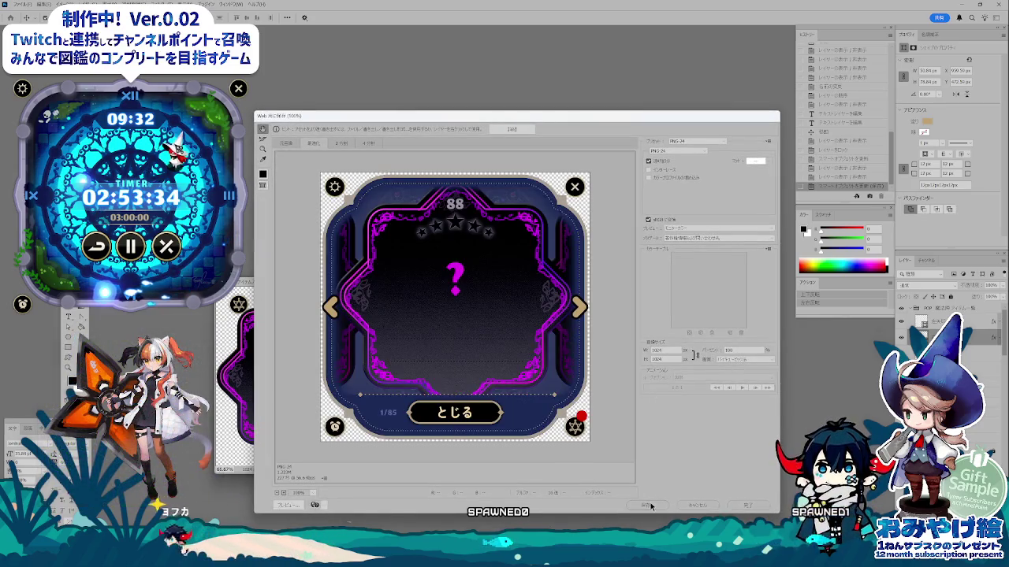
- Save the question-mark card as a UI_-prefixed PNG in the png folder, then return to the spec sheet
{"action": "left_click", "coordinate": [649, 506]}
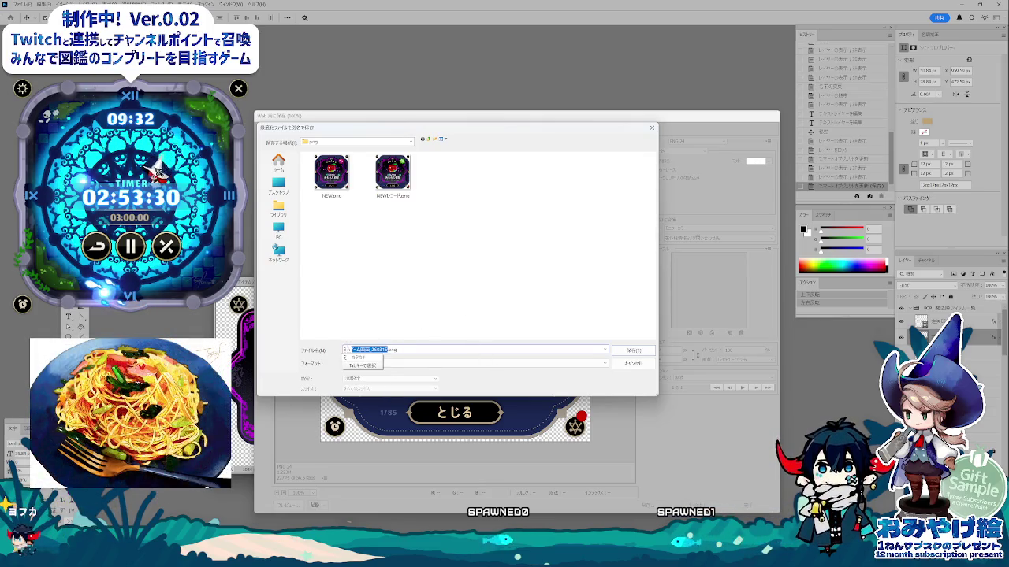
{"action": "type", "text": "UI_"}
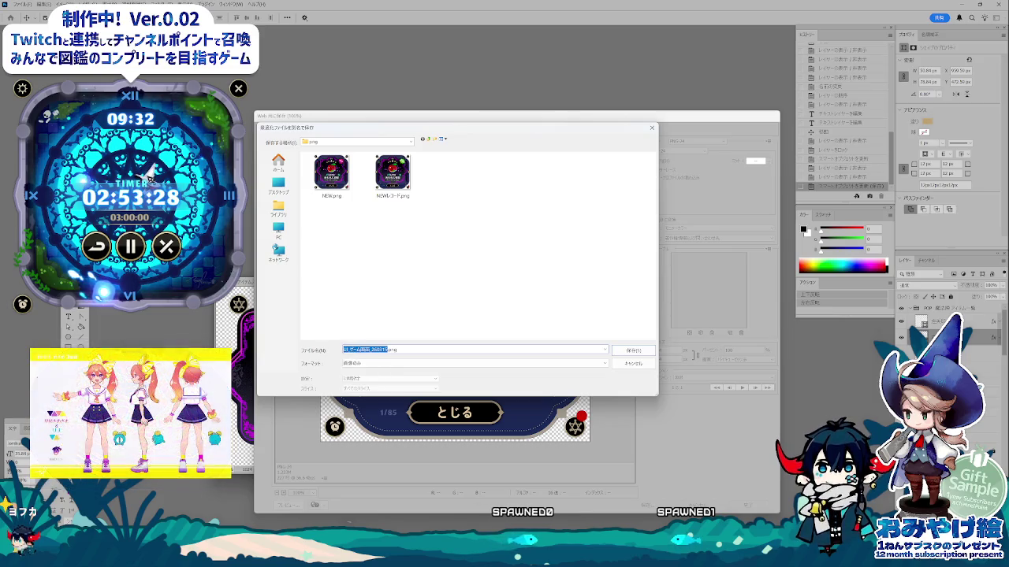
{"action": "key", "text": "Return"}
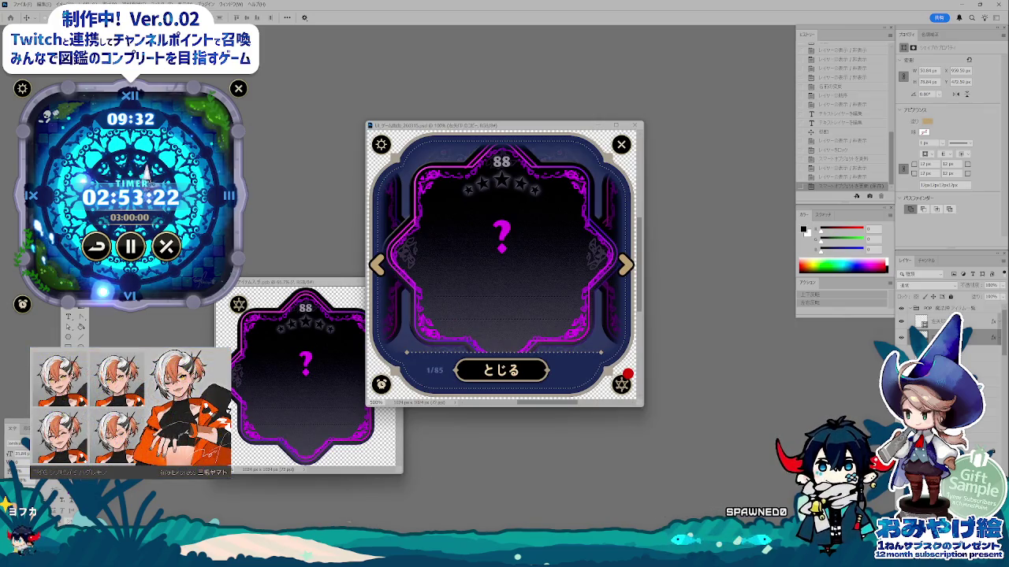
{"action": "left_click", "coordinate": [360, 483]}
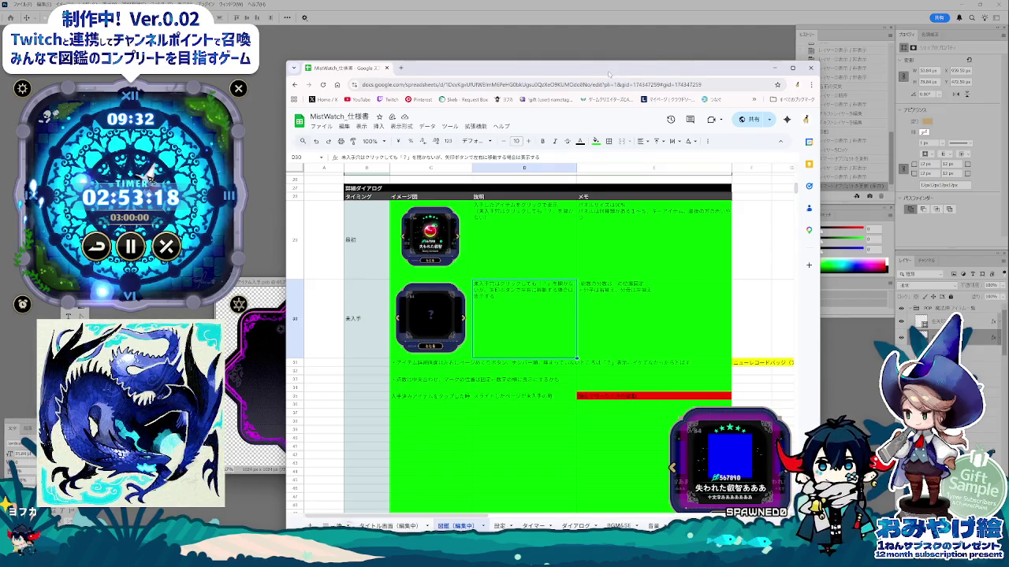
- Delete the floating card mockup from the MistWatch spec sheet
{"action": "left_click", "coordinate": [508, 407]}
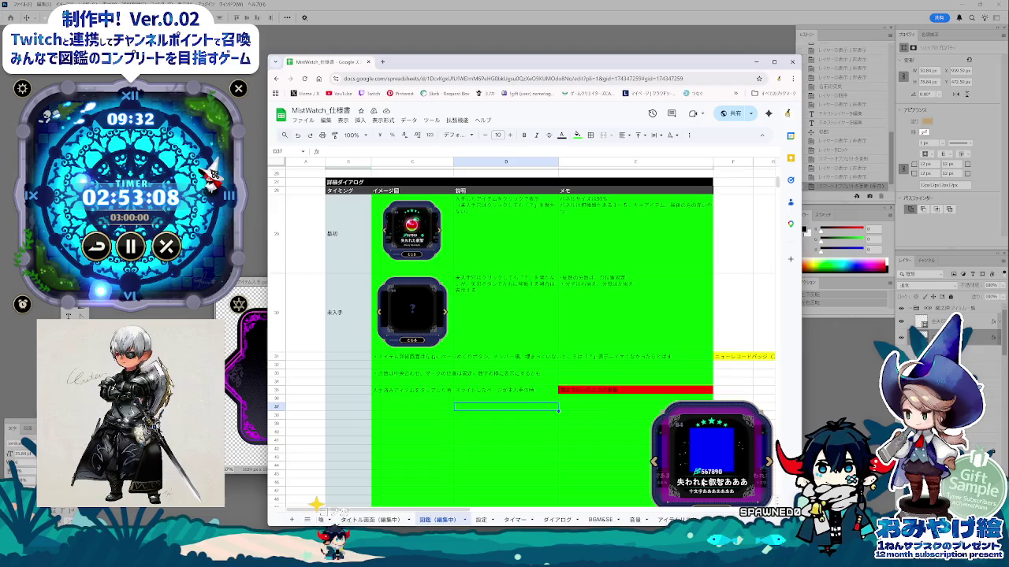
{"action": "scroll", "coordinate": [659, 455], "scroll_direction": "down", "scroll_amount": 3}
{"action": "left_click_drag", "start_coordinate": [701, 355], "coordinate": [581, 347]}
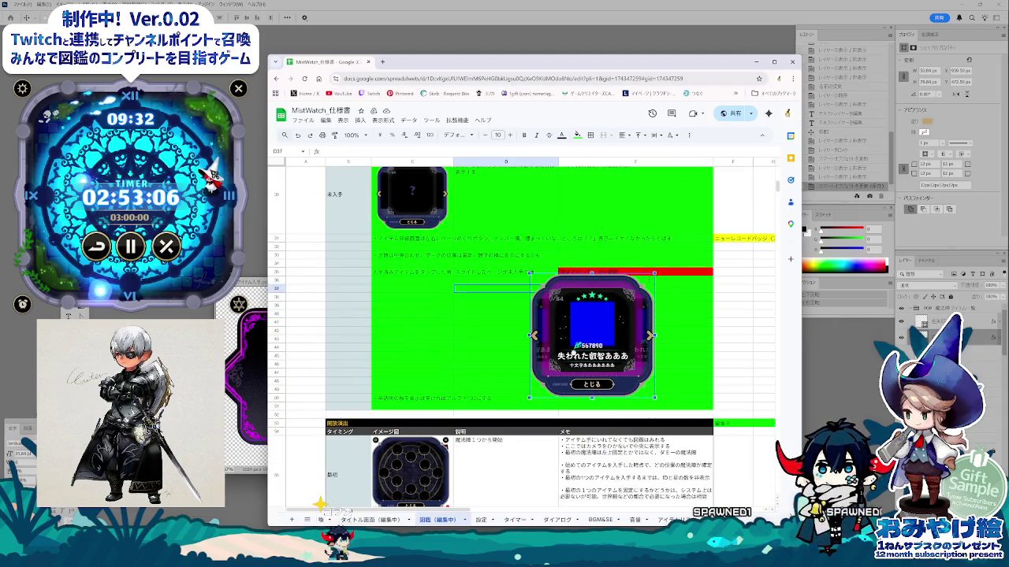
{"action": "key", "text": "Delete"}
- Remove the old 未入手 card image from C30 and choose Insert image in cell
{"action": "scroll", "coordinate": [595, 385], "scroll_direction": "up", "scroll_amount": 1}
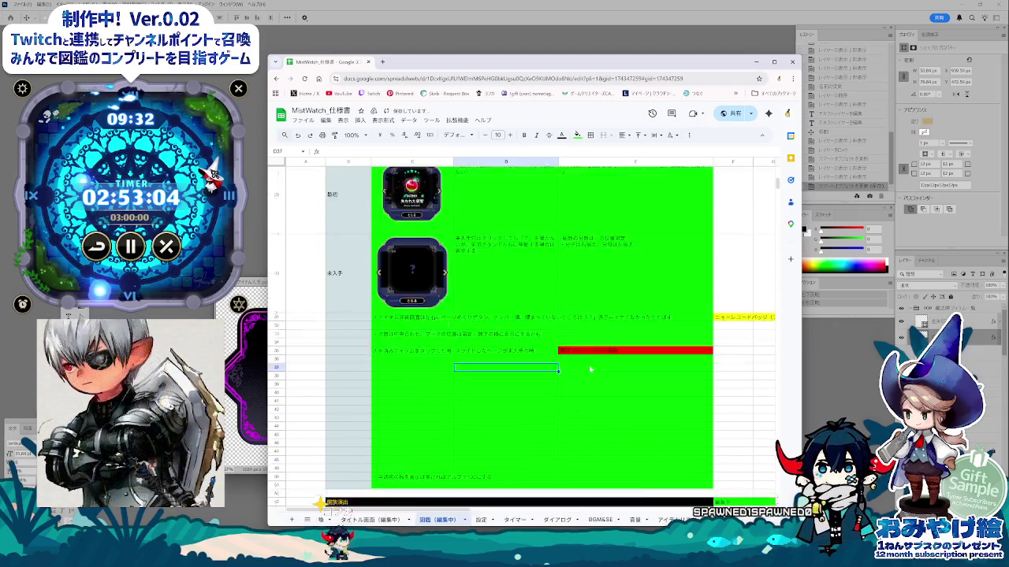
{"action": "scroll", "coordinate": [594, 385], "scroll_direction": "up", "scroll_amount": 4}
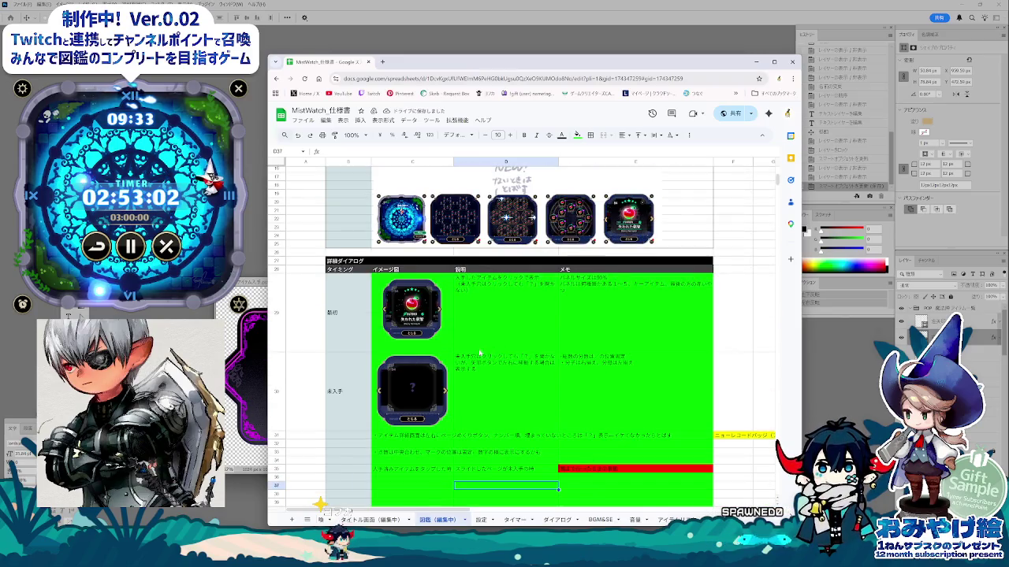
{"action": "left_click", "coordinate": [348, 444]}
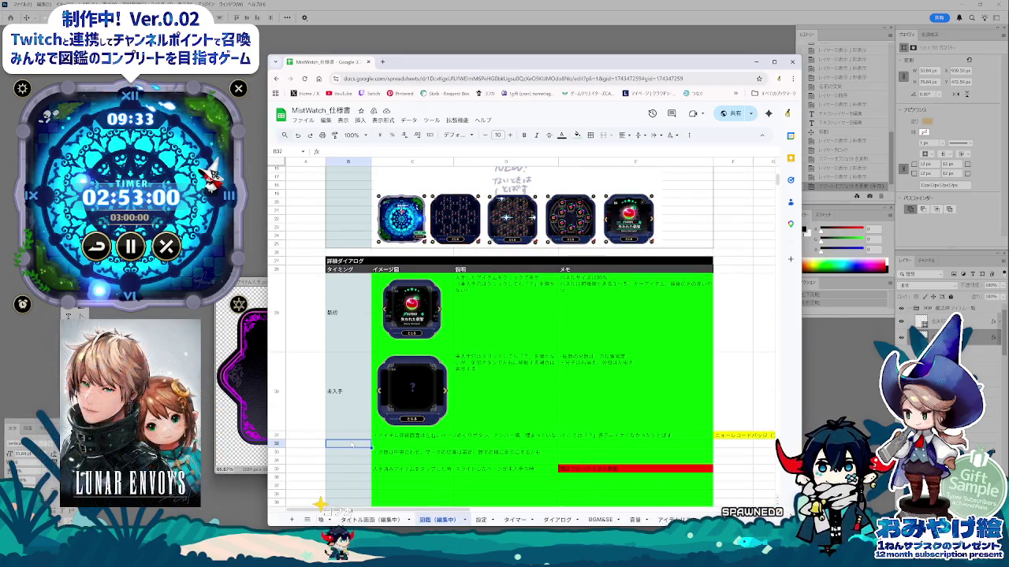
{"action": "key", "text": "Delete"}
{"action": "left_click", "coordinate": [410, 381]}
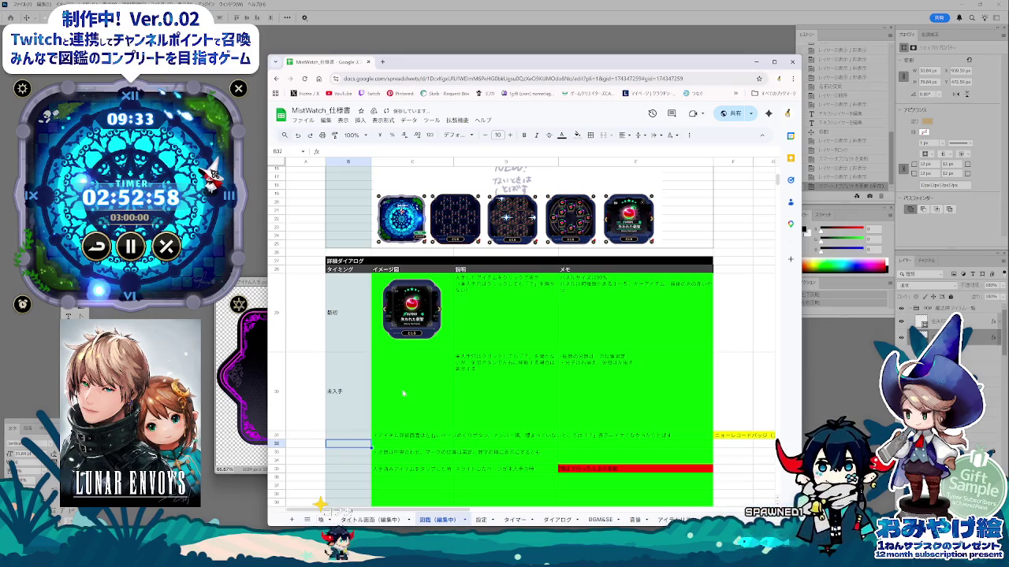
{"action": "right_click", "coordinate": [409, 380]}
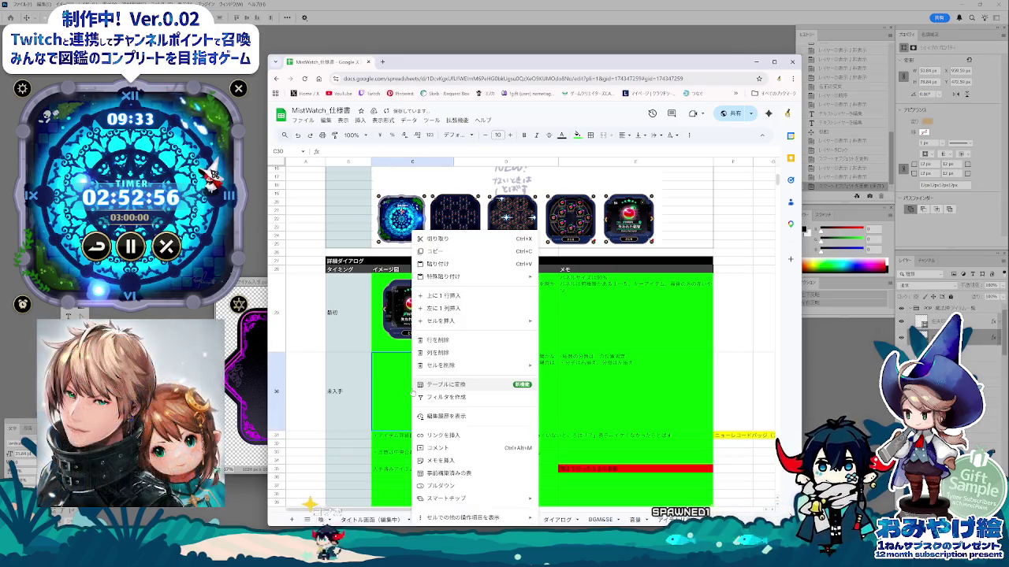
{"action": "key", "text": "Escape"}
{"action": "left_click", "coordinate": [360, 121]}
{"action": "mouse_move", "coordinate": [410, 234]}
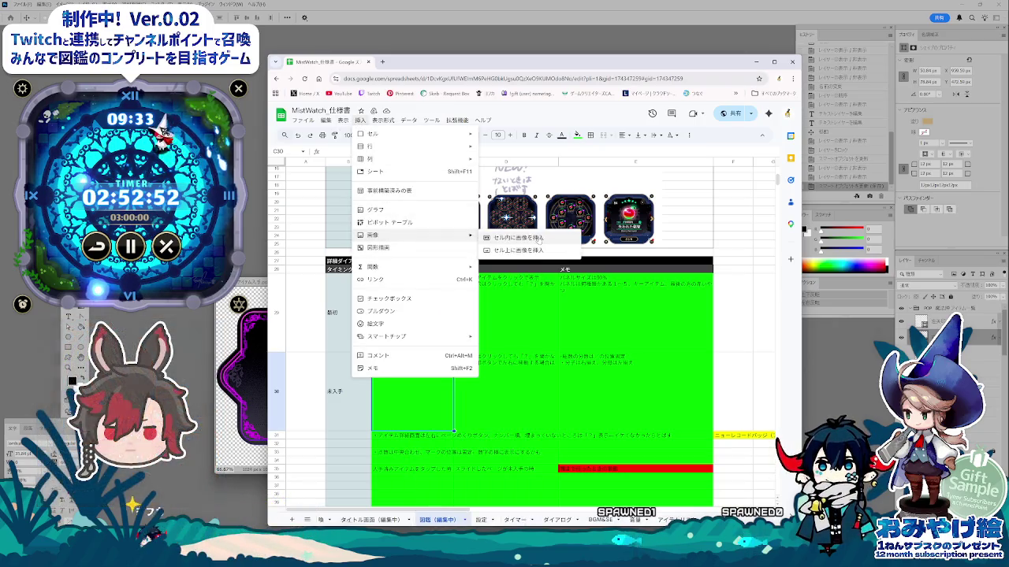
{"action": "left_click", "coordinate": [538, 239]}
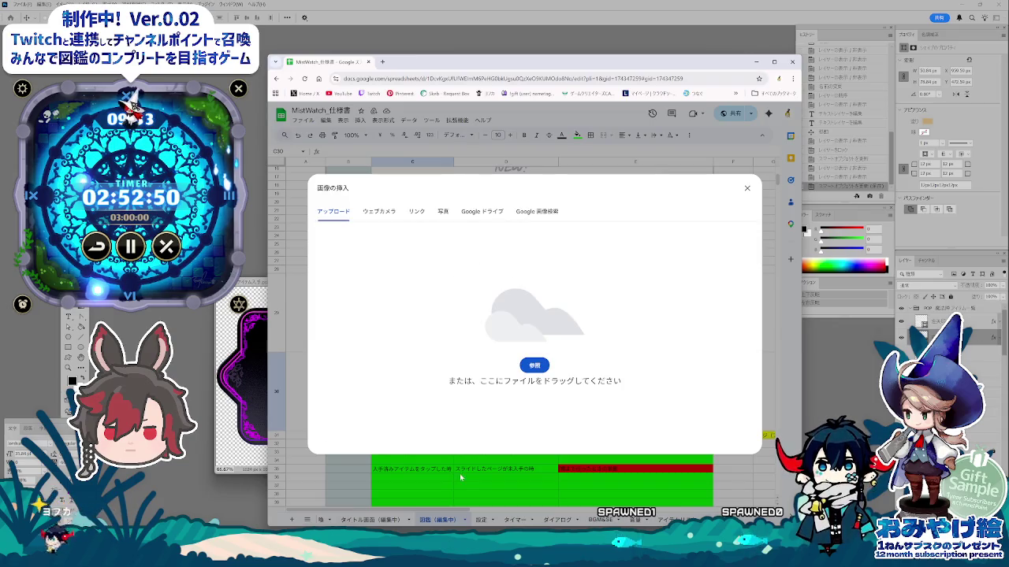
- Upload 未入手.png from 開発_WMP > 魔法陣 > png into cell C30
{"action": "left_click", "coordinate": [534, 365]}
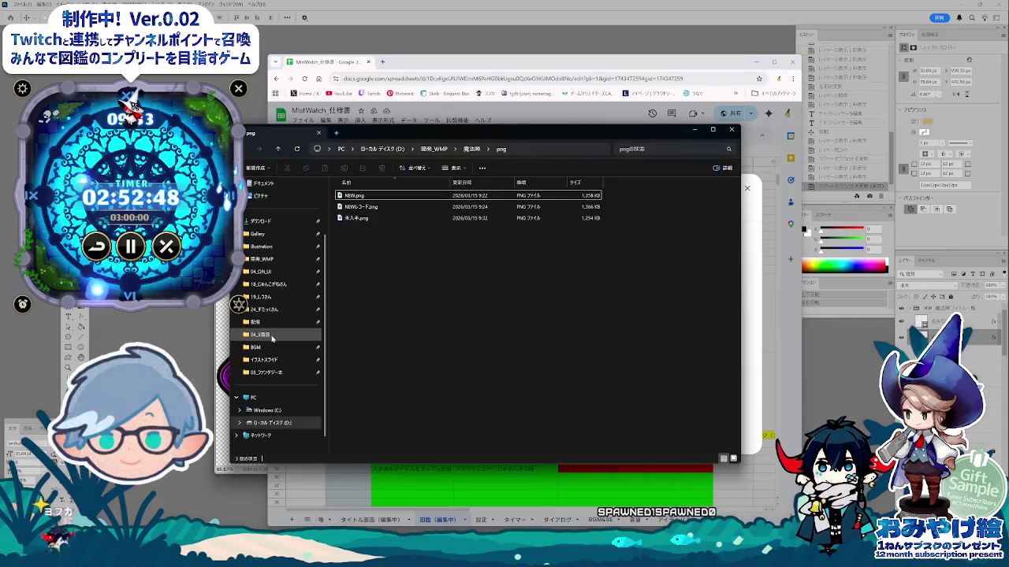
{"action": "left_click", "coordinate": [272, 261]}
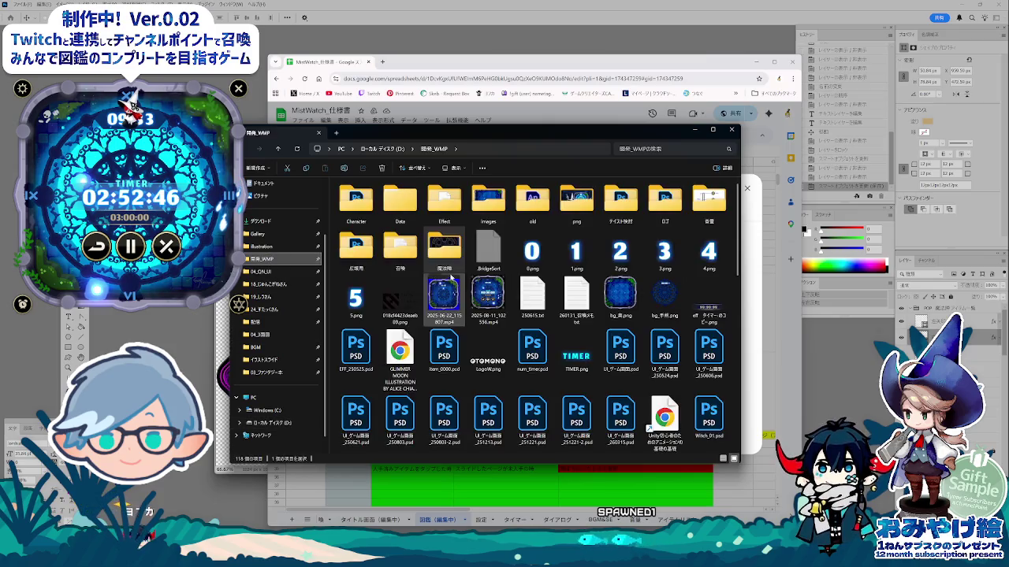
{"action": "double_click", "coordinate": [445, 249]}
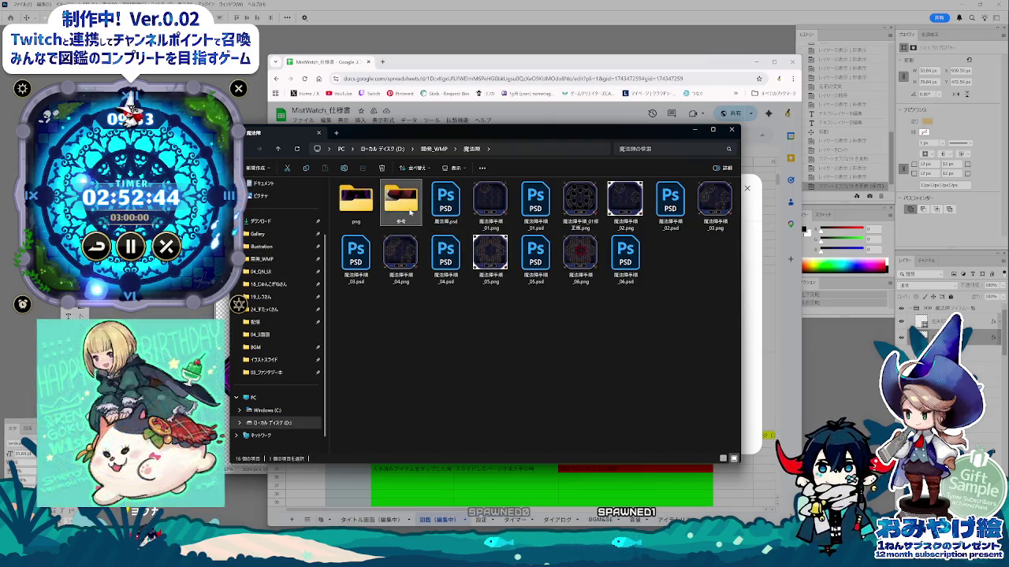
{"action": "double_click", "coordinate": [355, 201]}
{"action": "left_click_drag", "start_coordinate": [443, 132], "coordinate": [899, 278]}
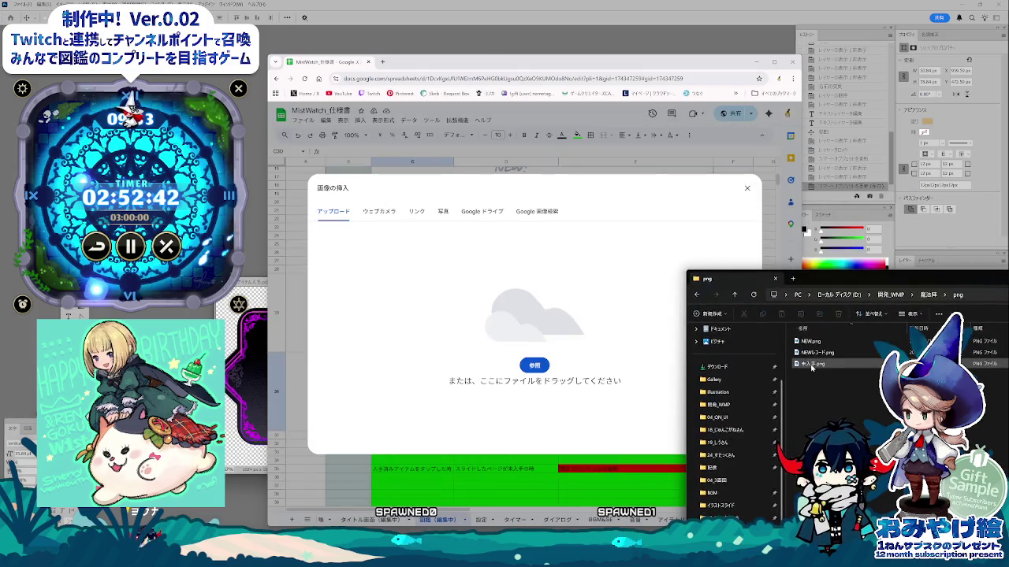
{"action": "left_click_drag", "start_coordinate": [812, 367], "coordinate": [624, 450]}
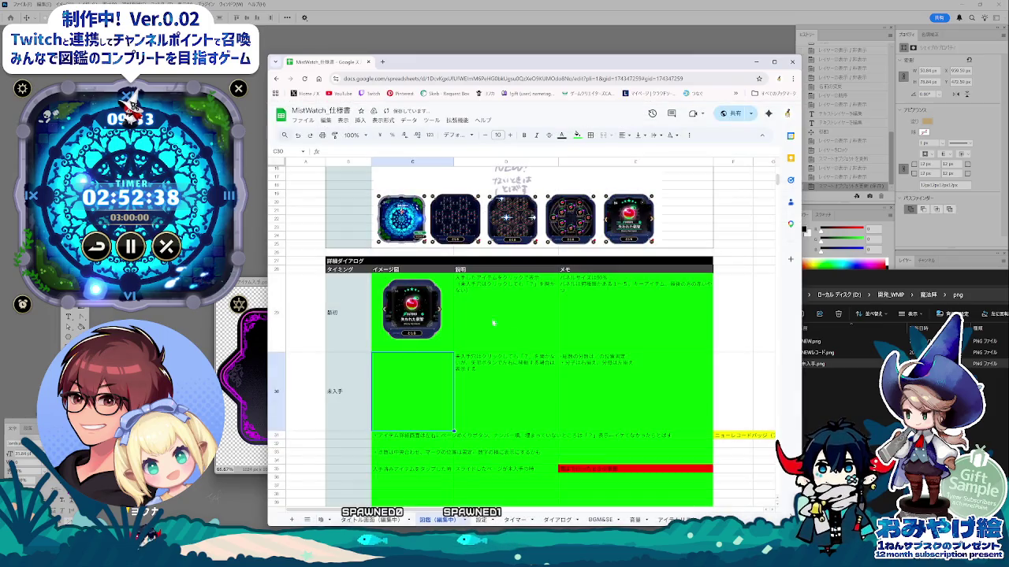
- Check the new card image in C30 and select rows 31–32
{"action": "left_click", "coordinate": [464, 402]}
{"action": "left_click", "coordinate": [425, 404]}
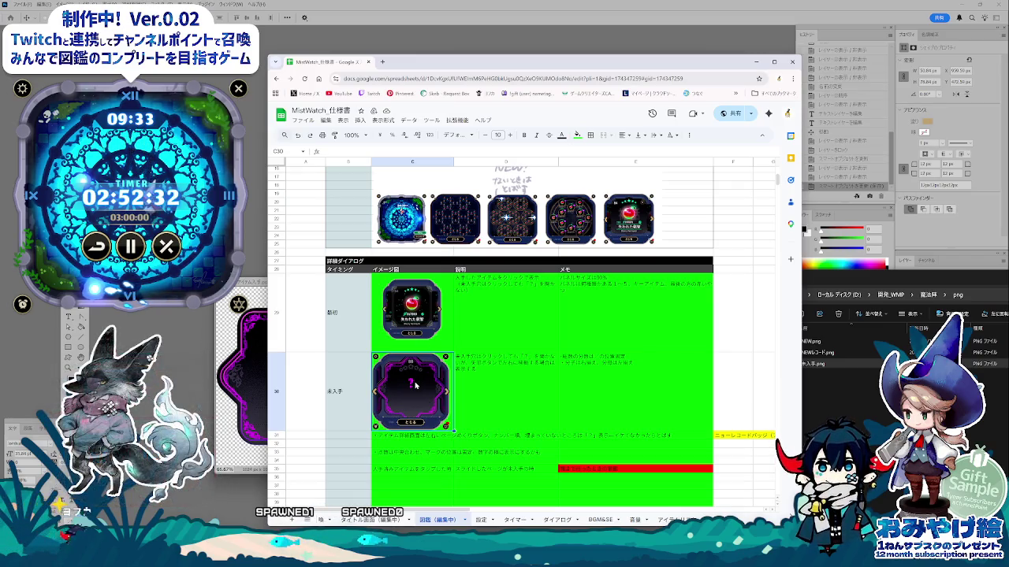
{"action": "scroll", "coordinate": [554, 407], "scroll_direction": "down", "scroll_amount": 2}
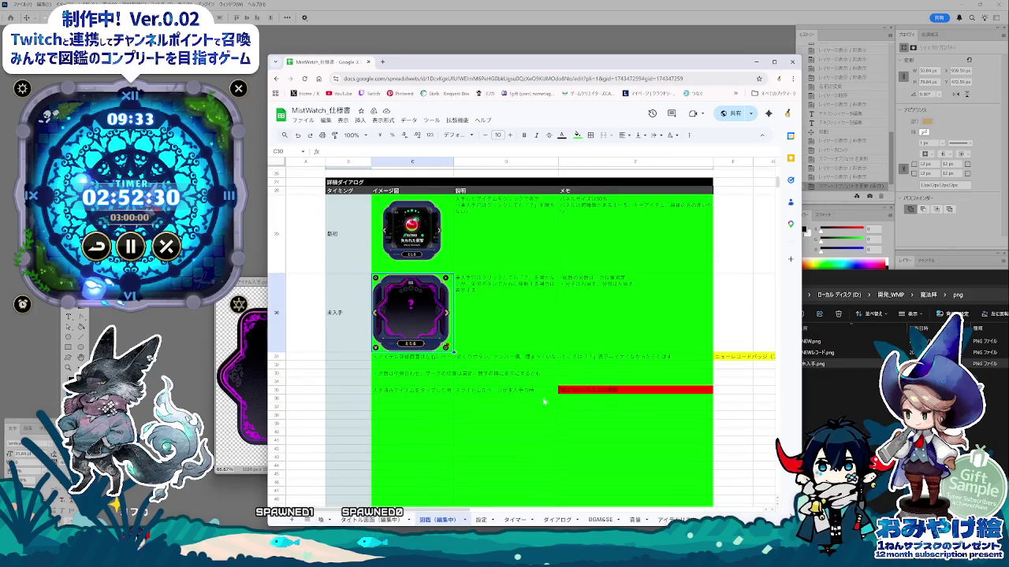
{"action": "scroll", "coordinate": [547, 404], "scroll_direction": "down", "scroll_amount": 3}
{"action": "scroll", "coordinate": [535, 398], "scroll_direction": "down", "scroll_amount": 3}
{"action": "scroll", "coordinate": [461, 410], "scroll_direction": "up", "scroll_amount": 3}
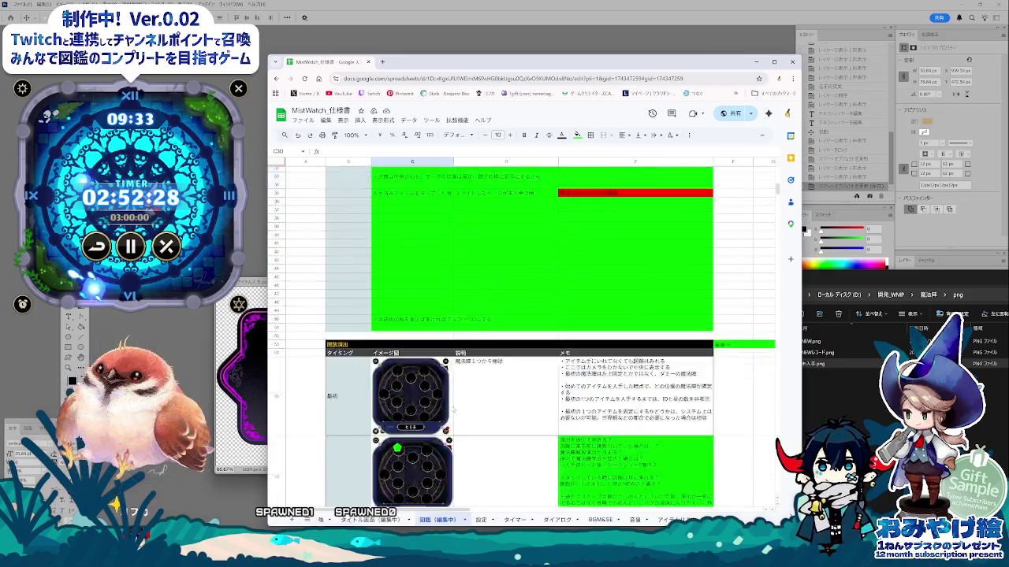
{"action": "scroll", "coordinate": [465, 409], "scroll_direction": "up", "scroll_amount": 3}
{"action": "scroll", "coordinate": [473, 408], "scroll_direction": "up", "scroll_amount": 2}
{"action": "left_click", "coordinate": [478, 407]}
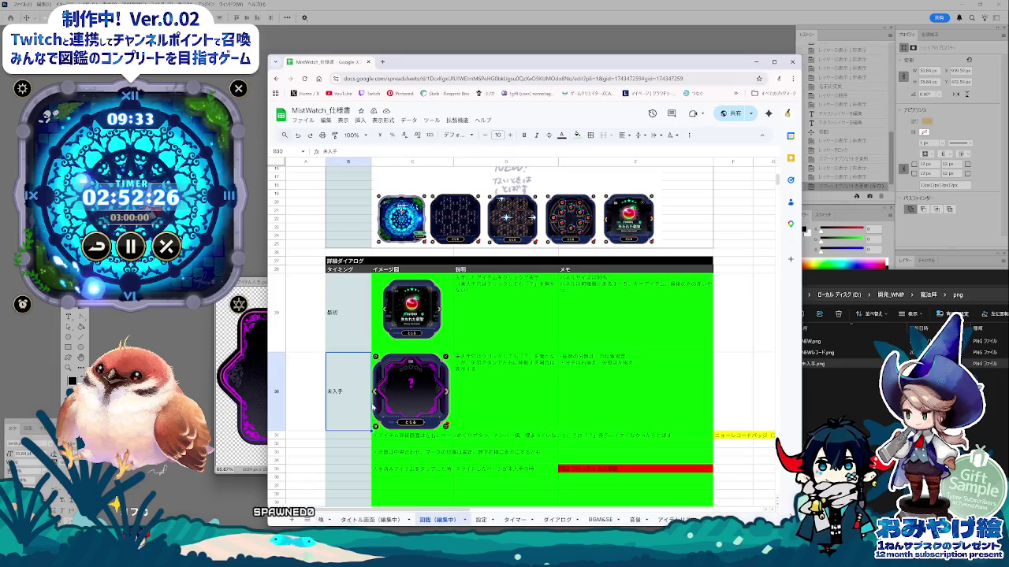
{"action": "key", "text": "Left"}
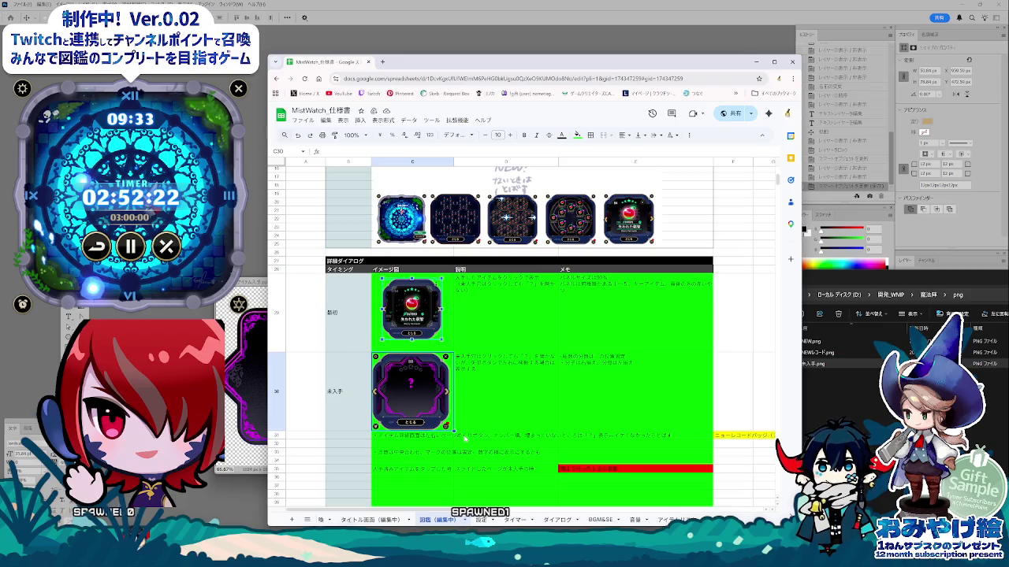
{"action": "scroll", "coordinate": [465, 438], "scroll_direction": "down", "scroll_amount": 3}
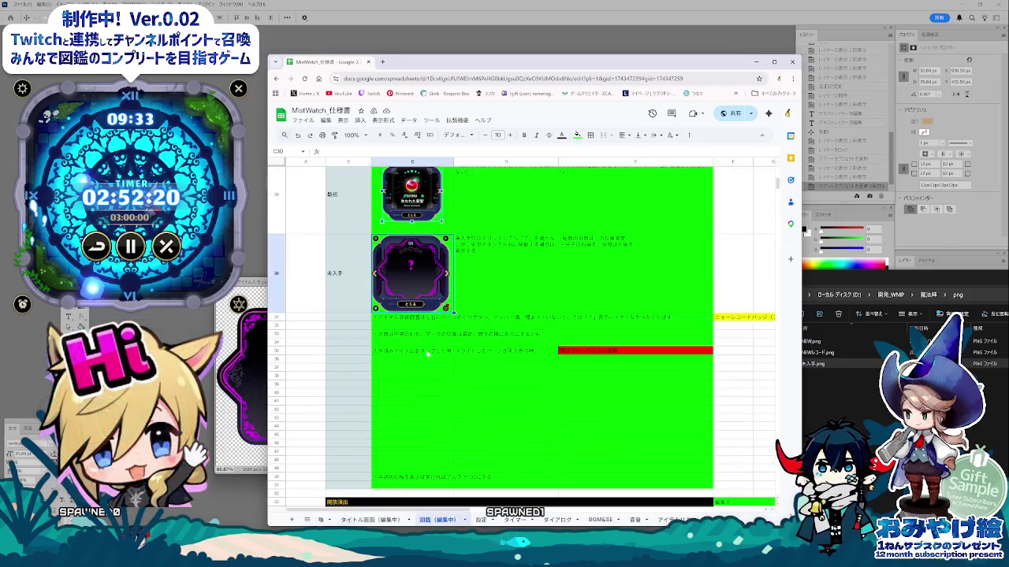
{"action": "scroll", "coordinate": [427, 352], "scroll_direction": "up", "scroll_amount": 1}
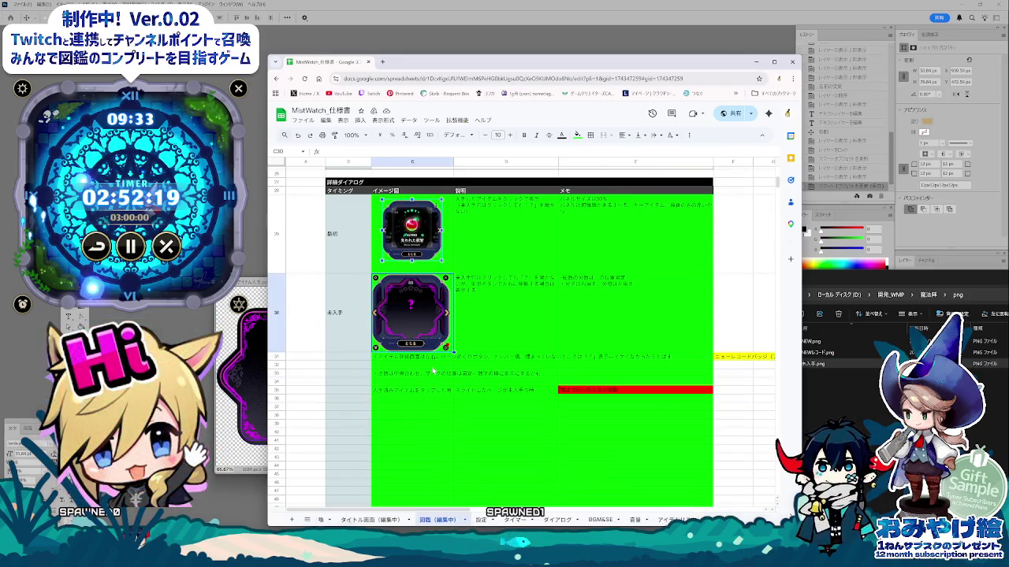
{"action": "left_click", "coordinate": [274, 358]}
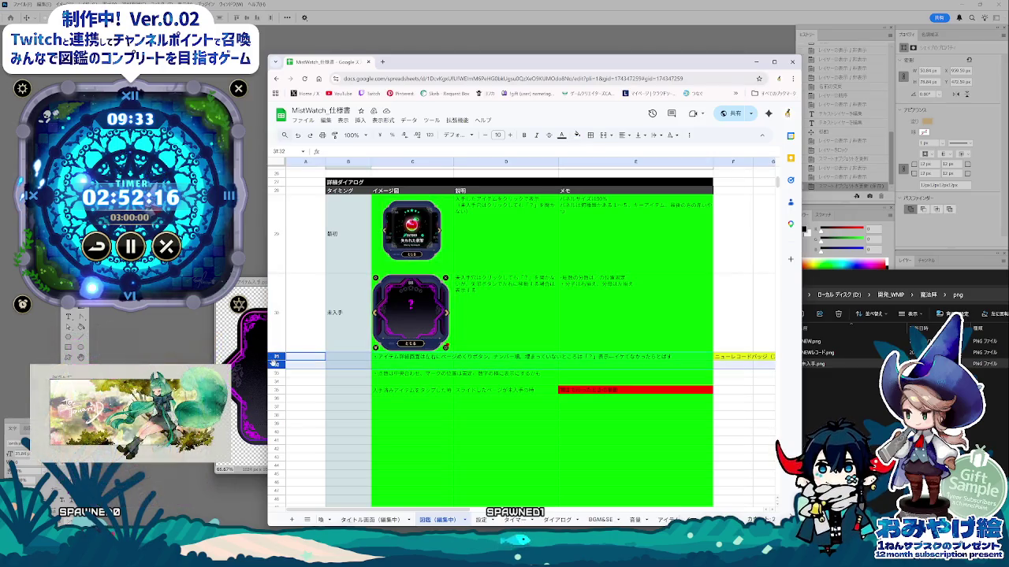
- Insert two new rows above row 31 and set their height to 200
{"action": "right_click", "coordinate": [274, 361]}
{"action": "left_click", "coordinate": [305, 224]}
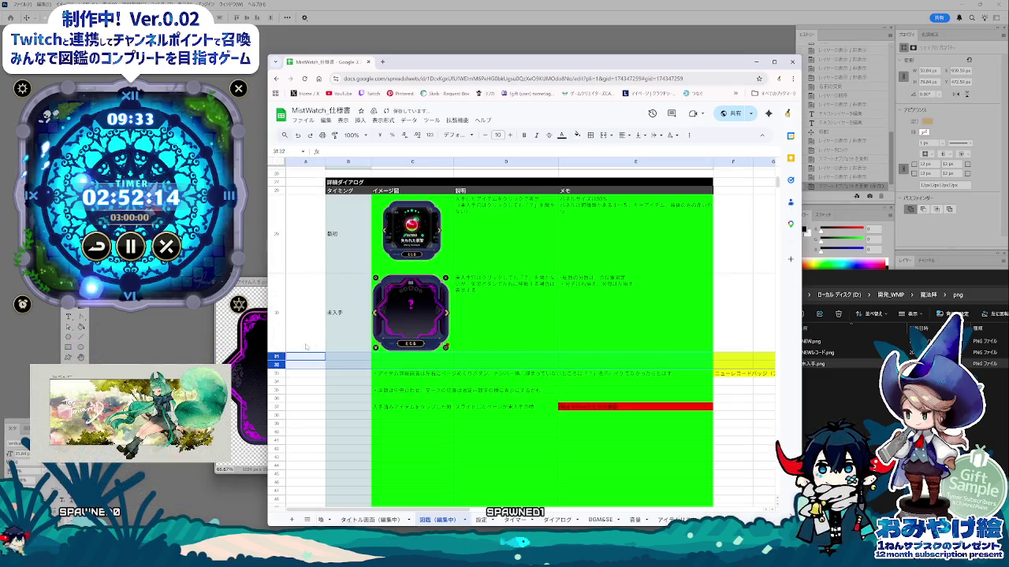
{"action": "right_click", "coordinate": [280, 358]}
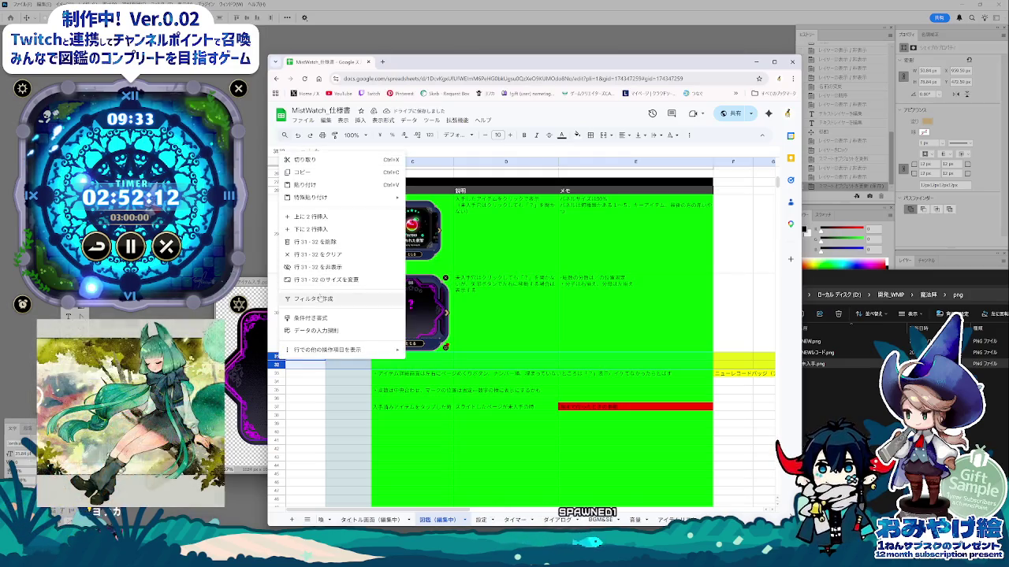
{"action": "left_click", "coordinate": [323, 279]}
{"action": "type", "text": "200"}
{"action": "left_click", "coordinate": [527, 350]}
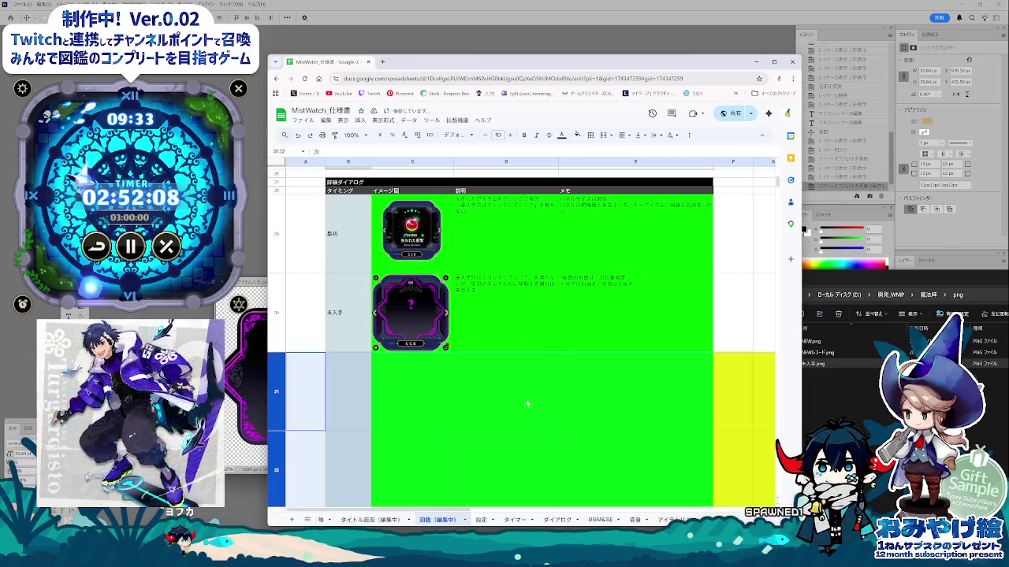
- Change the fill of cells F31:H32 to white
{"action": "scroll", "coordinate": [554, 471], "scroll_direction": "right", "scroll_amount": 5}
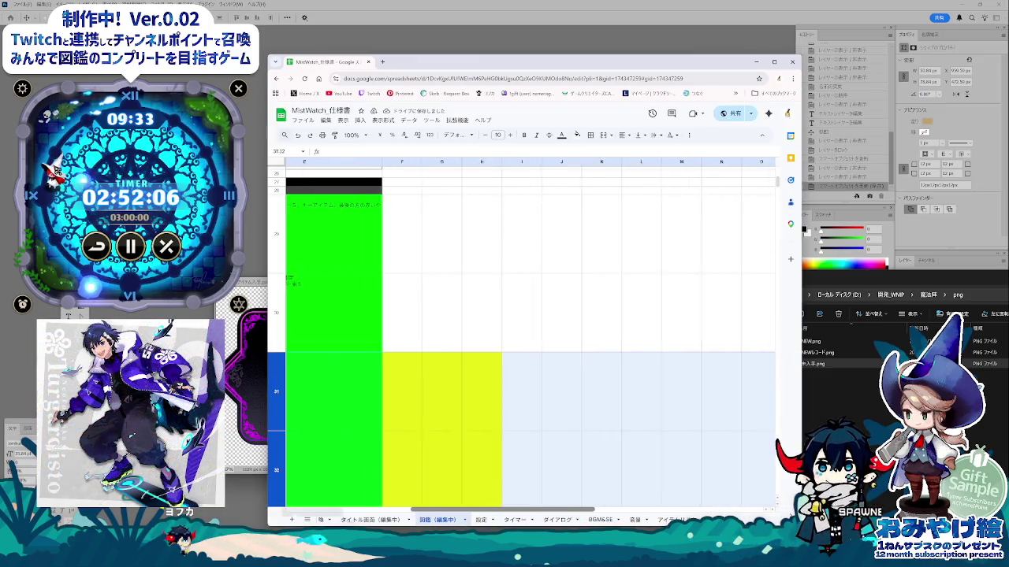
{"action": "scroll", "coordinate": [554, 470], "scroll_direction": "down", "scroll_amount": 1}
{"action": "left_click_drag", "start_coordinate": [524, 392], "coordinate": [447, 318]}
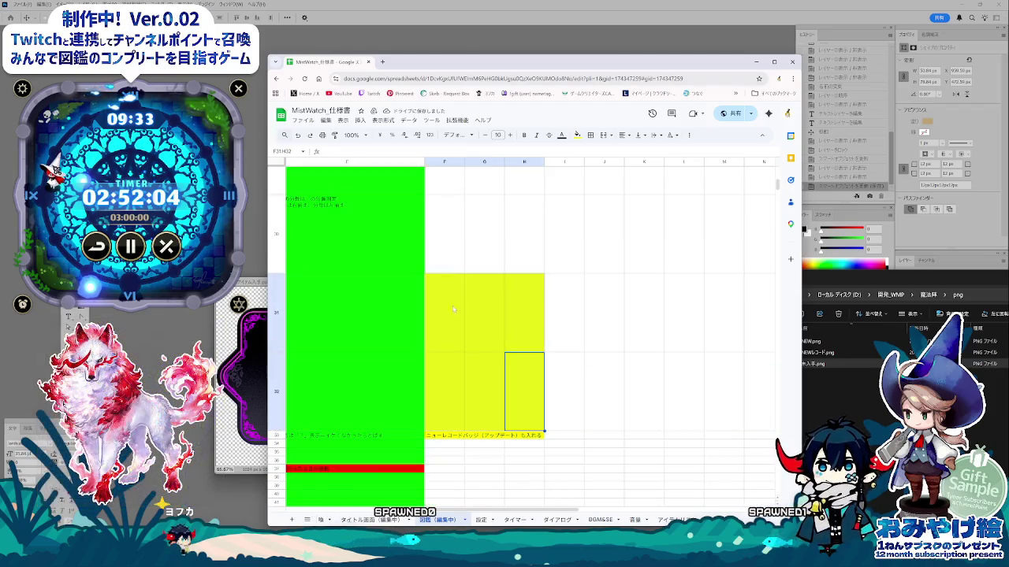
{"action": "left_click", "coordinate": [578, 135]}
{"action": "left_click", "coordinate": [656, 169]}
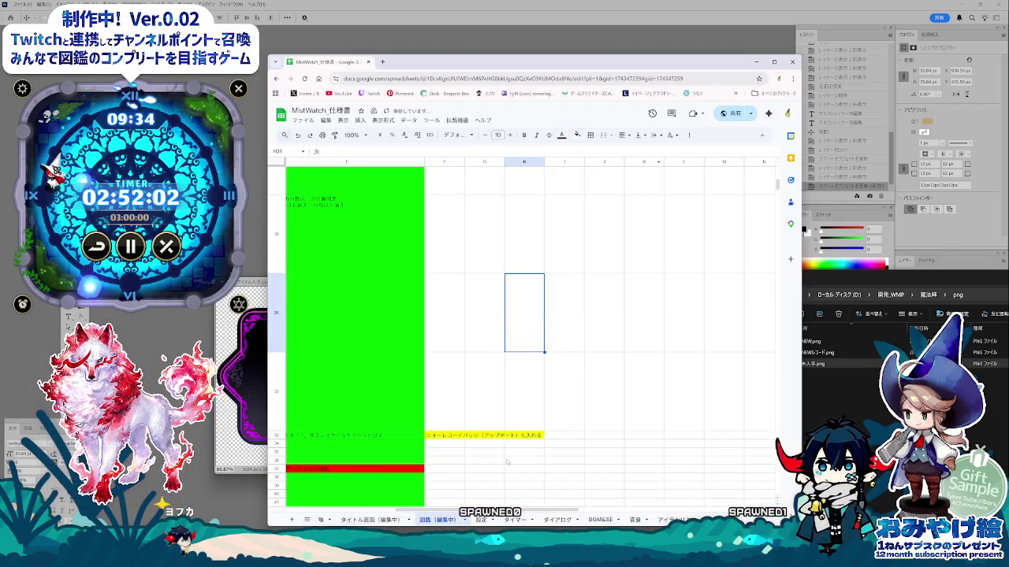
{"action": "scroll", "coordinate": [409, 360], "scroll_direction": "left", "scroll_amount": 5}
{"action": "scroll", "coordinate": [408, 360], "scroll_direction": "up", "scroll_amount": 2}
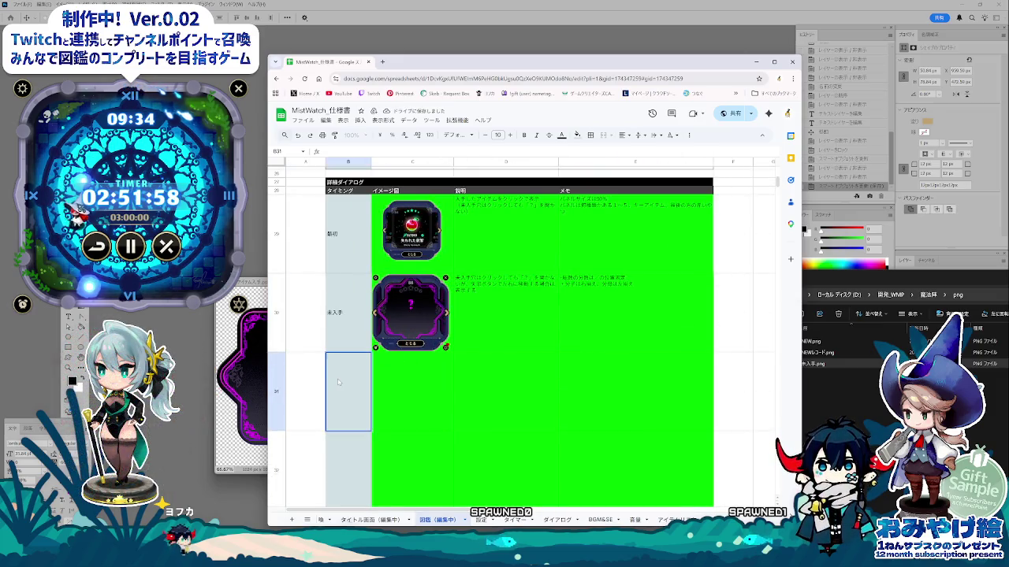
- Enter NEW in B31 and NEW RECORD in B32
{"action": "type", "text": "NEW"}
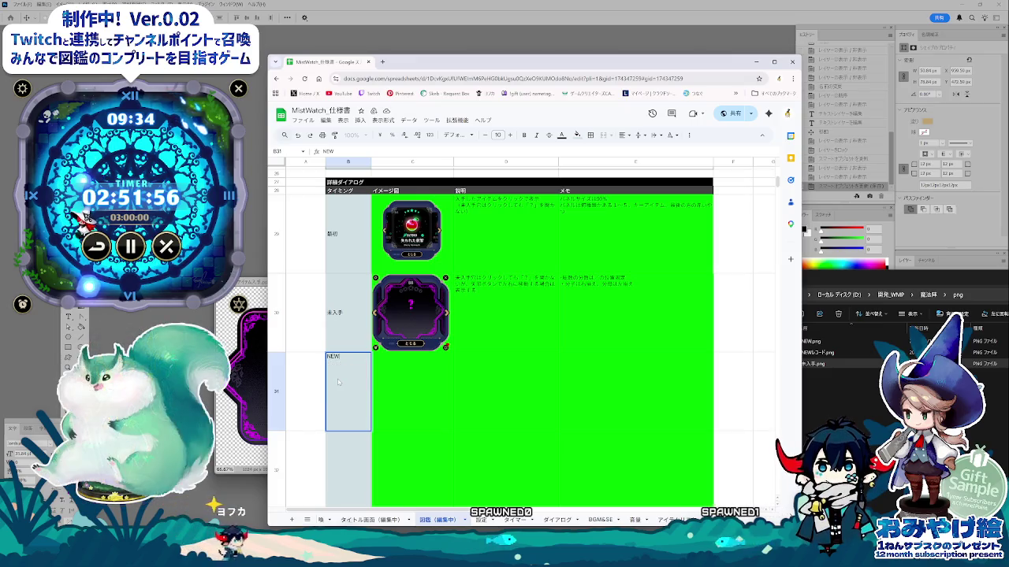
{"action": "key", "text": "Return"}
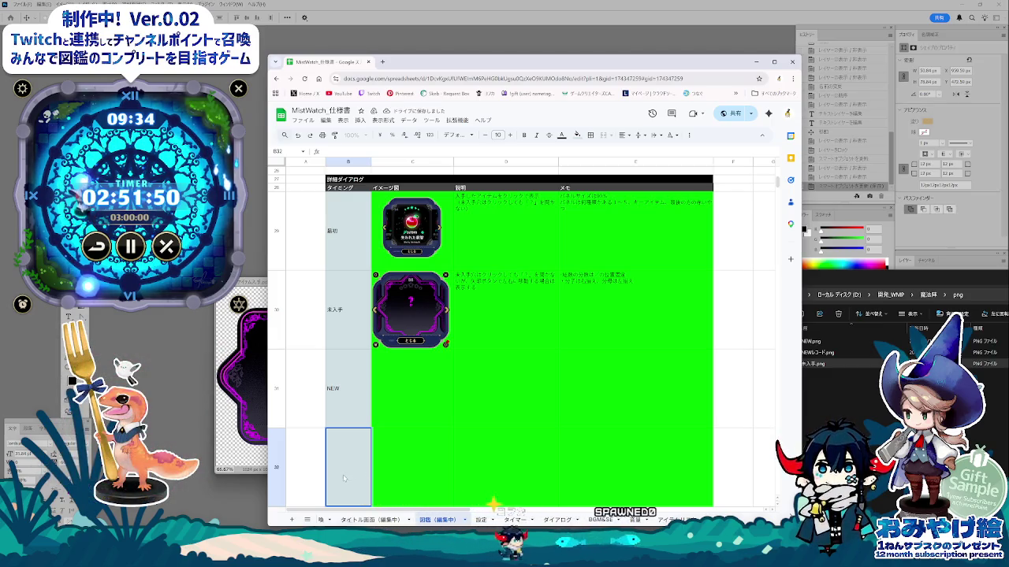
{"action": "left_click", "coordinate": [409, 483]}
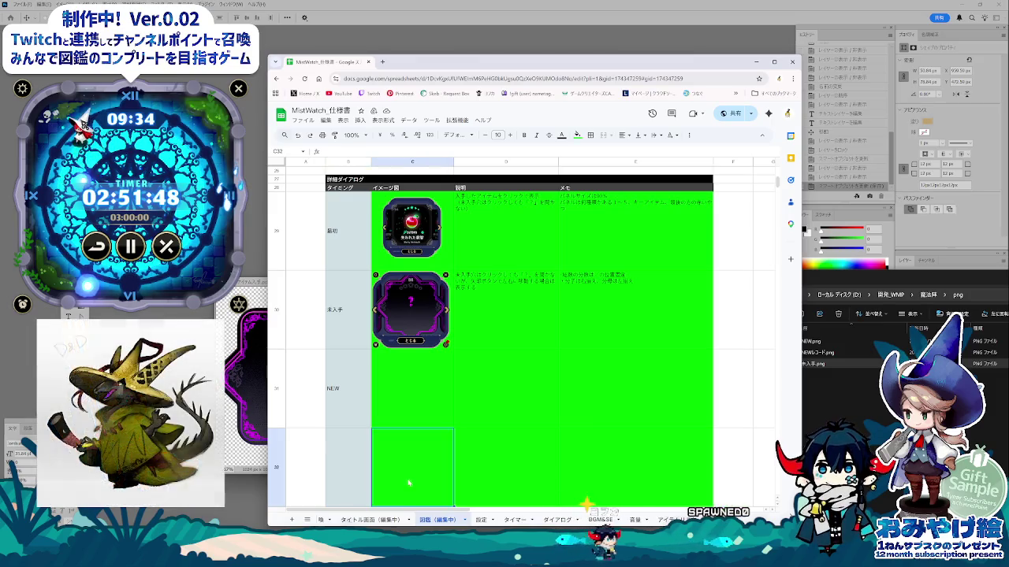
{"action": "scroll", "coordinate": [409, 483], "scroll_direction": "down", "scroll_amount": 1}
{"action": "left_click", "coordinate": [364, 375]}
{"action": "type", "text": "NE"}
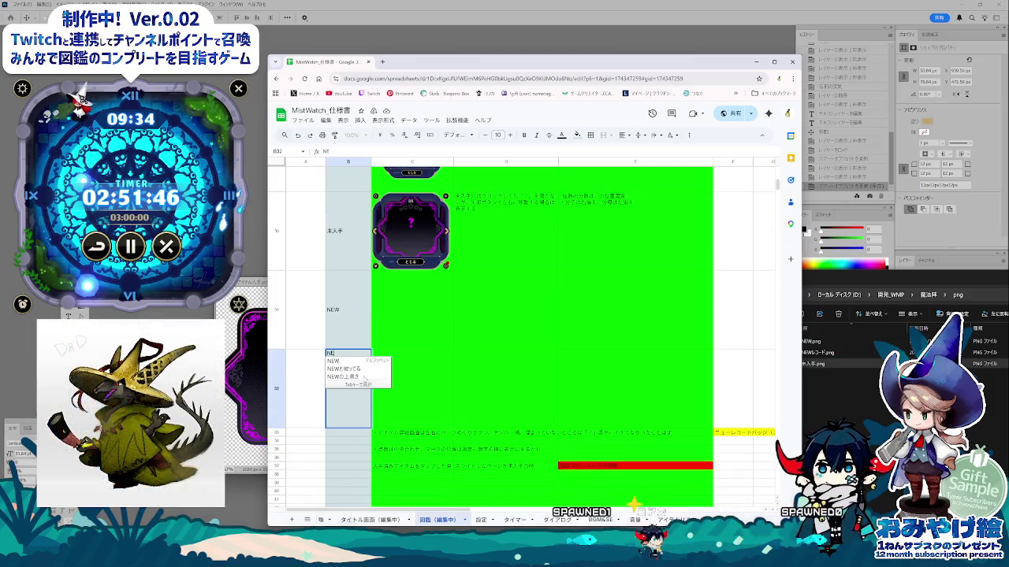
{"action": "type", "text": "Wレコード"}
{"action": "key", "text": "space"}
{"action": "key", "text": "space"}
{"action": "key", "text": "Return"}
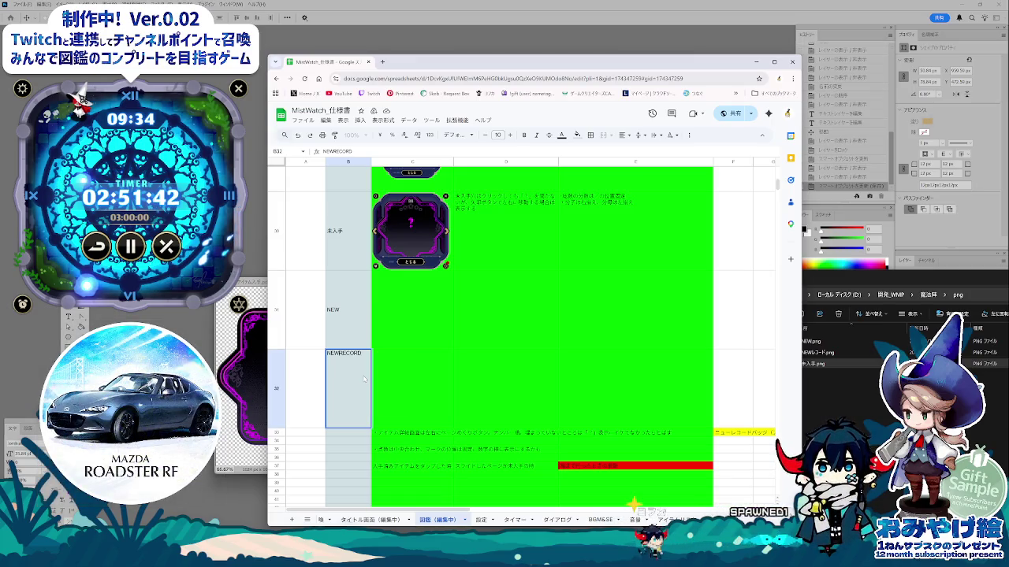
{"action": "key", "text": "Tab"}
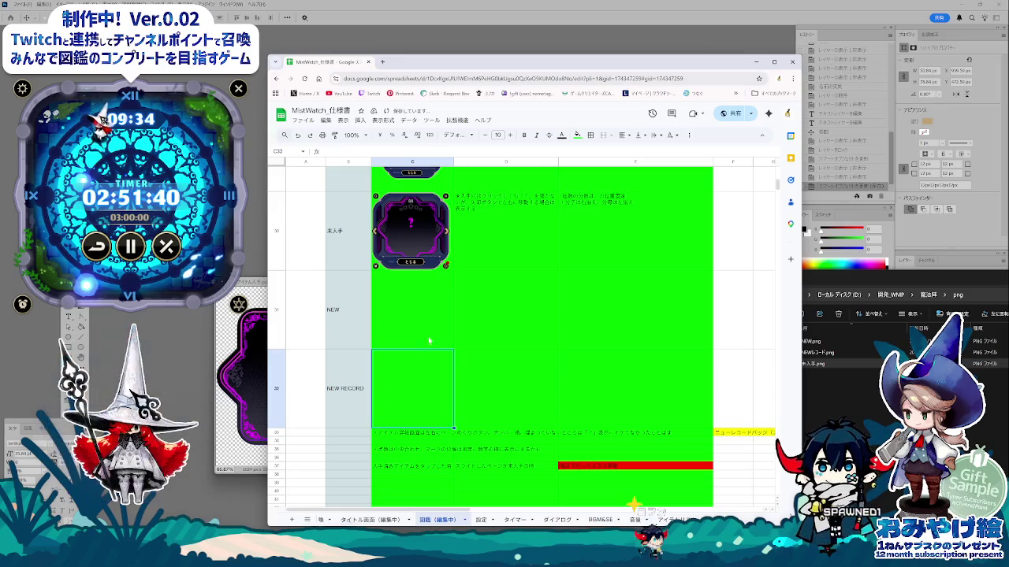
{"action": "left_click", "coordinate": [418, 321]}
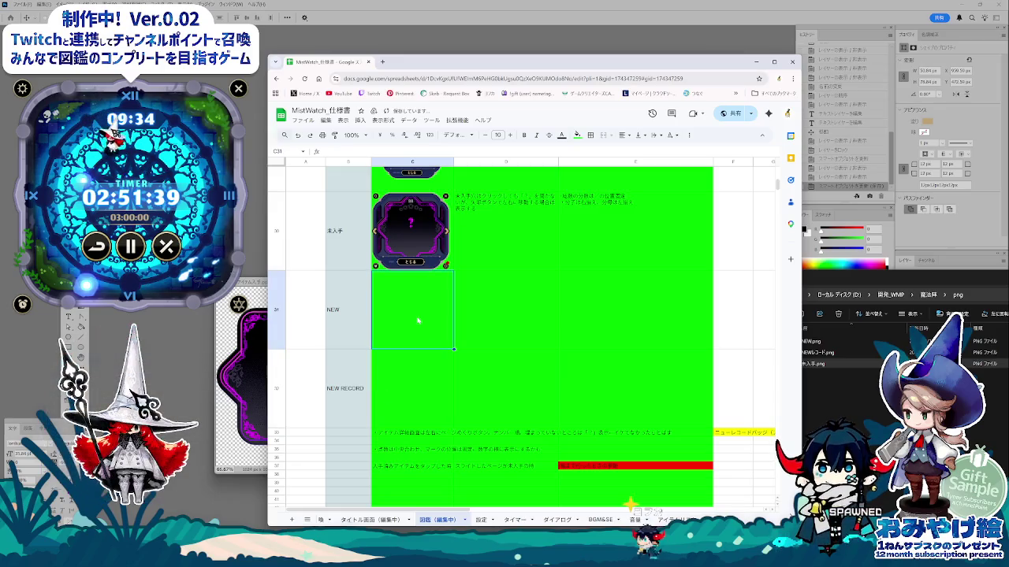
- Insert NEW.png as the in-cell image of C31
{"action": "left_click", "coordinate": [360, 121]}
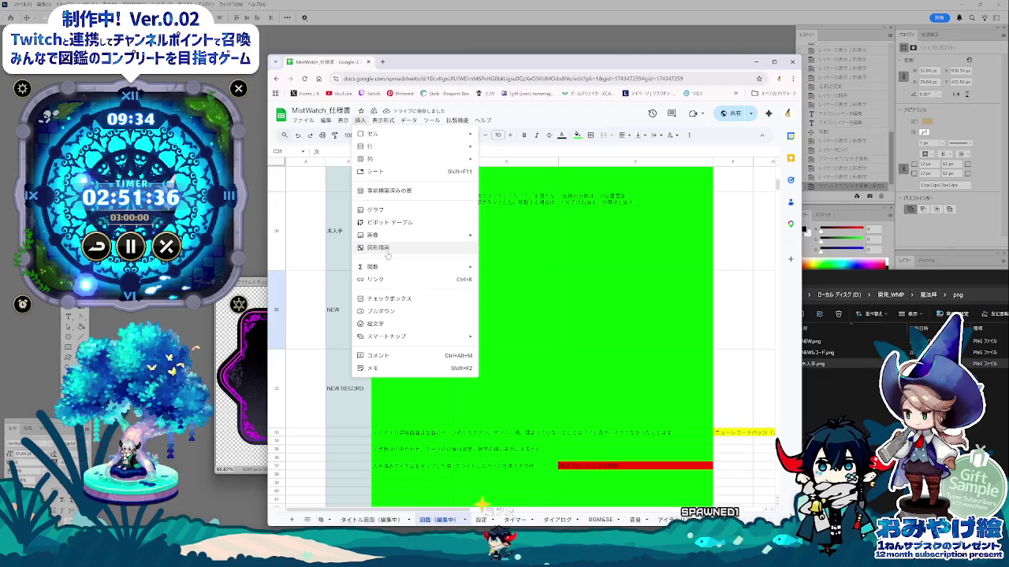
{"action": "mouse_move", "coordinate": [413, 234]}
{"action": "left_click", "coordinate": [505, 238]}
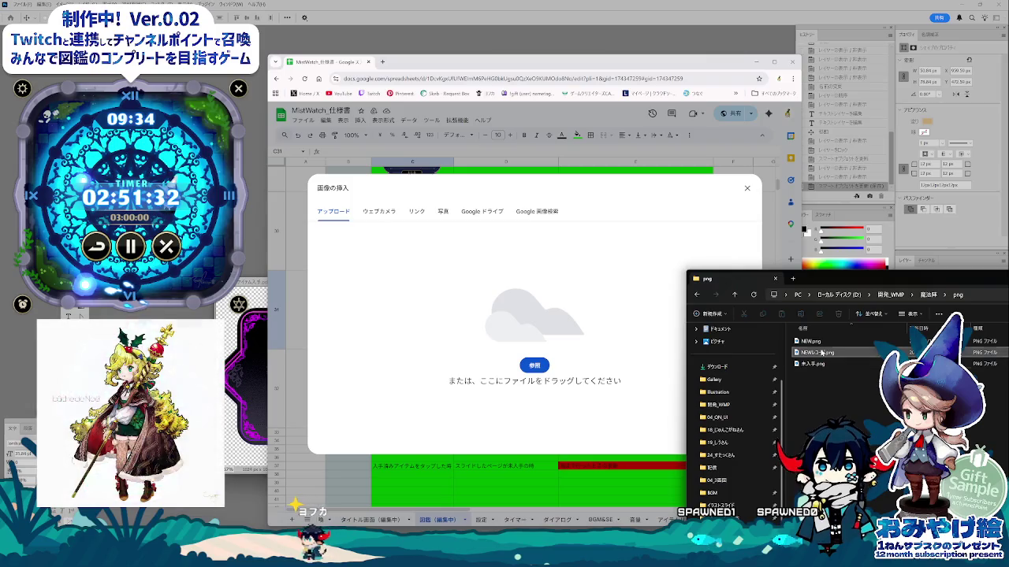
{"action": "left_click_drag", "start_coordinate": [810, 341], "coordinate": [453, 324]}
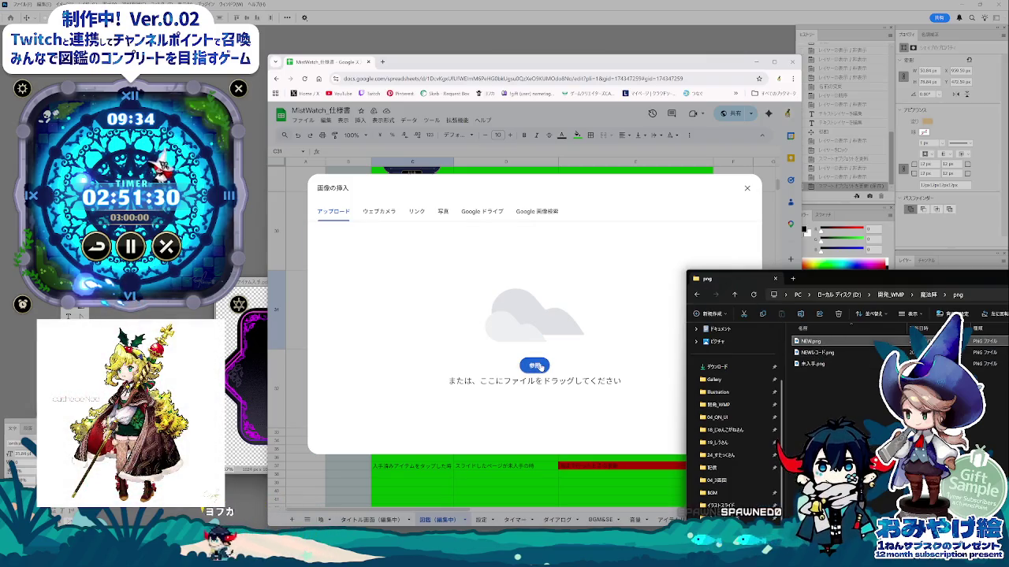
{"action": "left_click_drag", "start_coordinate": [810, 341], "coordinate": [532, 335]}
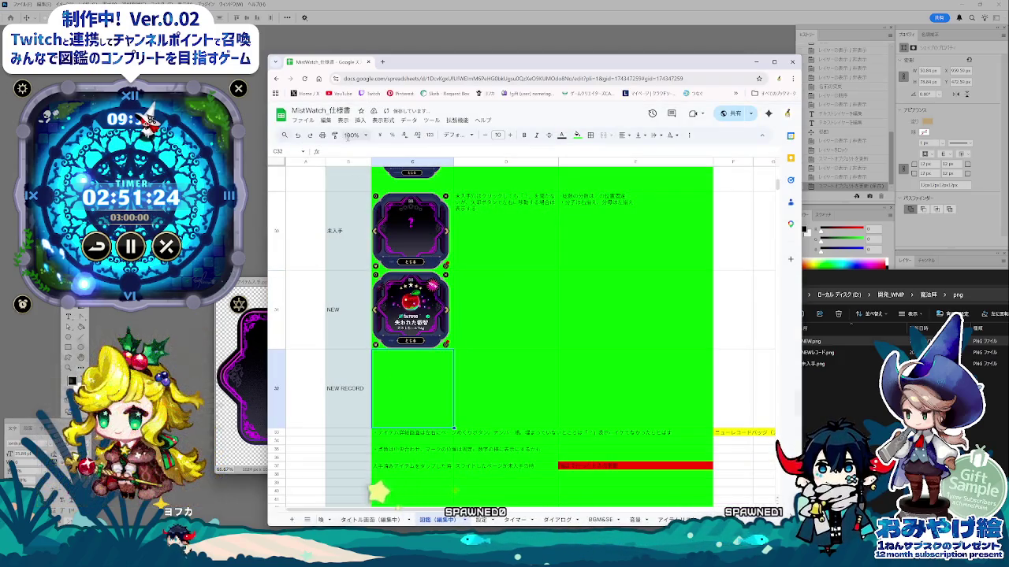
- Insert NEWレコード.png as the in-cell image of C32
{"action": "left_click", "coordinate": [360, 120]}
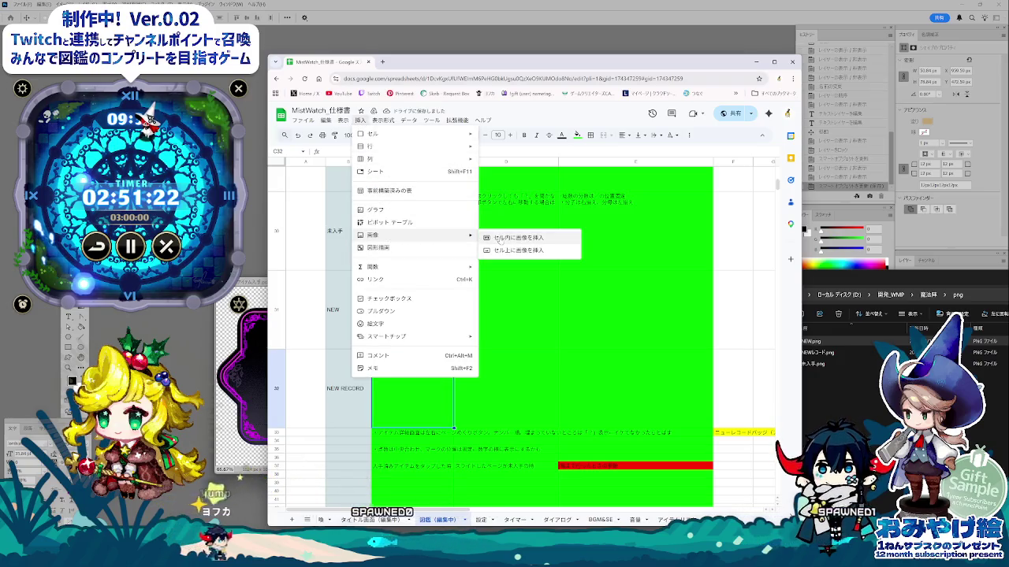
{"action": "left_click", "coordinate": [518, 237]}
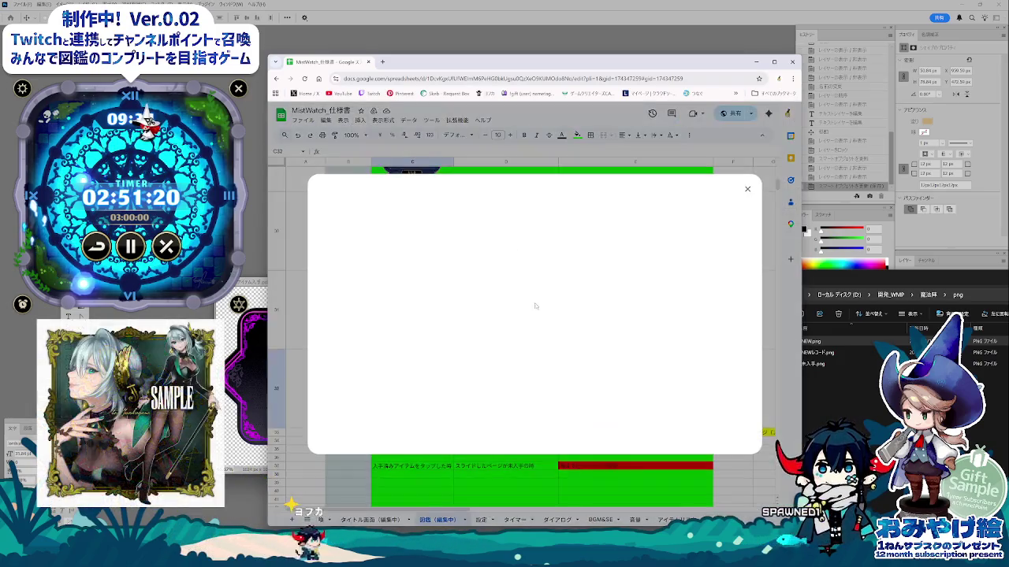
{"action": "left_click", "coordinate": [878, 414]}
{"action": "left_click_drag", "start_coordinate": [820, 353], "coordinate": [571, 364]}
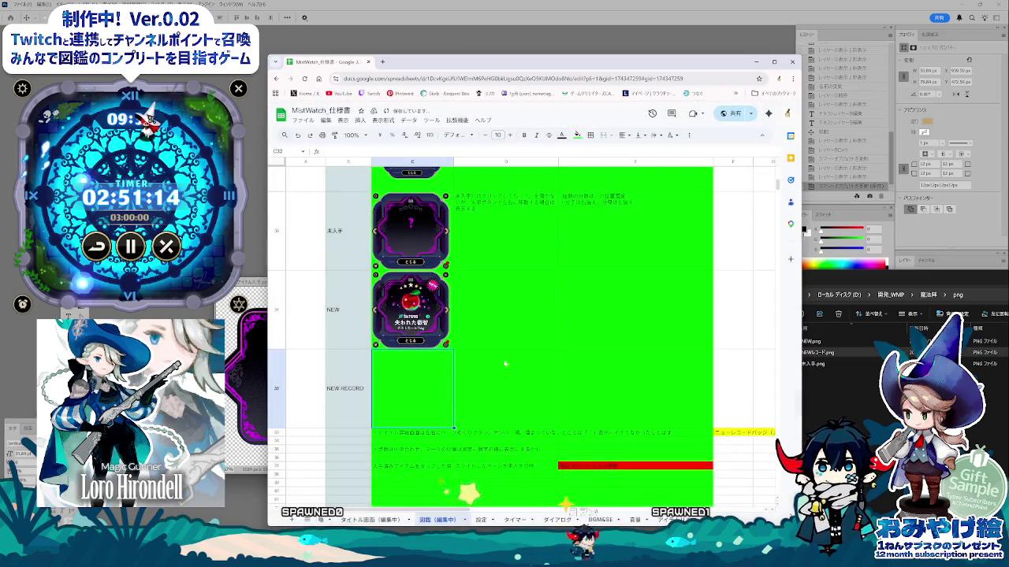
{"action": "left_click", "coordinate": [486, 407]}
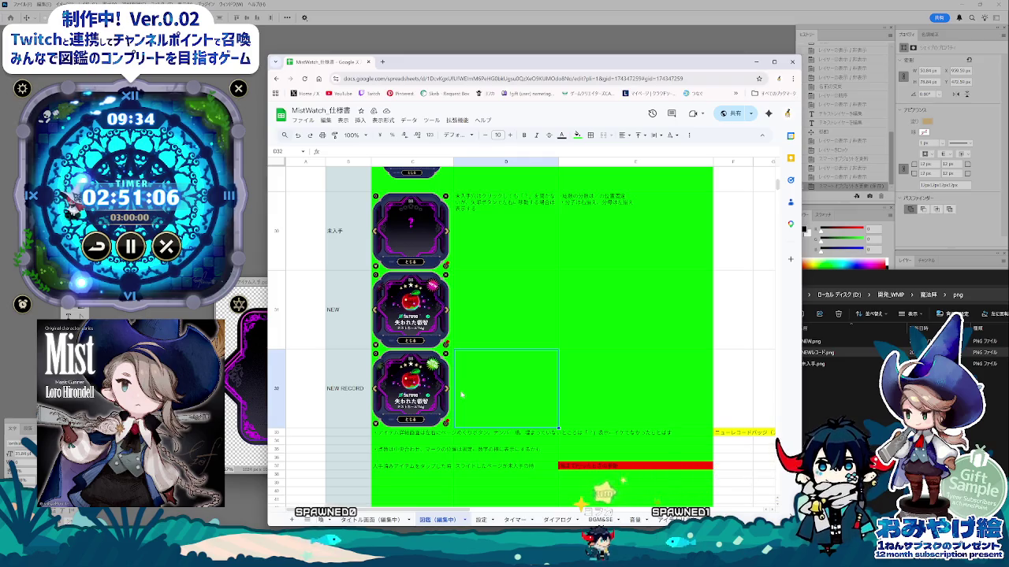
{"action": "scroll", "coordinate": [462, 395], "scroll_direction": "up", "scroll_amount": 2}
{"action": "scroll", "coordinate": [470, 396], "scroll_direction": "up", "scroll_amount": 2}
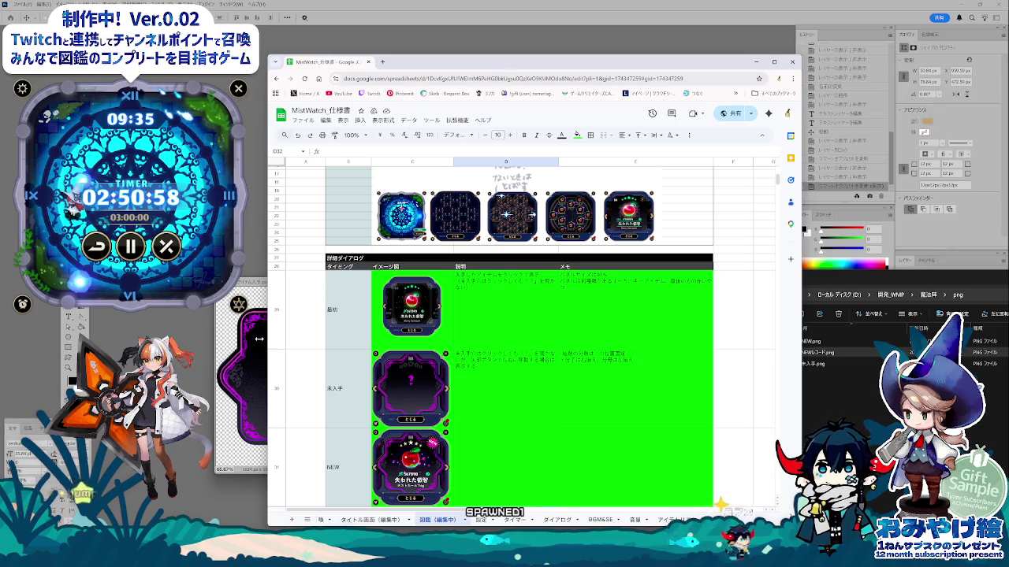
- Bring the アイテム入手 card document forward in Photoshop and show the Layer Comps panel
{"action": "key", "text": "alt+Tab"}
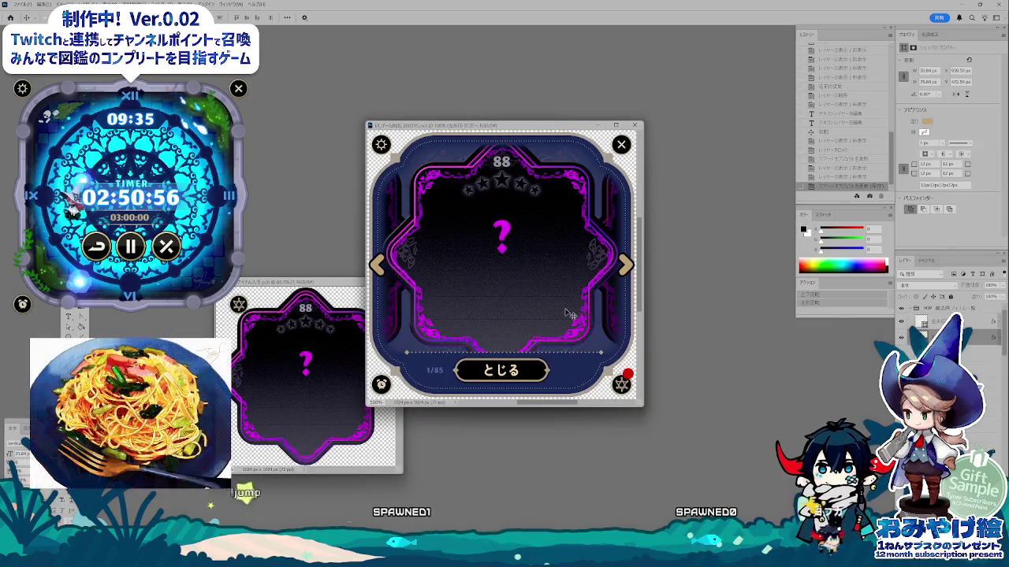
{"action": "left_click", "coordinate": [910, 308]}
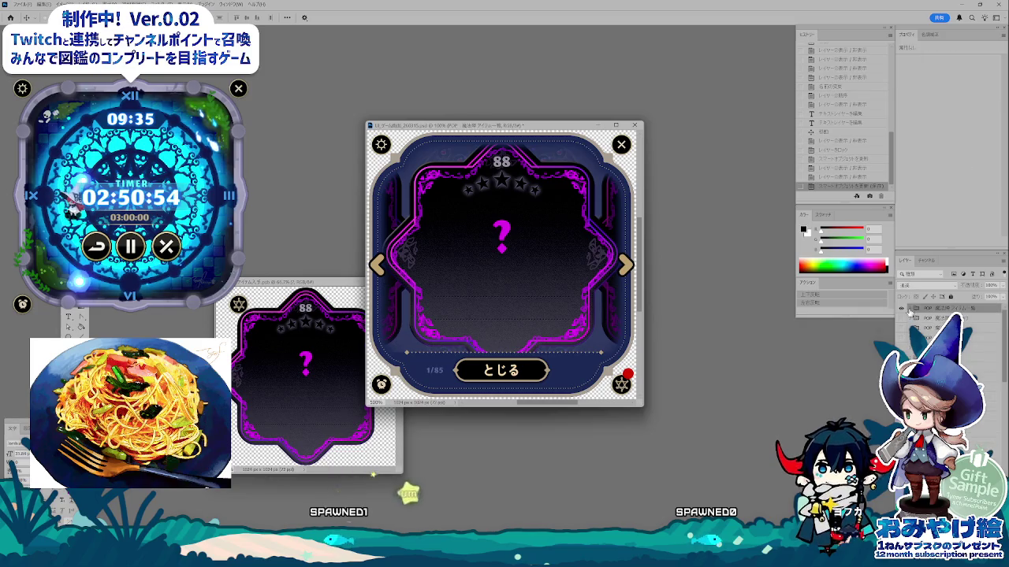
{"action": "left_click", "coordinate": [335, 351]}
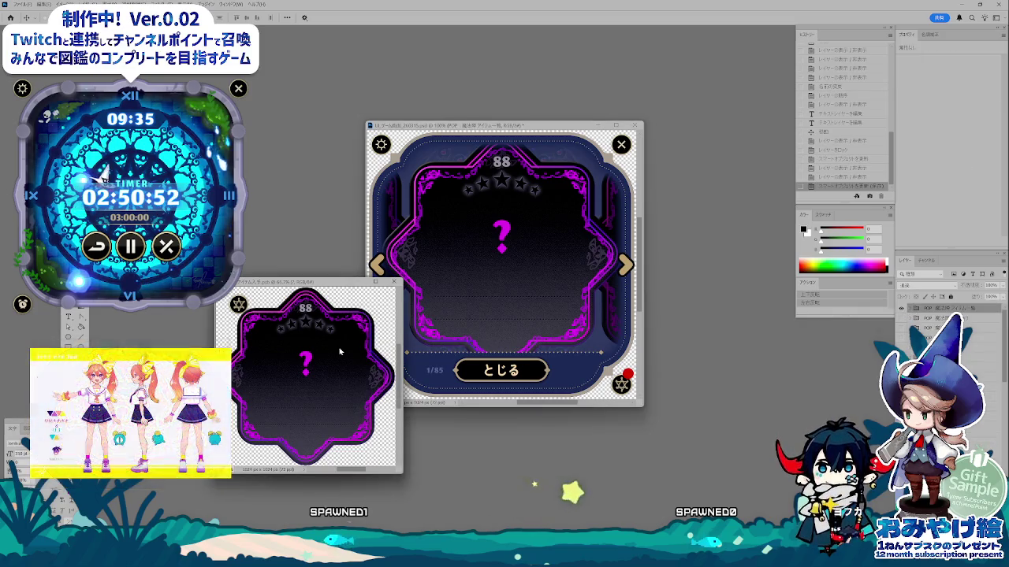
{"action": "left_click", "coordinate": [910, 309]}
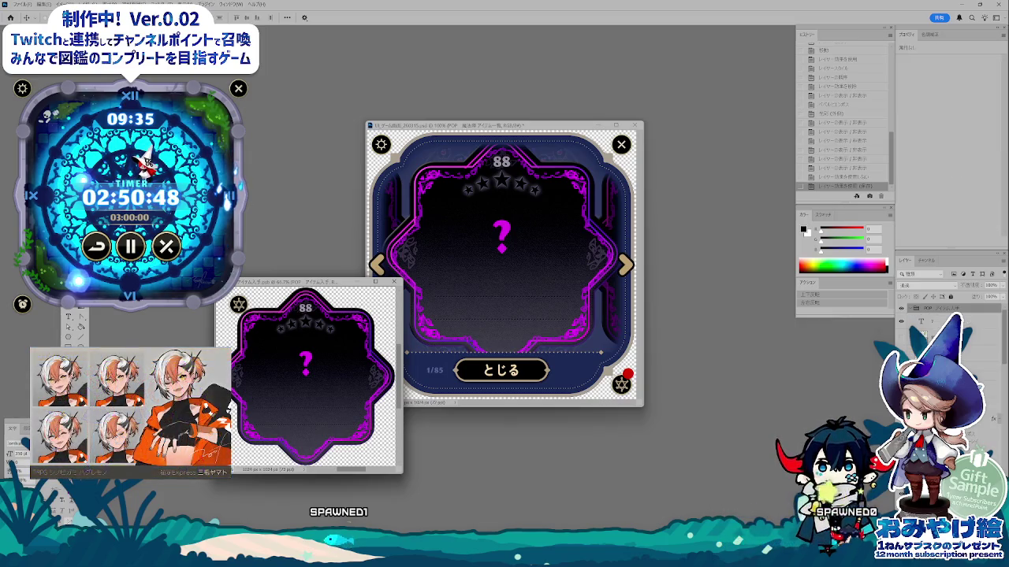
{"action": "left_click", "coordinate": [231, 4]}
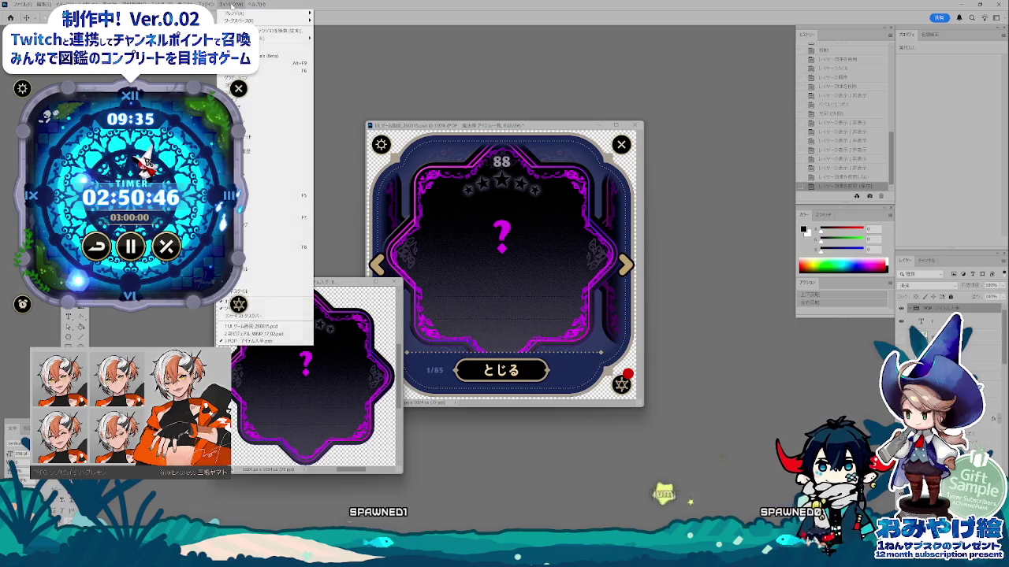
{"action": "left_click", "coordinate": [671, 379]}
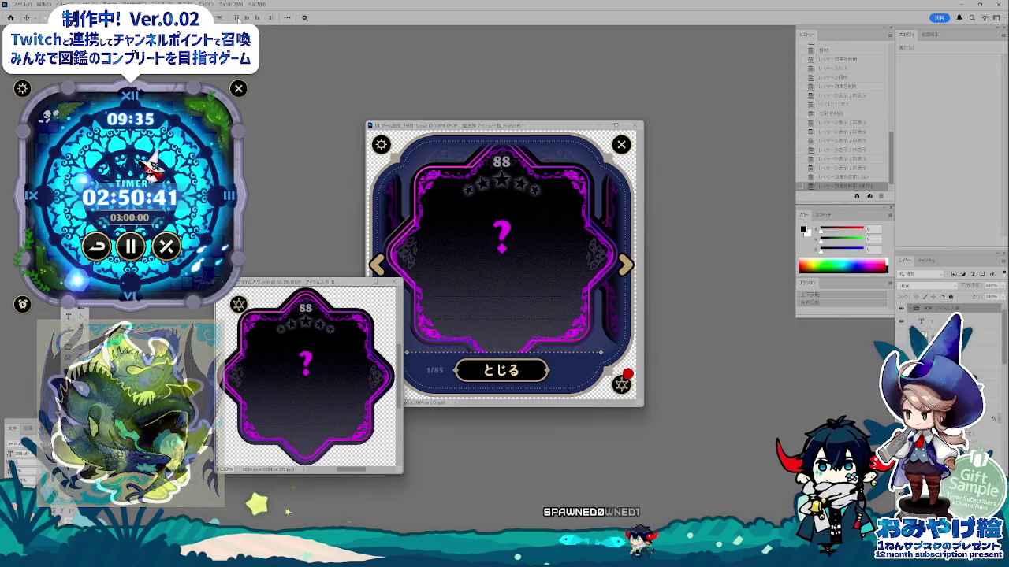
{"action": "left_click", "coordinate": [231, 4]}
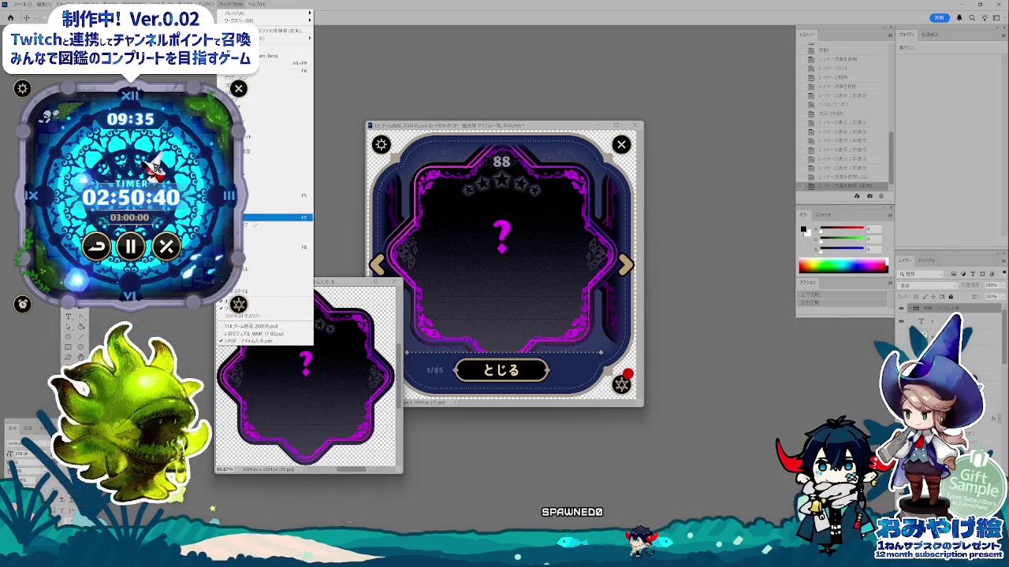
{"action": "left_click", "coordinate": [253, 227]}
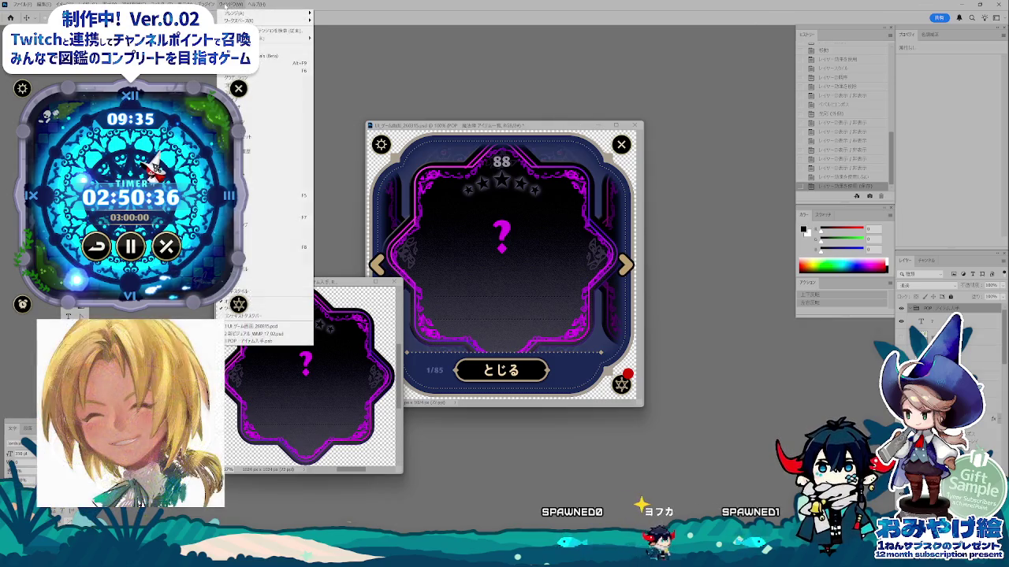
{"action": "left_click", "coordinate": [260, 224]}
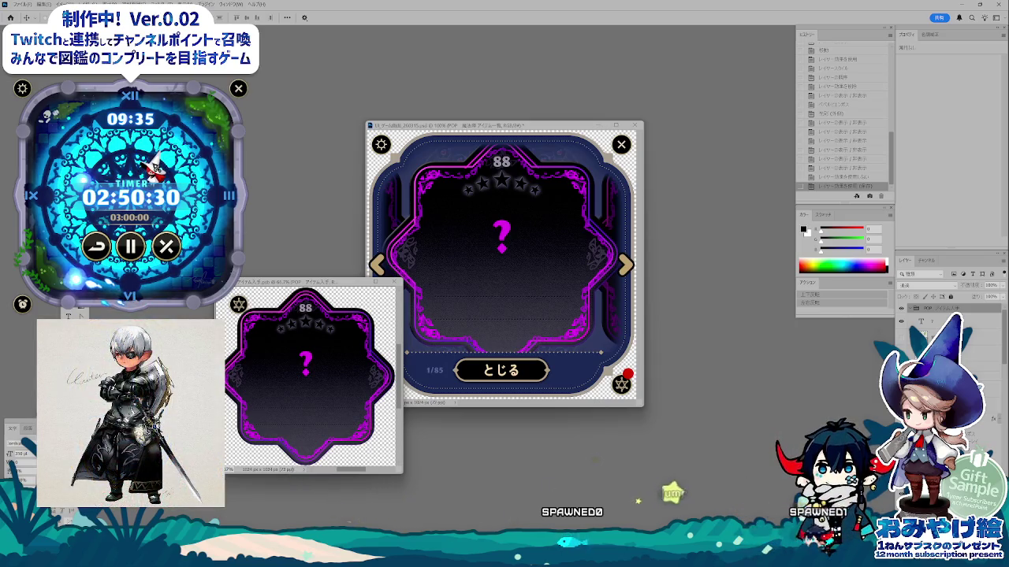
- Create a new layer comp for the empty question-mark state, clearing the default name
{"action": "mouse_move", "coordinate": [608, 340]}
{"action": "left_mouse_down"}
{"action": "mouse_move", "coordinate": [336, 196]}
{"action": "mouse_move", "coordinate": [469, 293]}
{"action": "left_mouse_up"}
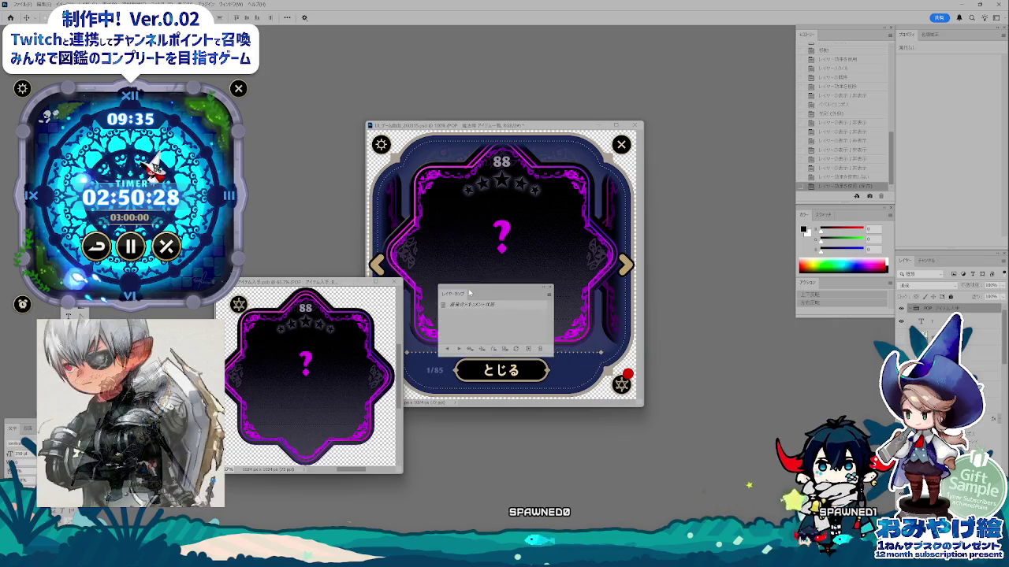
{"action": "left_click", "coordinate": [536, 351]}
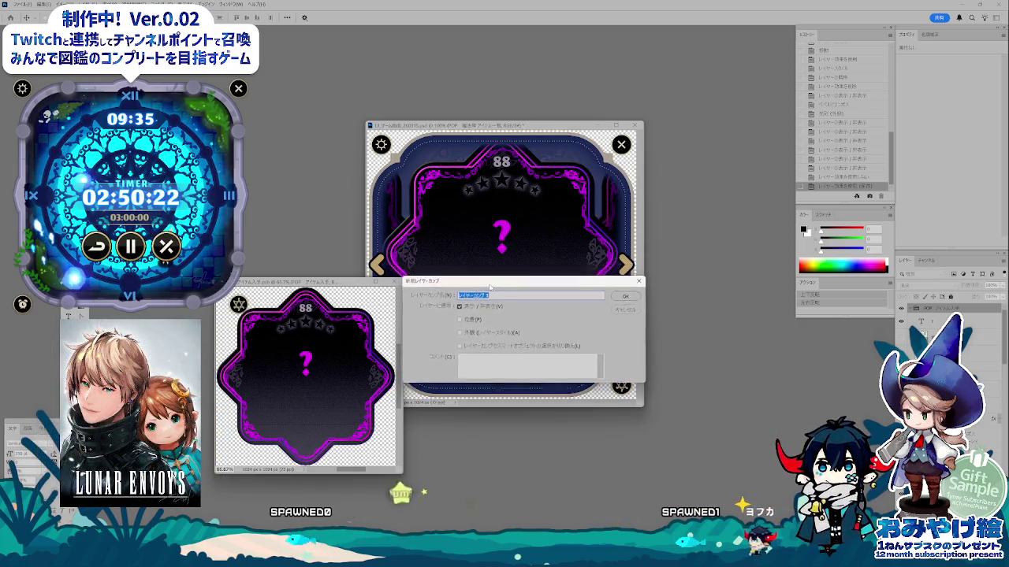
{"action": "mouse_move", "coordinate": [468, 146]}
{"action": "left_mouse_down"}
{"action": "mouse_move", "coordinate": [491, 332]}
{"action": "mouse_move", "coordinate": [482, 385]}
{"action": "left_mouse_up"}
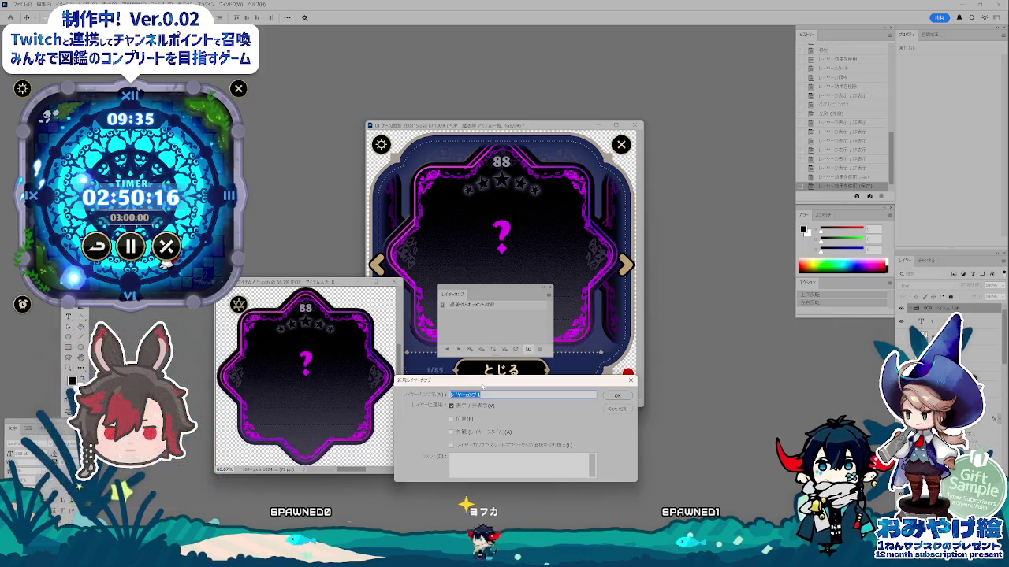
{"action": "left_click_drag", "start_coordinate": [481, 387], "coordinate": [487, 420]}
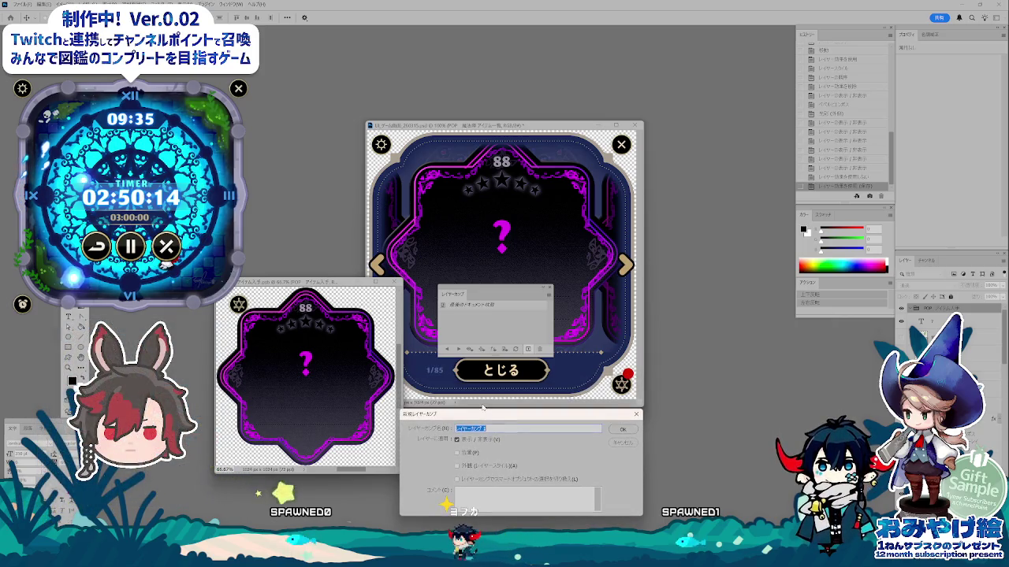
{"action": "left_click_drag", "start_coordinate": [463, 295], "coordinate": [663, 283]}
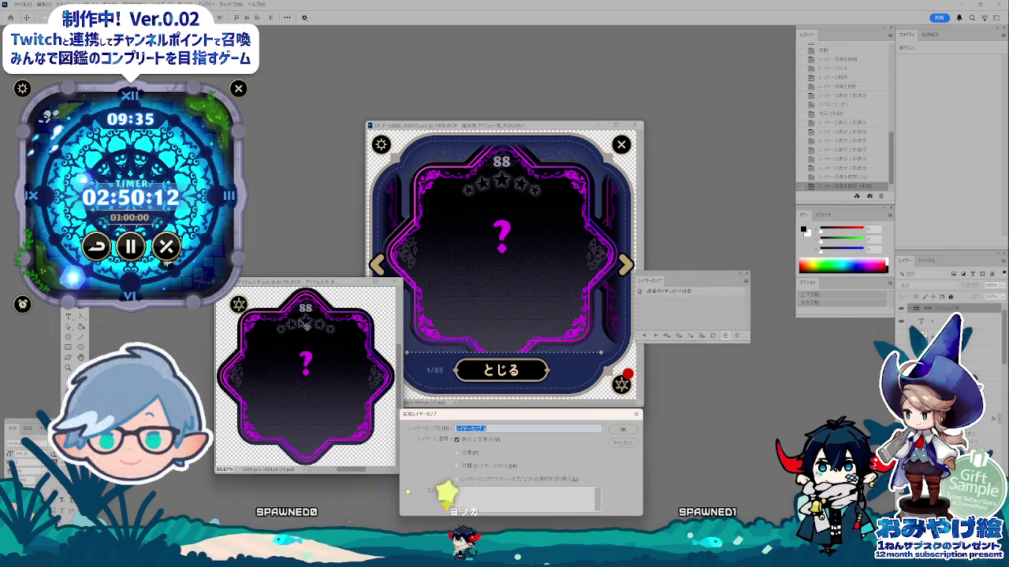
{"action": "left_click_drag", "start_coordinate": [306, 286], "coordinate": [378, 160]}
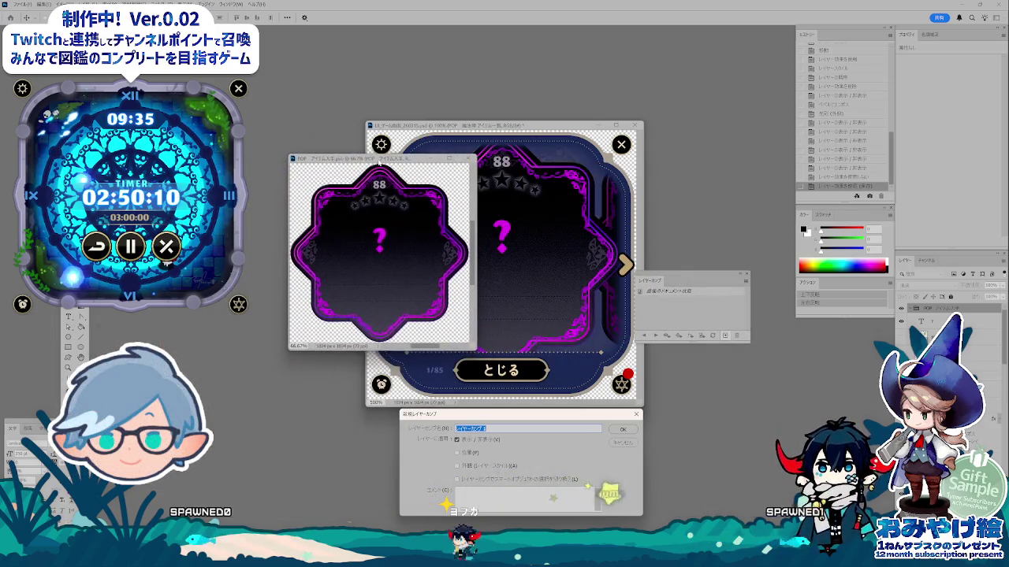
{"action": "key", "text": "BackSpace"}
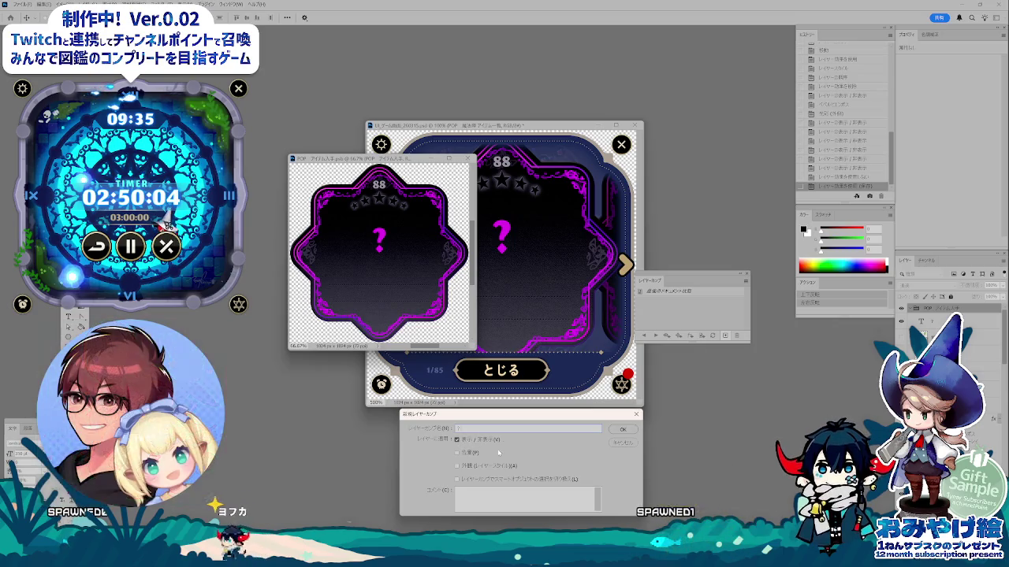
{"action": "left_click", "coordinate": [616, 431]}
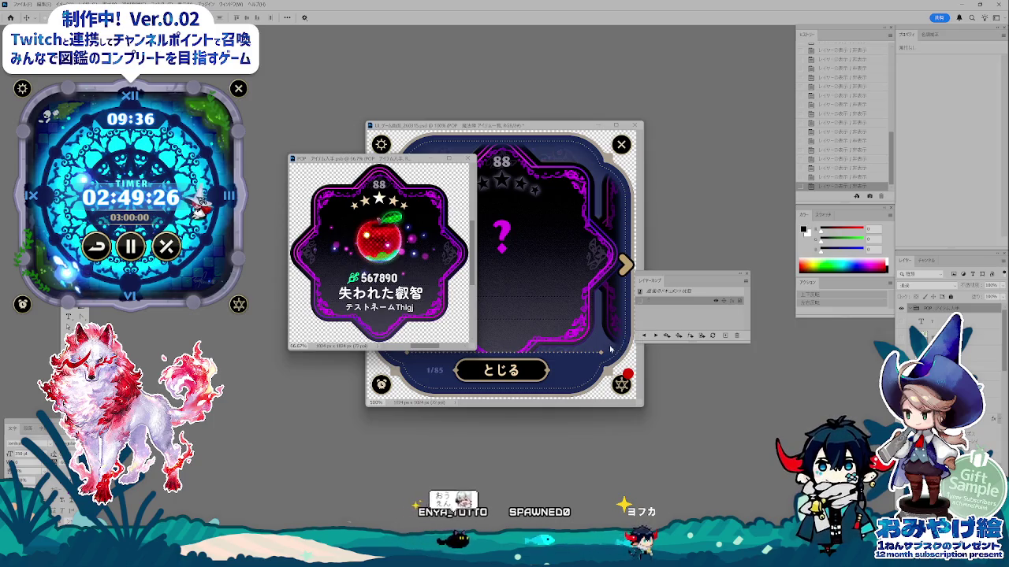
- Add a layer comp for the apple card and test switching between both comps
{"action": "left_click", "coordinate": [724, 336]}
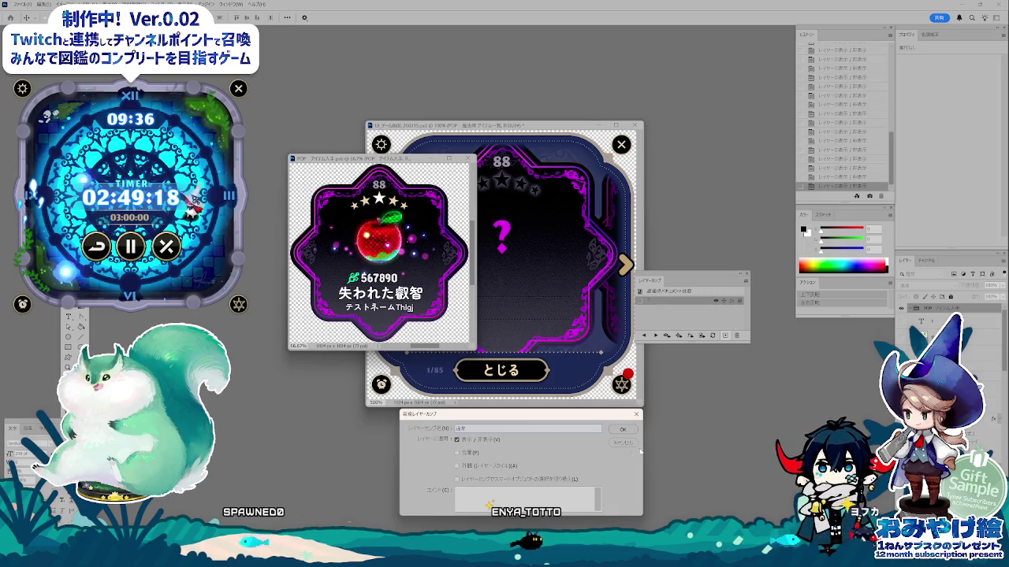
{"action": "key", "text": "Return"}
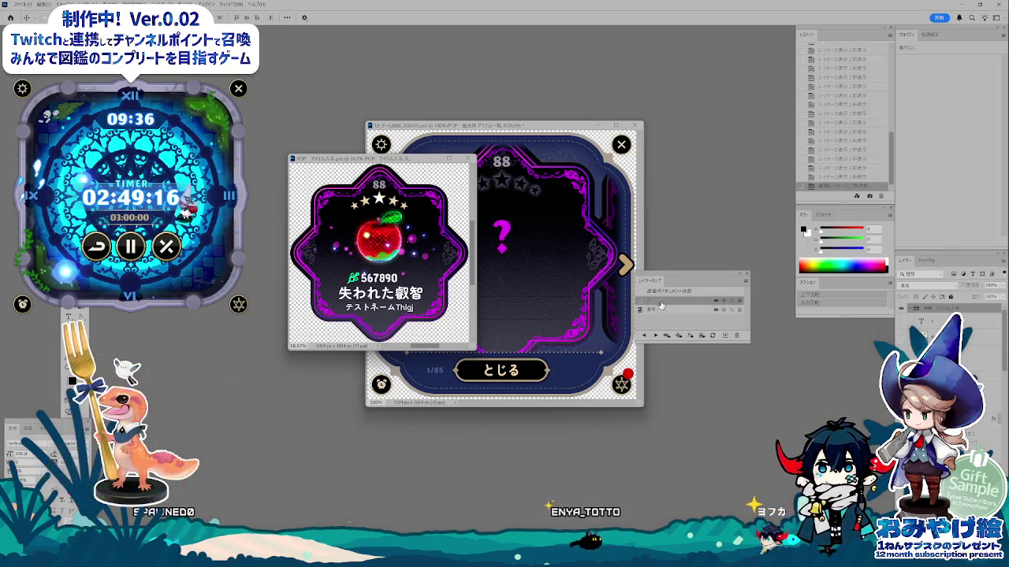
{"action": "left_click", "coordinate": [640, 301]}
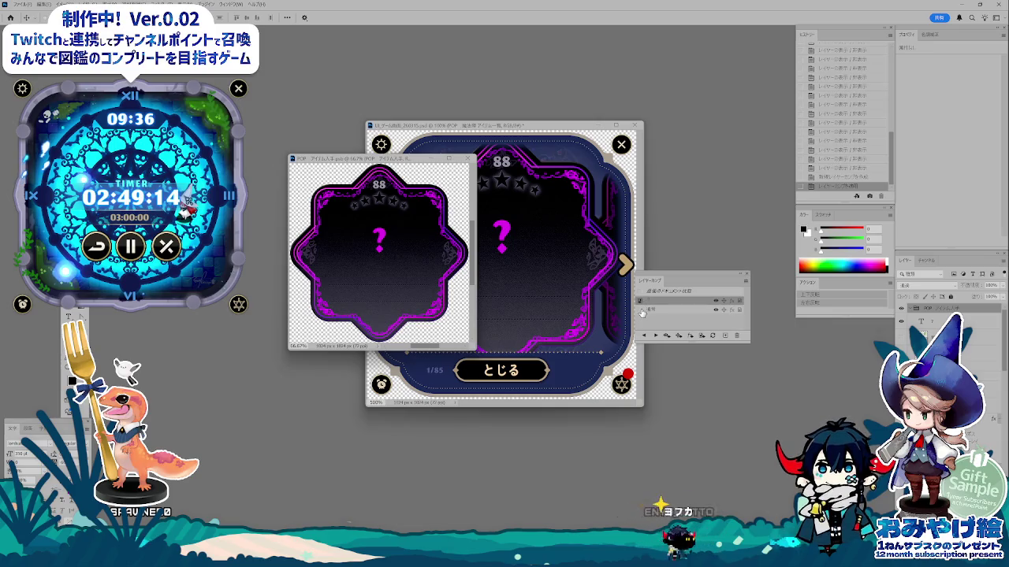
{"action": "left_click", "coordinate": [641, 310]}
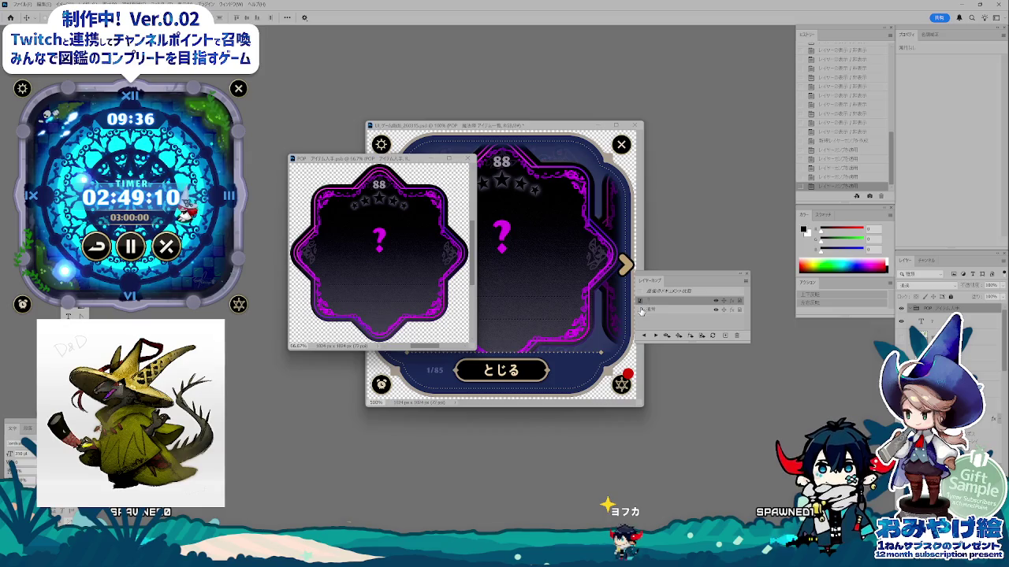
- View the card at 100% and compare the question-mark and apple comps
{"action": "left_click", "coordinate": [640, 309]}
{"action": "key", "text": "ctrl+1"}
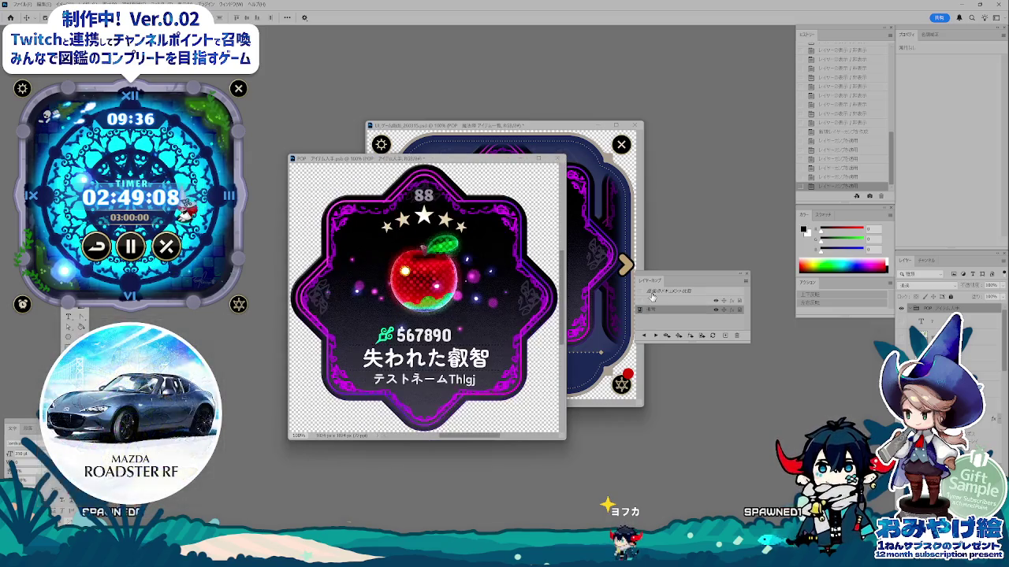
{"action": "left_click_drag", "start_coordinate": [470, 160], "coordinate": [355, 159]}
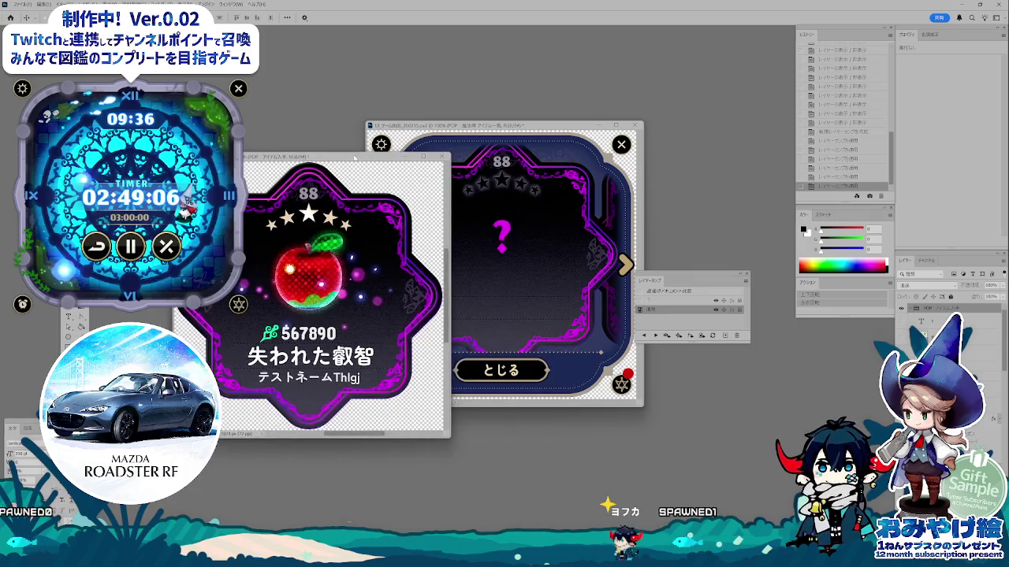
{"action": "left_click", "coordinate": [641, 303]}
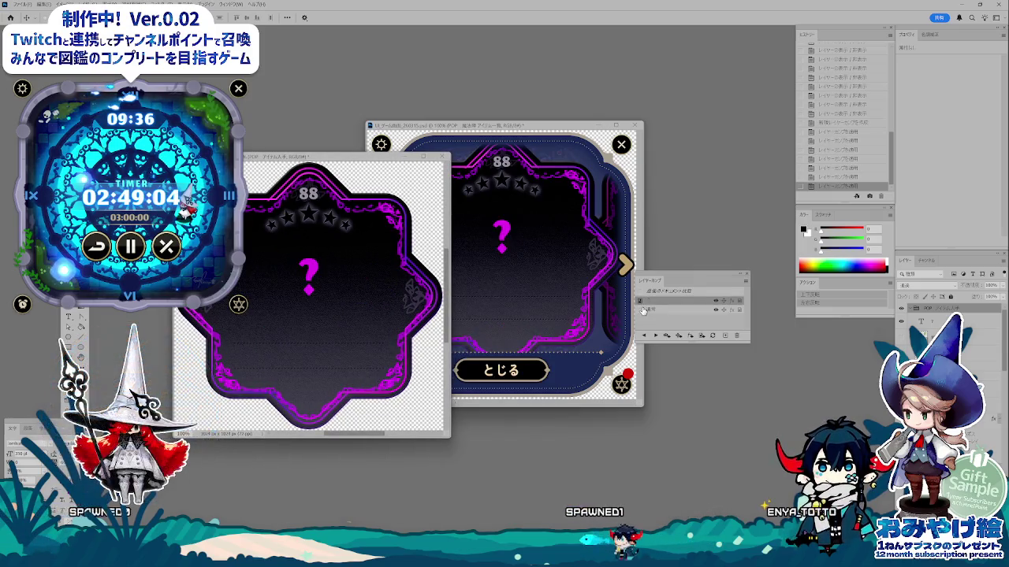
{"action": "left_click", "coordinate": [641, 309]}
{"action": "left_click", "coordinate": [641, 303]}
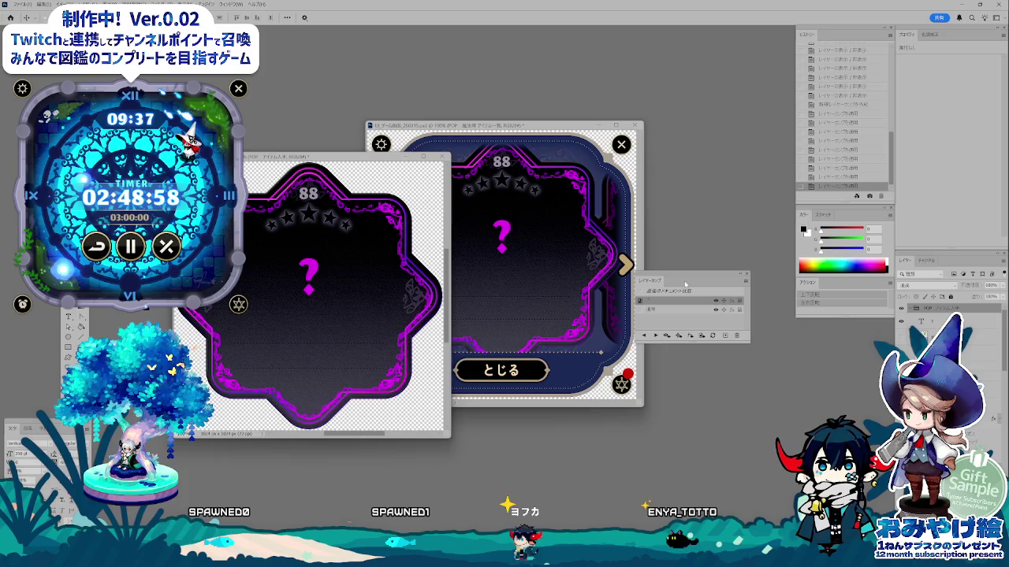
- Rearrange the card and Layer Comps windows and return the card to its apple comp
{"action": "mouse_move", "coordinate": [373, 158]}
{"action": "left_mouse_down"}
{"action": "mouse_move", "coordinate": [453, 165]}
{"action": "mouse_move", "coordinate": [446, 169]}
{"action": "left_mouse_up"}
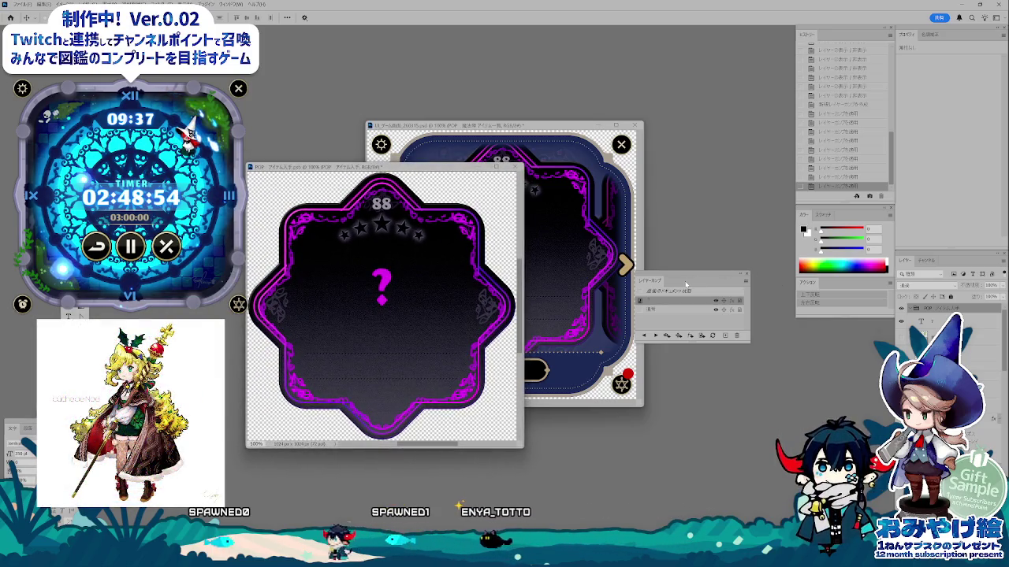
{"action": "left_click_drag", "start_coordinate": [686, 286], "coordinate": [704, 256]}
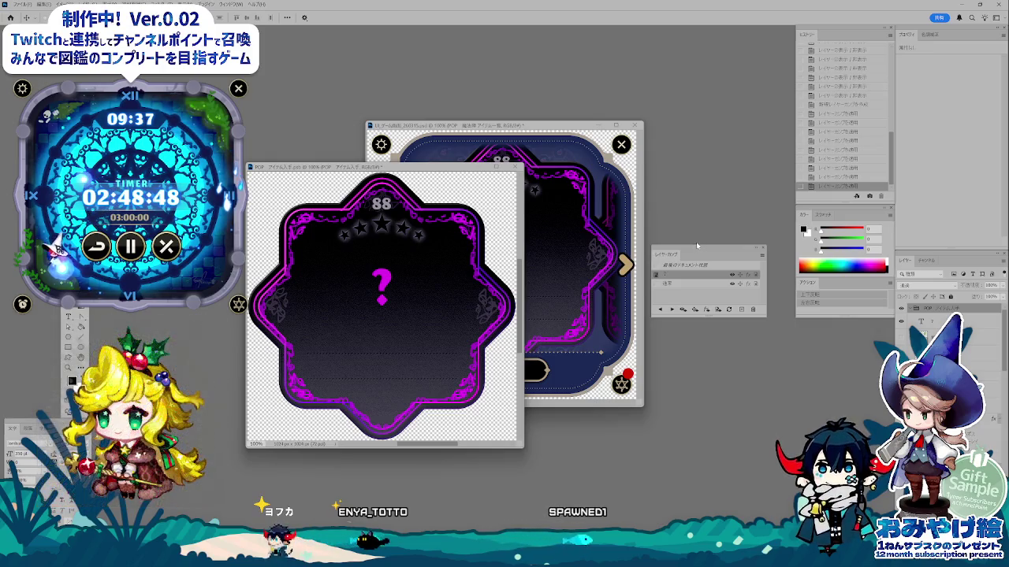
{"action": "left_click_drag", "start_coordinate": [397, 169], "coordinate": [396, 180]}
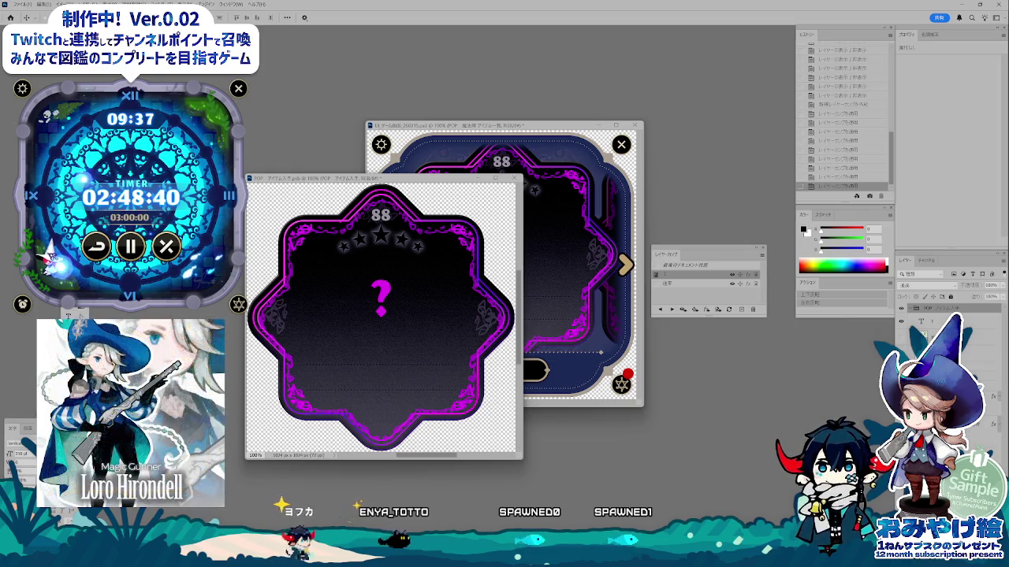
{"action": "left_click", "coordinate": [656, 283]}
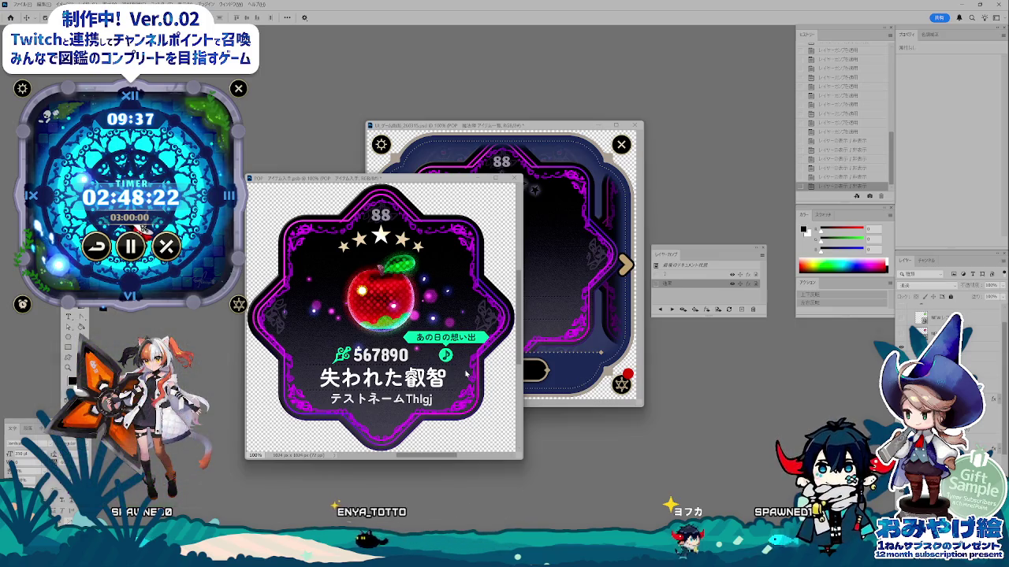
{"action": "key", "text": "ctrl+alt+shift+s"}
- Save the badged apple card as a POPアイテム入手 PNG and confirm it in the png folder
{"action": "left_click", "coordinate": [647, 505]}
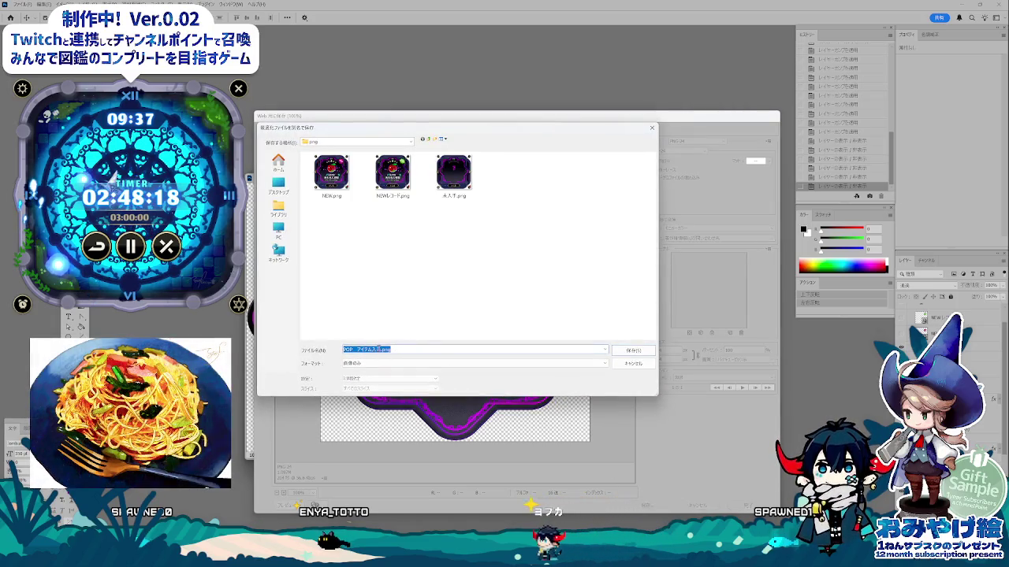
{"action": "double_click", "coordinate": [372, 349]}
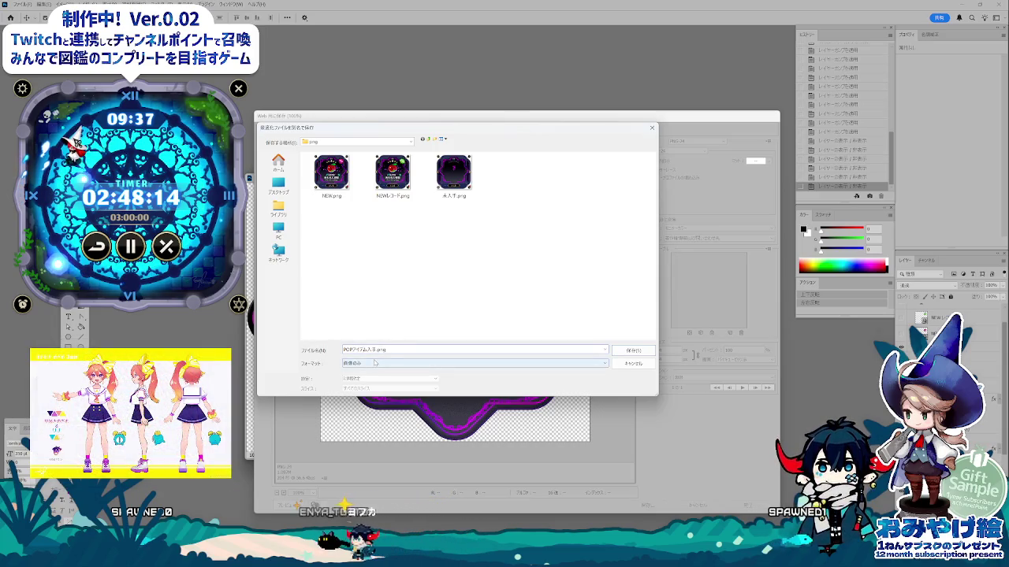
{"action": "type", "text": "on"}
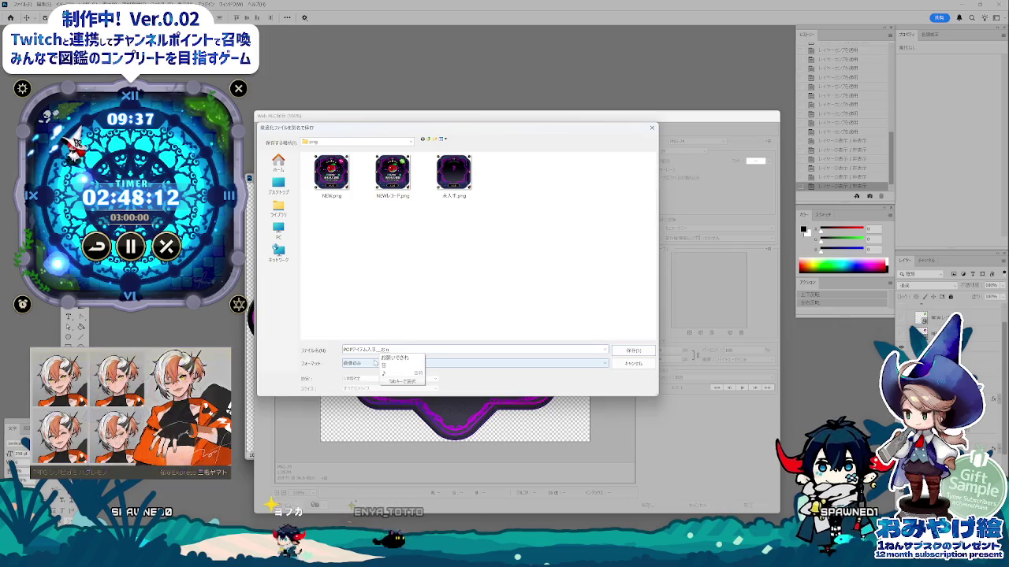
{"action": "key", "text": "Return"}
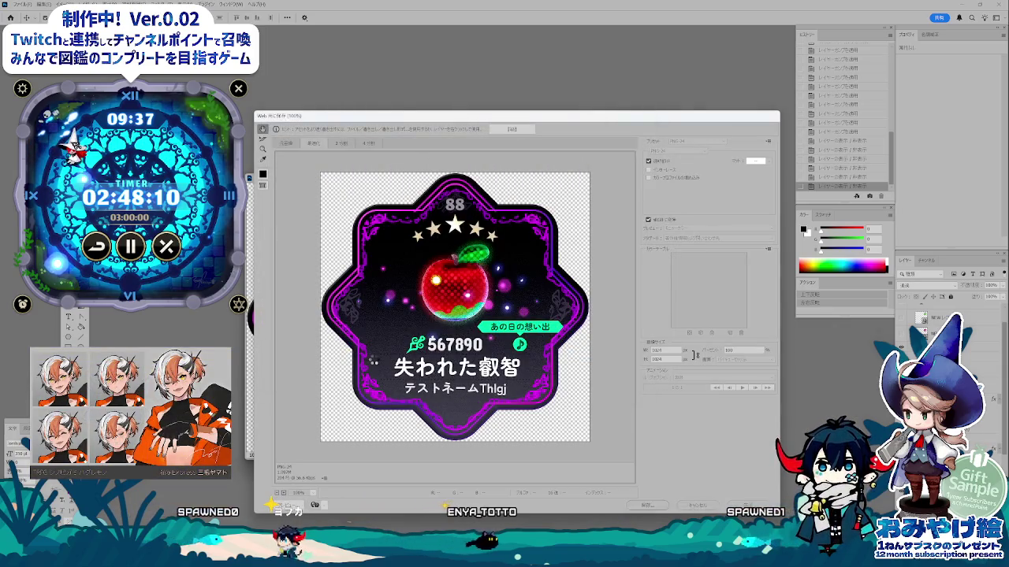
{"action": "key", "text": "alt+Tab"}
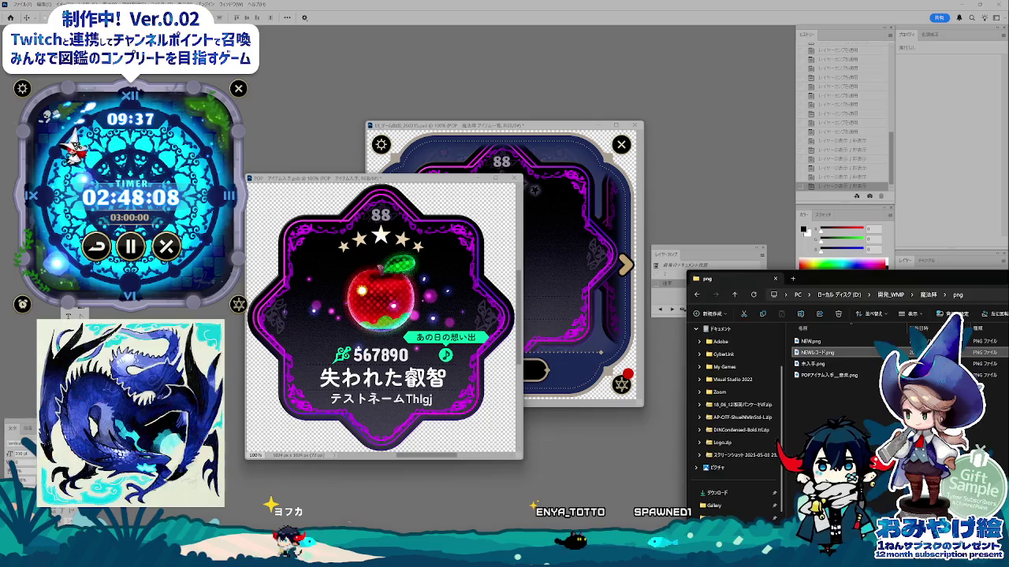
{"action": "left_click_drag", "start_coordinate": [890, 288], "coordinate": [585, 288]}
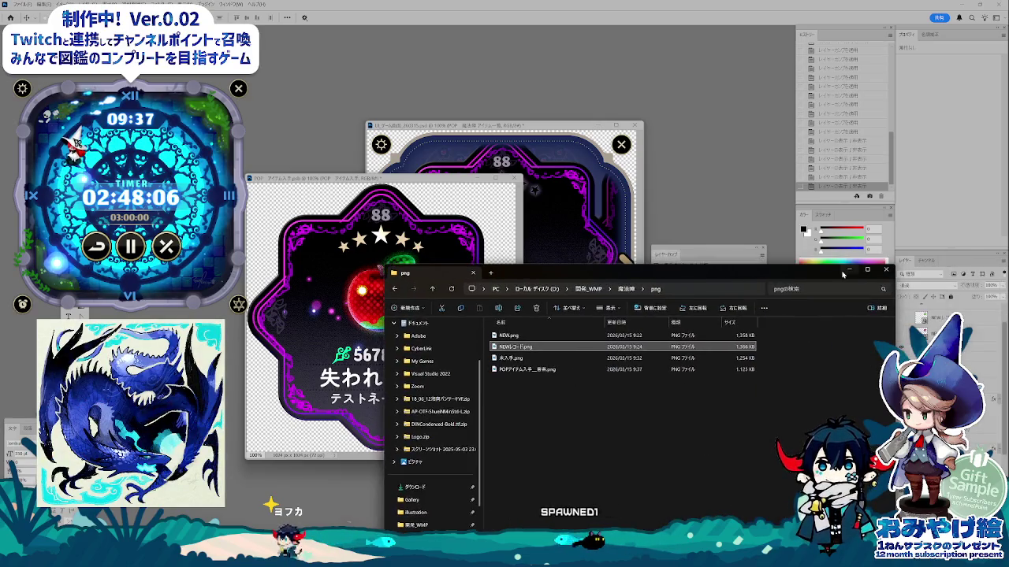
{"action": "key", "text": "super+Down"}
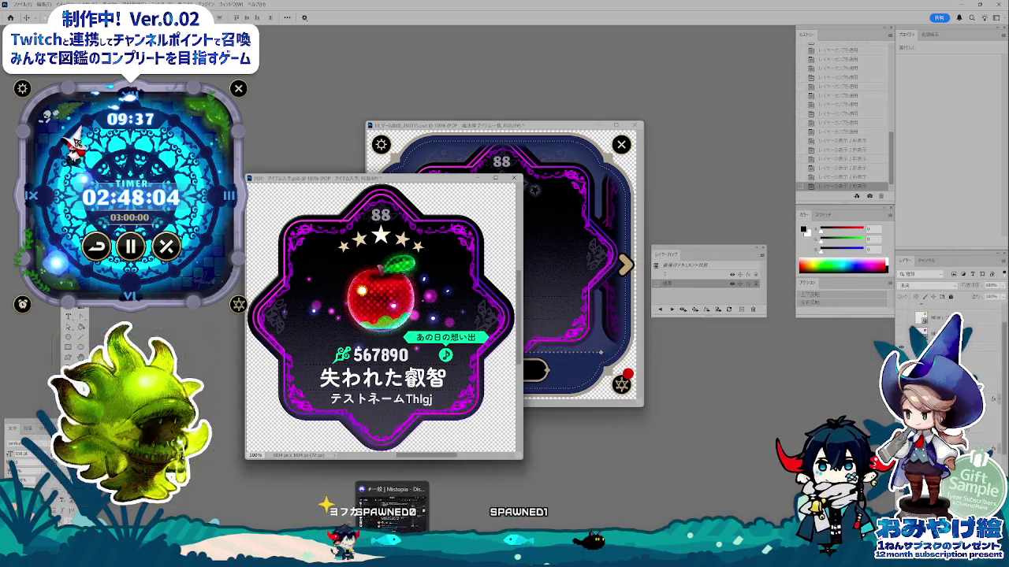
- Bring up the spec spreadsheet's 図鑑（編集中） sheet and scroll down to the green notes block
{"action": "left_click", "coordinate": [341, 510]}
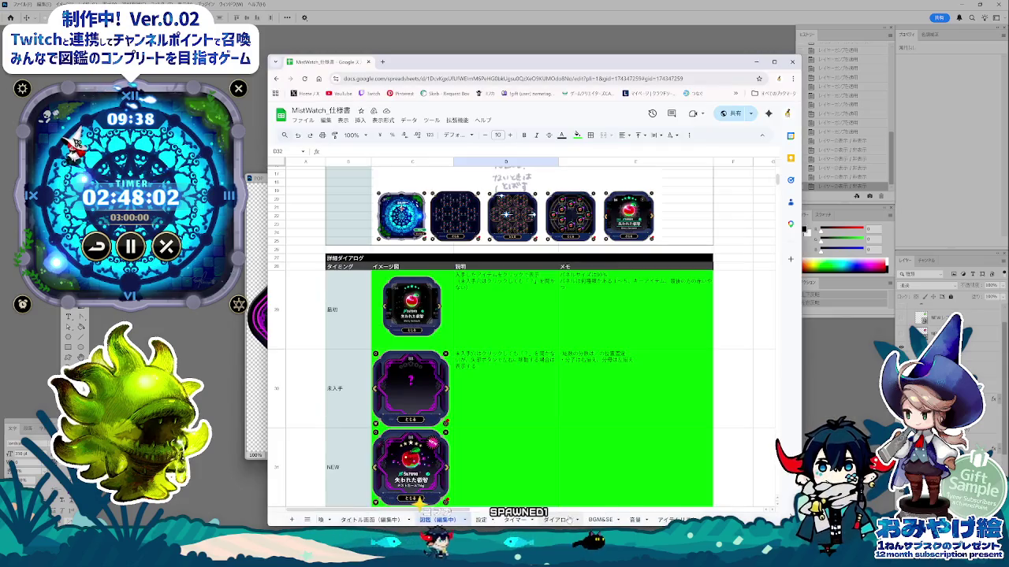
{"action": "left_click", "coordinate": [559, 520]}
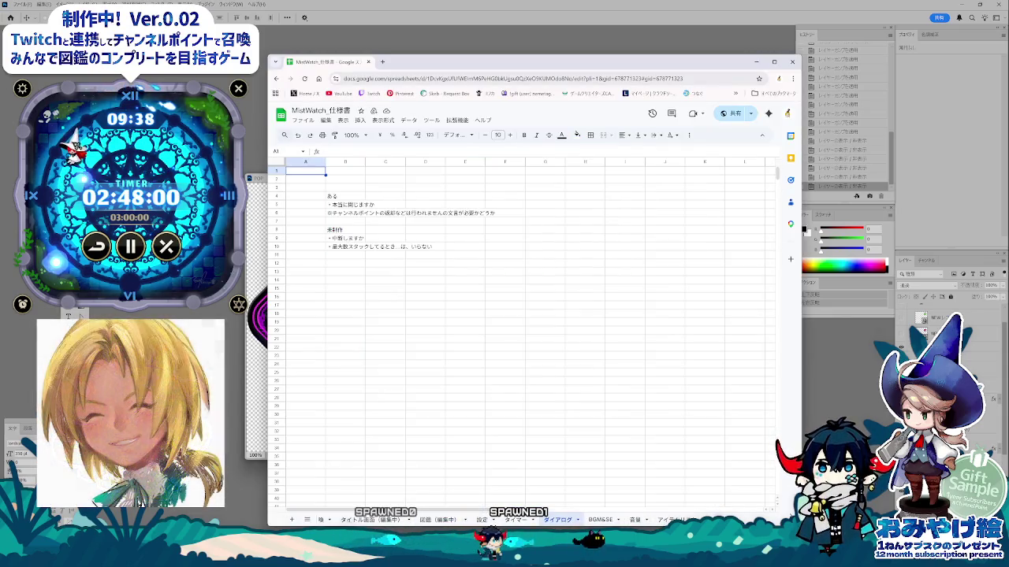
{"action": "left_click", "coordinate": [434, 523]}
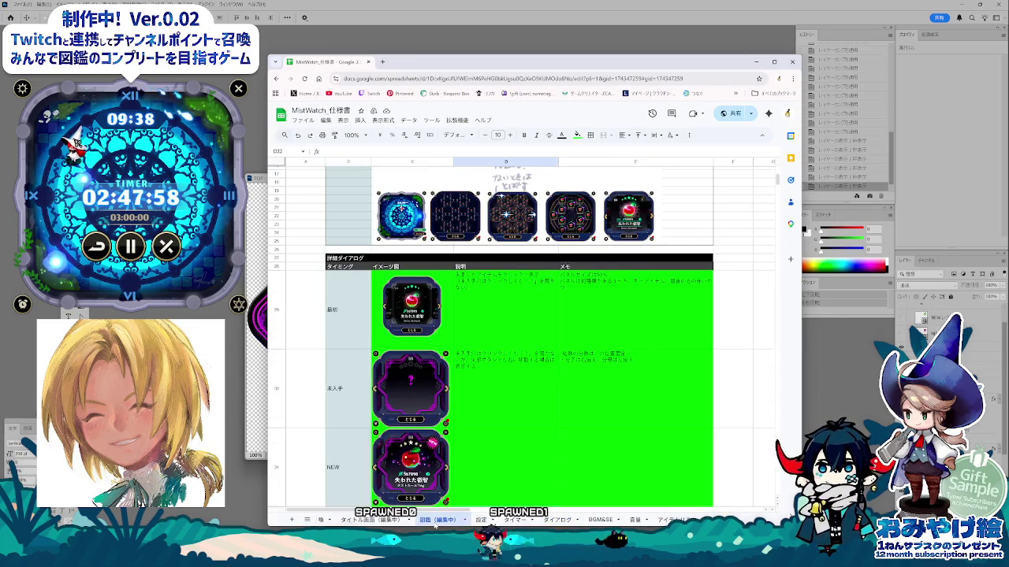
{"action": "scroll", "coordinate": [517, 461], "scroll_direction": "down", "scroll_amount": 2}
{"action": "scroll", "coordinate": [473, 449], "scroll_direction": "down", "scroll_amount": 1}
{"action": "scroll", "coordinate": [409, 433], "scroll_direction": "down", "scroll_amount": 1}
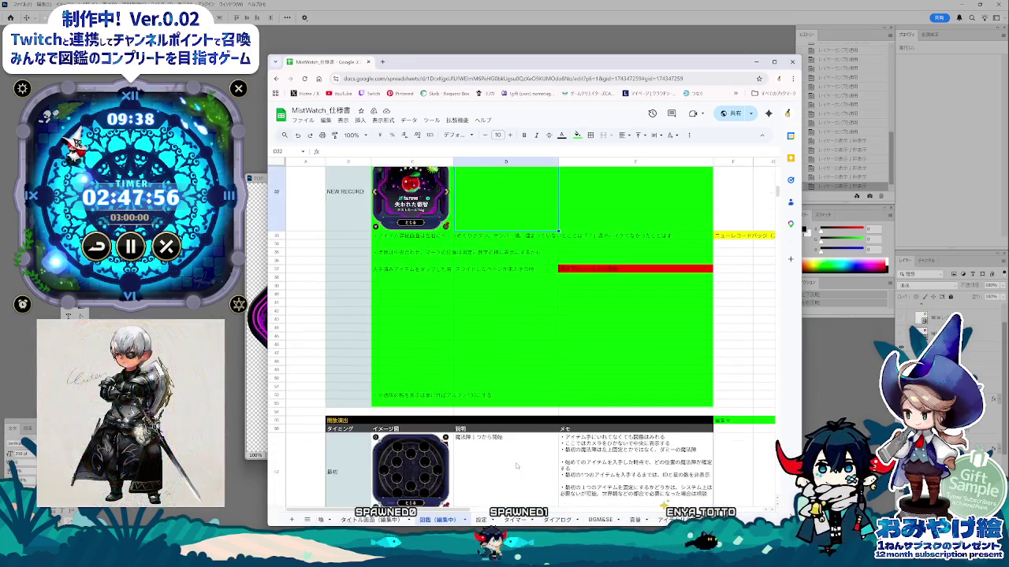
{"action": "scroll", "coordinate": [331, 417], "scroll_direction": "down", "scroll_amount": 1}
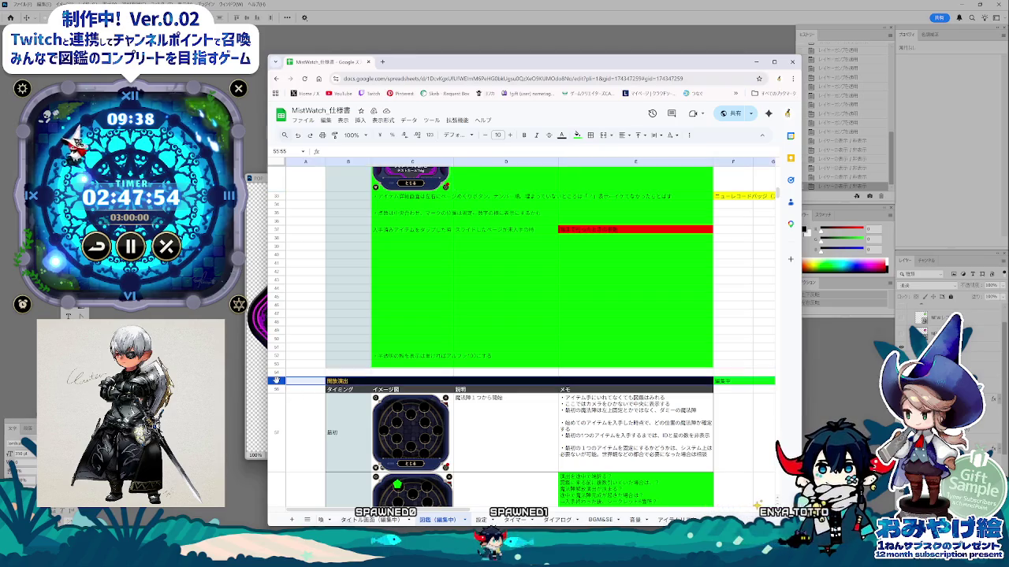
- Insert blank rows beneath the green notes block, below rows 54 and 55
{"action": "left_click_drag", "start_coordinate": [276, 381], "coordinate": [271, 449]}
{"action": "right_click", "coordinate": [271, 449]}
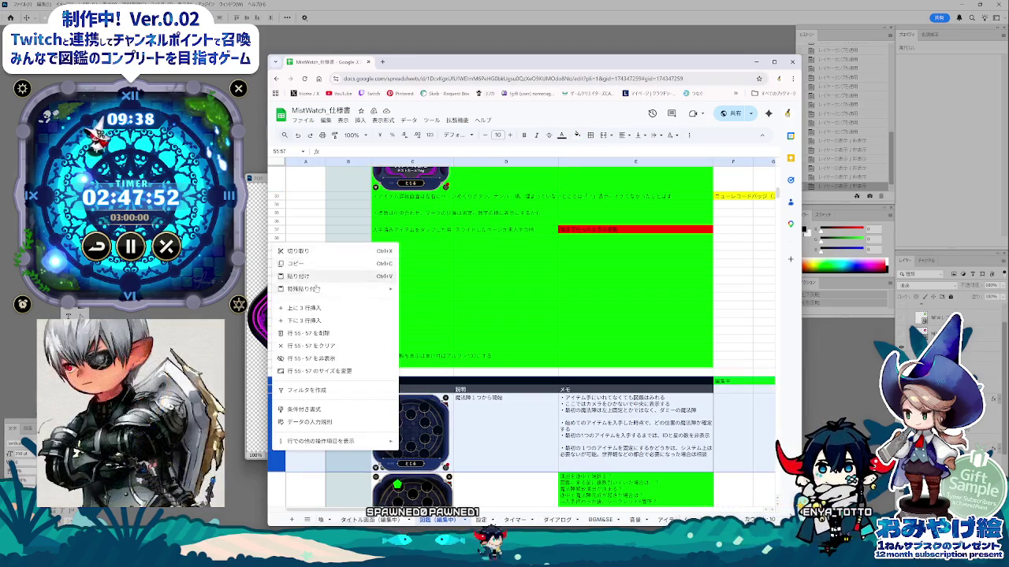
{"action": "left_click", "coordinate": [344, 403]}
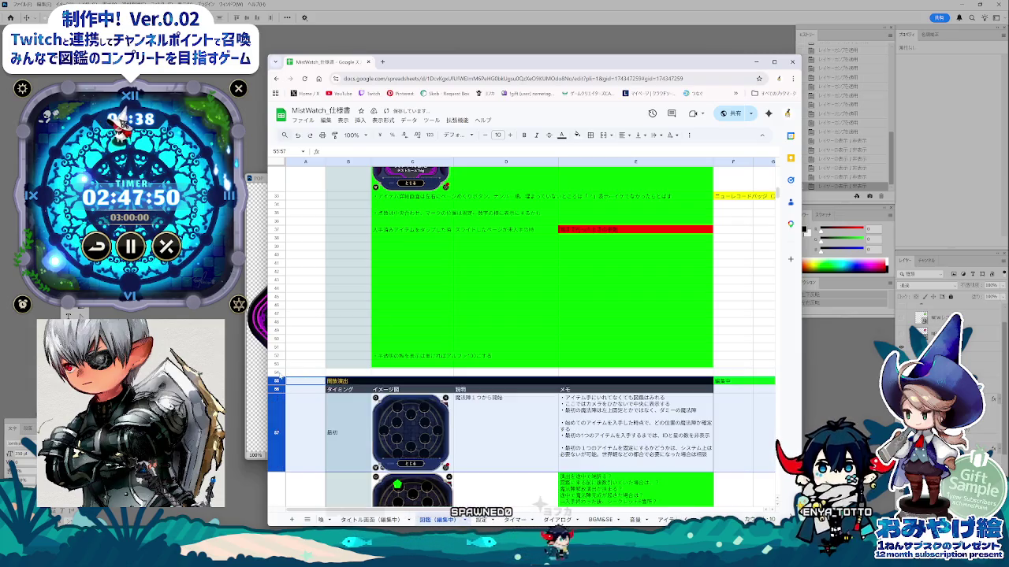
{"action": "right_click", "coordinate": [276, 372]}
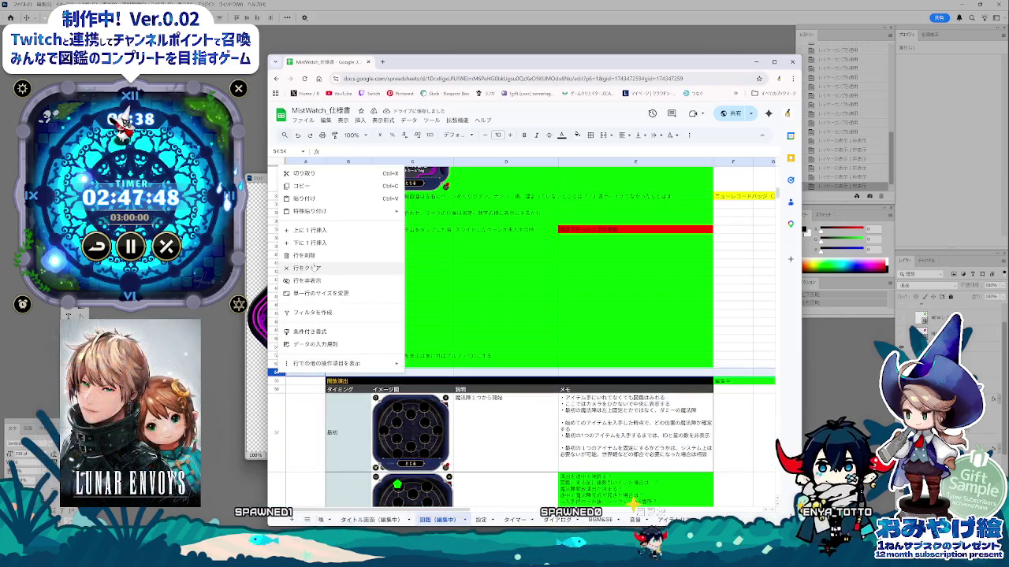
{"action": "left_click", "coordinate": [310, 243]}
{"action": "right_click", "coordinate": [279, 379]}
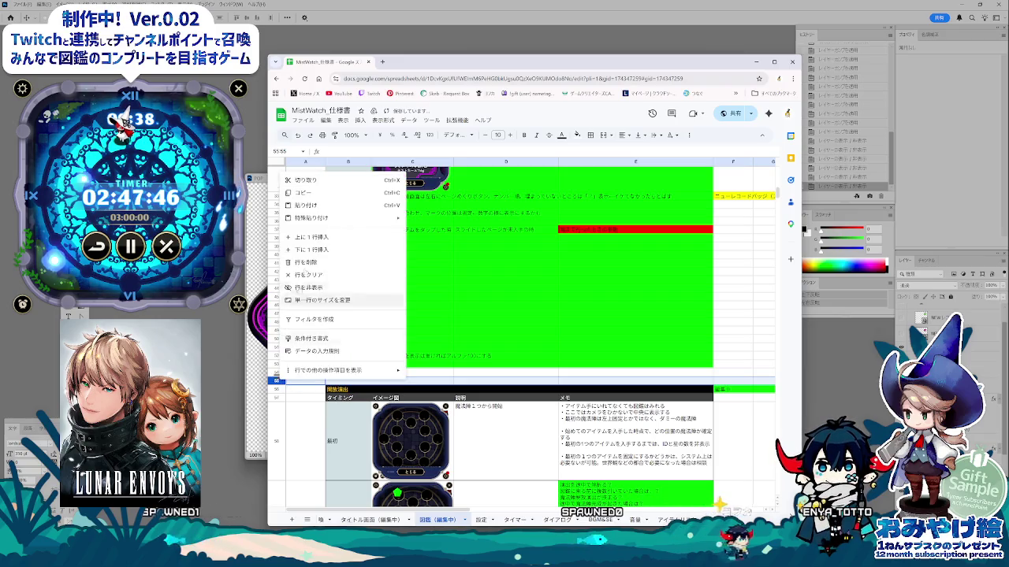
{"action": "left_click", "coordinate": [315, 251]}
- Resize row 55 to about 200 px tall and select cell C55
{"action": "left_click", "coordinate": [351, 381]}
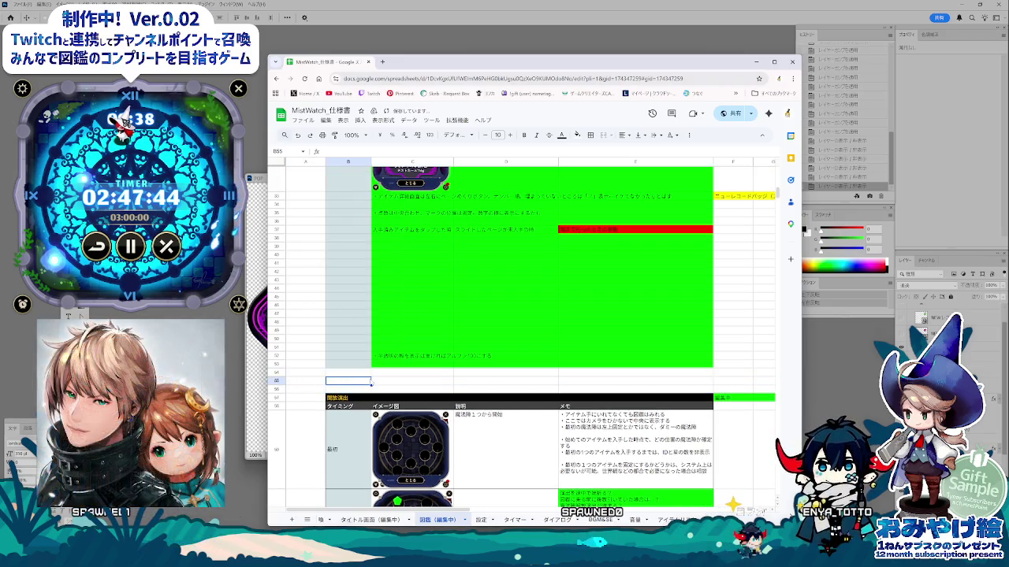
{"action": "right_click", "coordinate": [277, 380]}
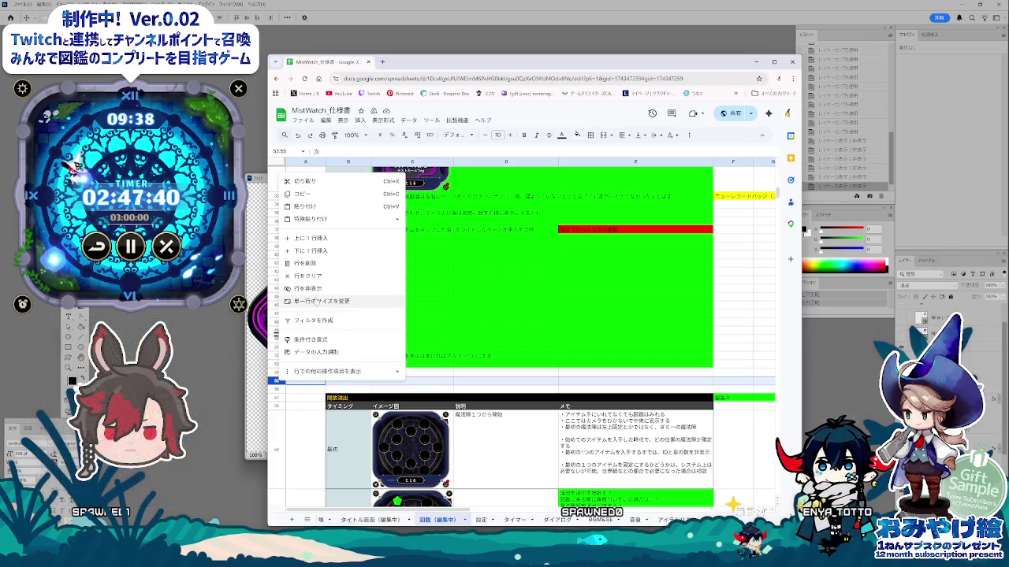
{"action": "left_click", "coordinate": [316, 302]}
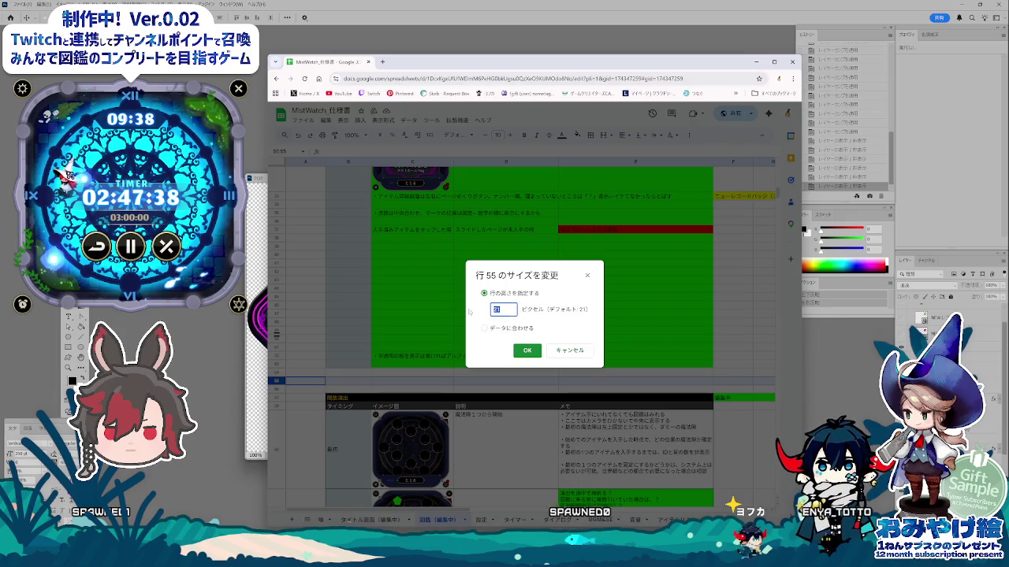
{"action": "key", "text": "Return"}
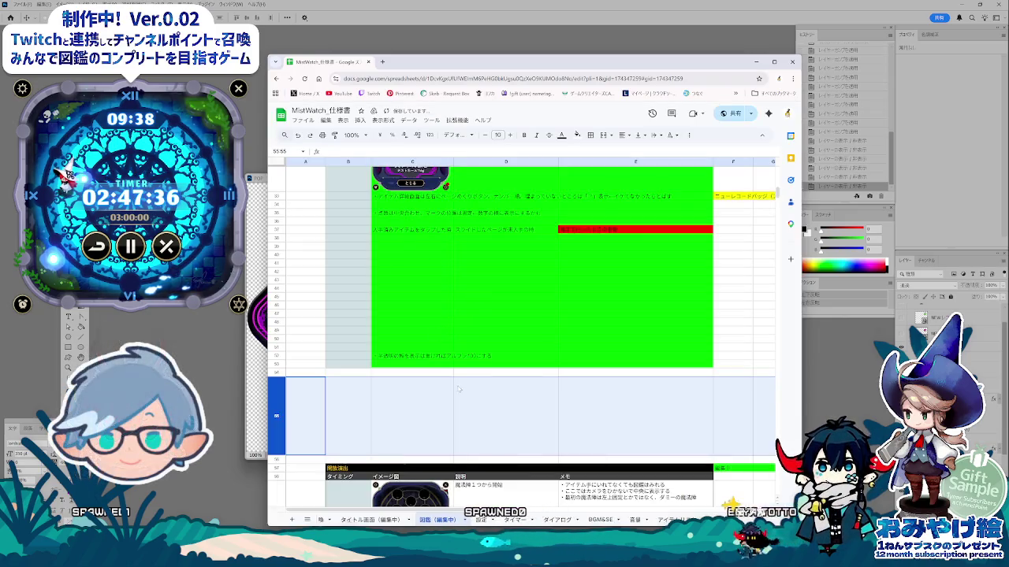
{"action": "left_click", "coordinate": [433, 427]}
{"action": "left_click", "coordinate": [360, 120]}
{"action": "mouse_move", "coordinate": [379, 235]}
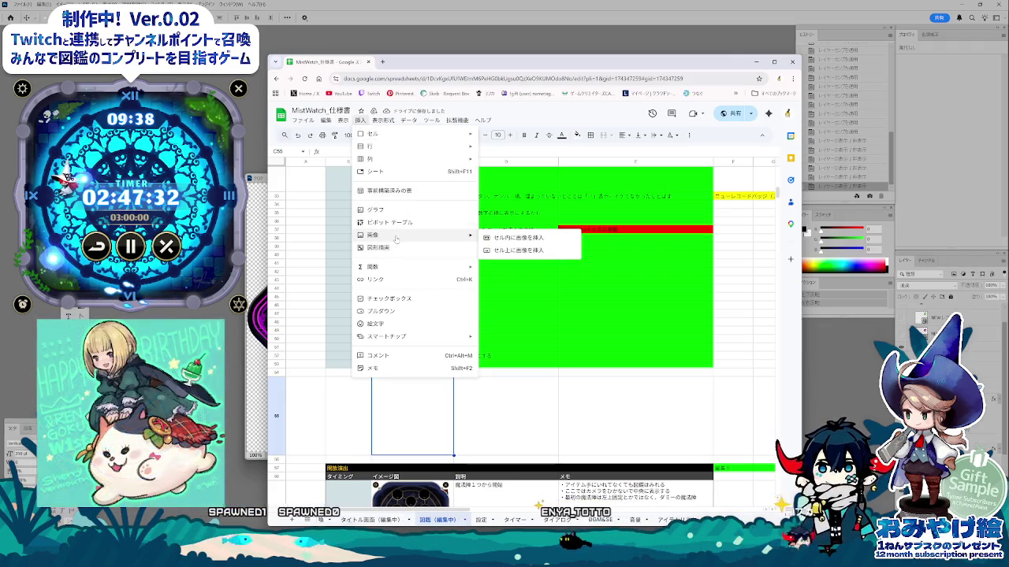
- Upload the exported apple item card PNG as an in-cell image in C55
{"action": "left_click", "coordinate": [516, 237]}
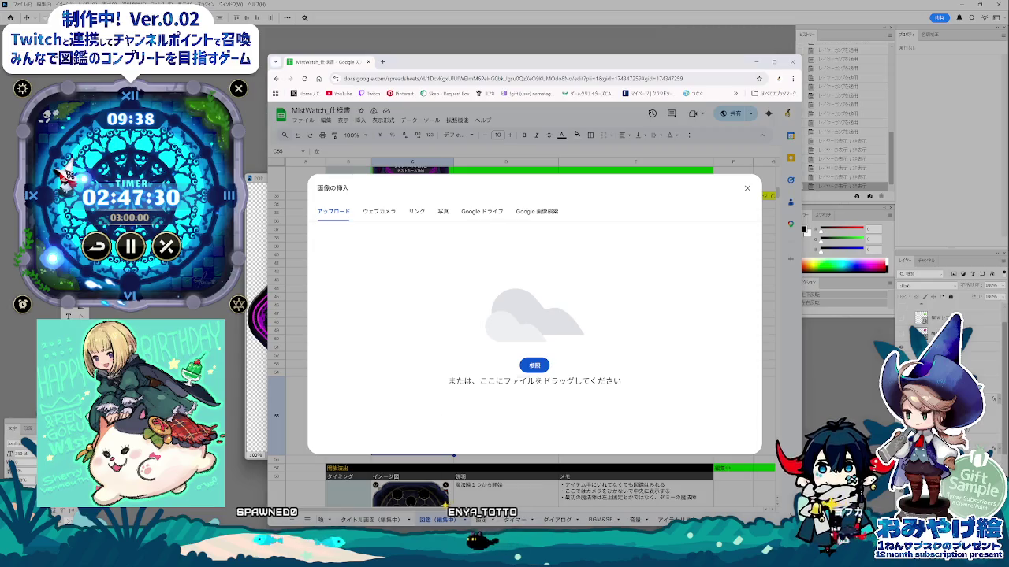
{"action": "mouse_move", "coordinate": [529, 369]}
{"action": "left_mouse_down"}
{"action": "mouse_move", "coordinate": [524, 236]}
{"action": "mouse_move", "coordinate": [537, 281]}
{"action": "left_mouse_up"}
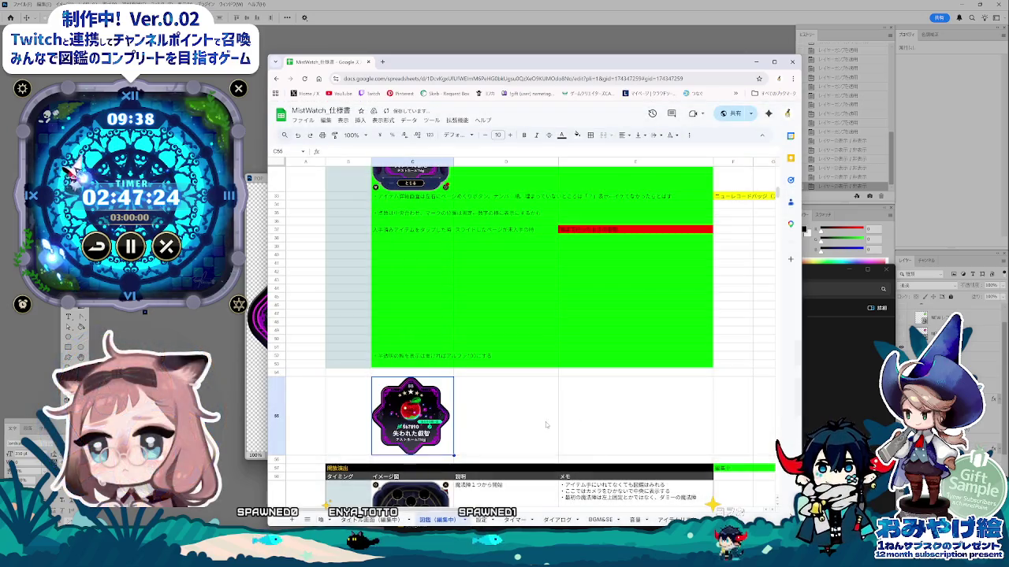
{"action": "left_click", "coordinate": [595, 420]}
{"action": "key", "text": "Left"}
{"action": "key", "text": "Right"}
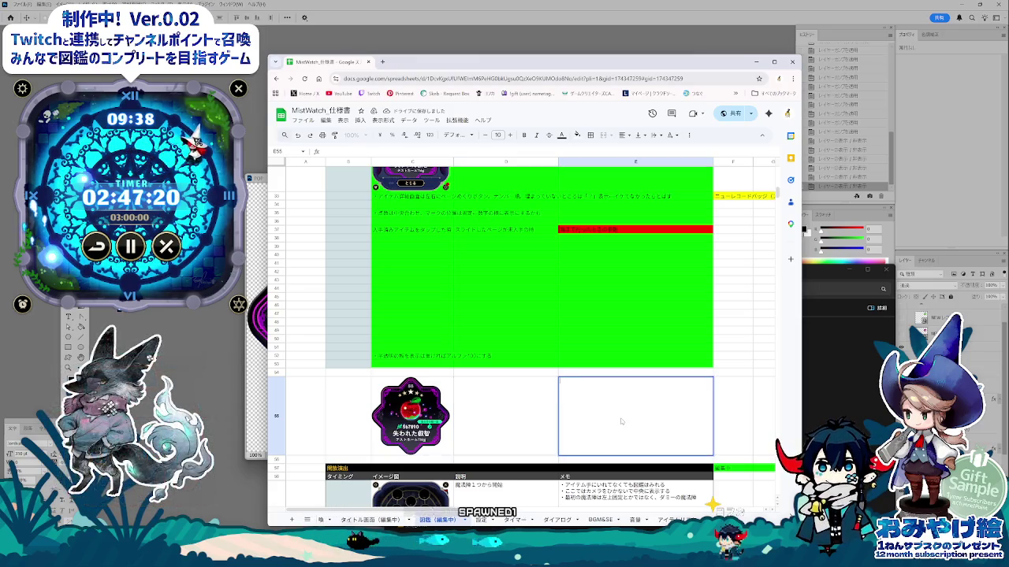
- Enter BGMボタン in the column D cell beside row 55's card image
{"action": "left_click", "coordinate": [464, 427]}
{"action": "type", "text": "オンガ"}
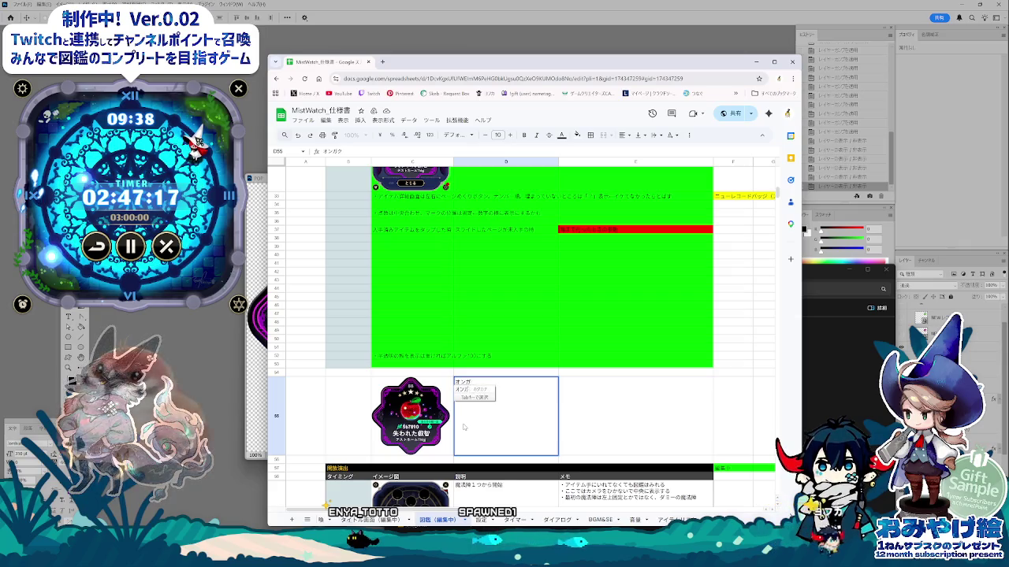
{"action": "key", "text": "Escape"}
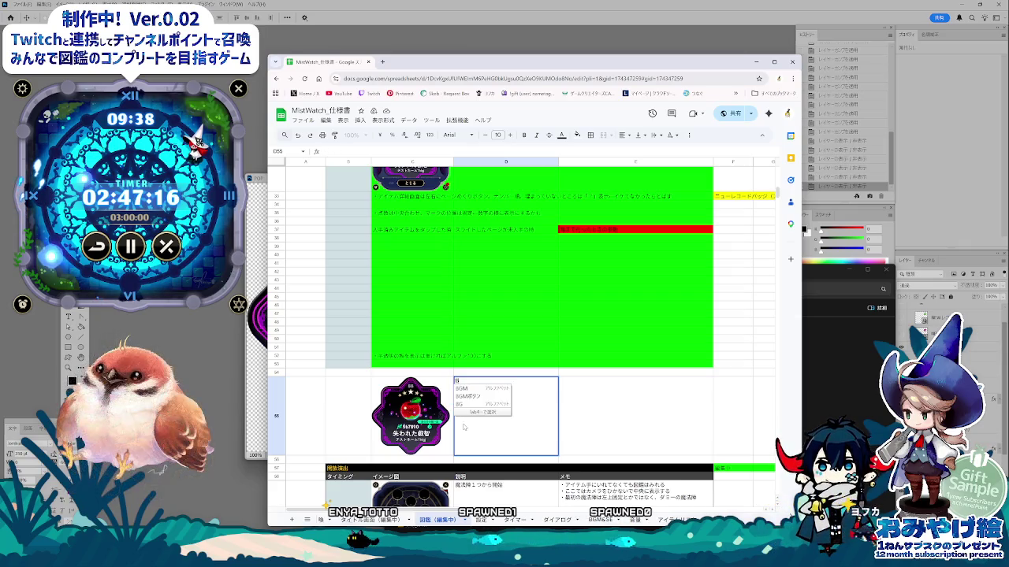
{"action": "type", "text": "GMボタン"}
{"action": "key", "text": "Return"}
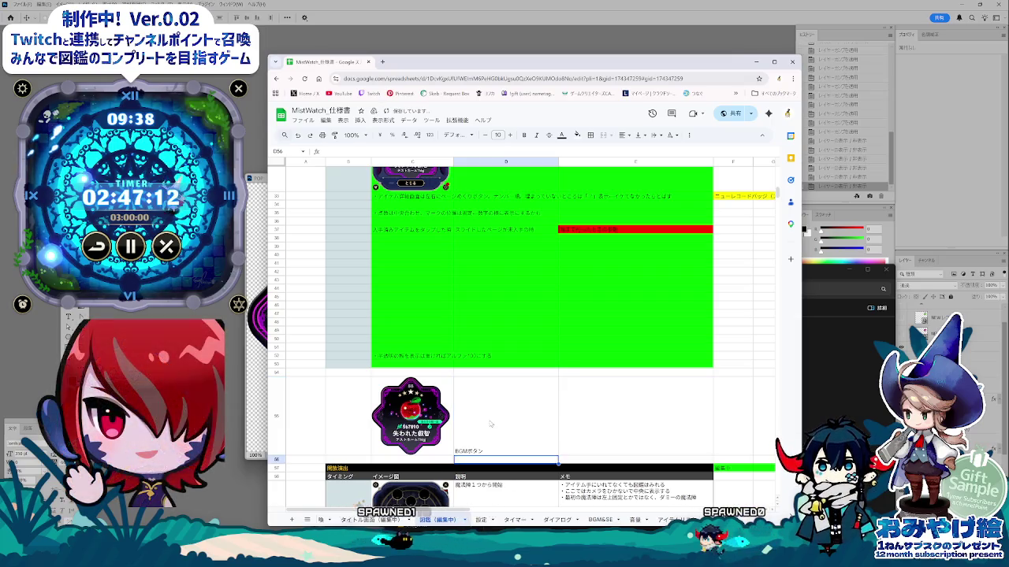
- Scroll up to review the NEW and NEW RECORD card state rows
{"action": "left_click", "coordinate": [577, 419]}
{"action": "scroll", "coordinate": [579, 419], "scroll_direction": "up", "scroll_amount": 2}
{"action": "scroll", "coordinate": [579, 419], "scroll_direction": "up", "scroll_amount": 2}
{"action": "scroll", "coordinate": [579, 419], "scroll_direction": "up", "scroll_amount": 2}
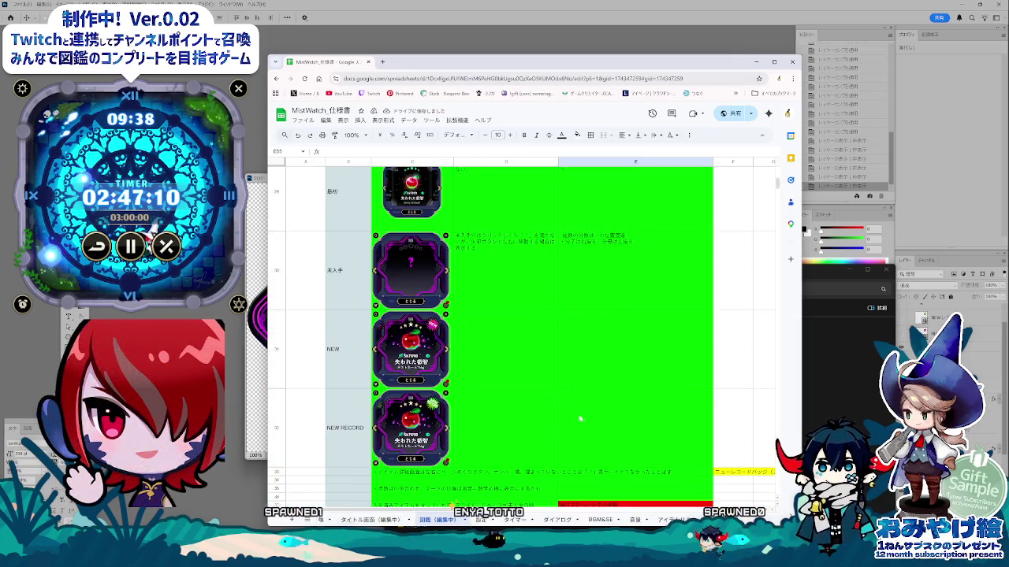
{"action": "scroll", "coordinate": [585, 410], "scroll_direction": "up", "scroll_amount": 2}
{"action": "scroll", "coordinate": [586, 410], "scroll_direction": "down", "scroll_amount": 2}
{"action": "scroll", "coordinate": [585, 410], "scroll_direction": "down", "scroll_amount": 1}
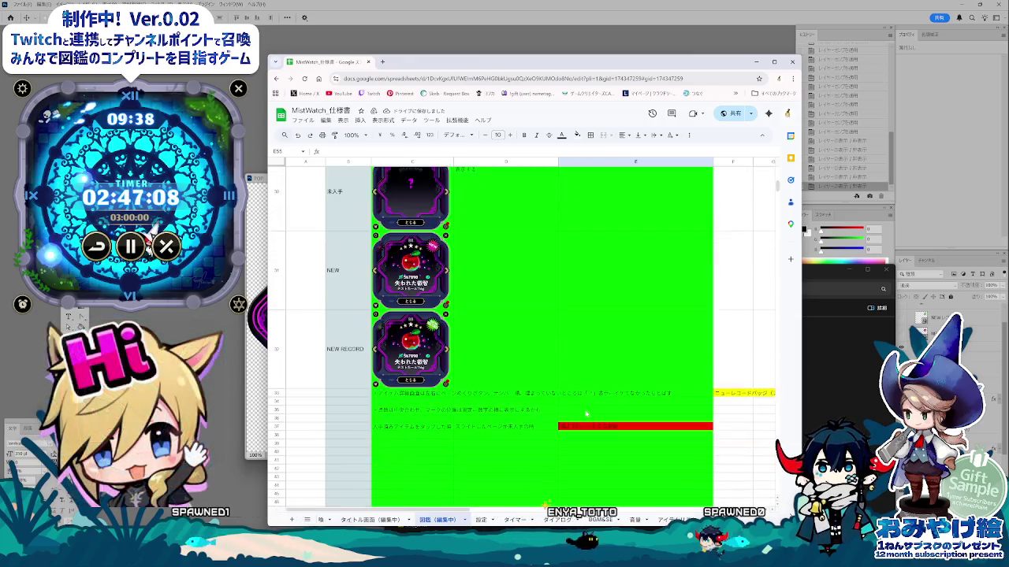
{"action": "scroll", "coordinate": [585, 414], "scroll_direction": "down", "scroll_amount": 1}
{"action": "scroll", "coordinate": [512, 451], "scroll_direction": "up", "scroll_amount": 2}
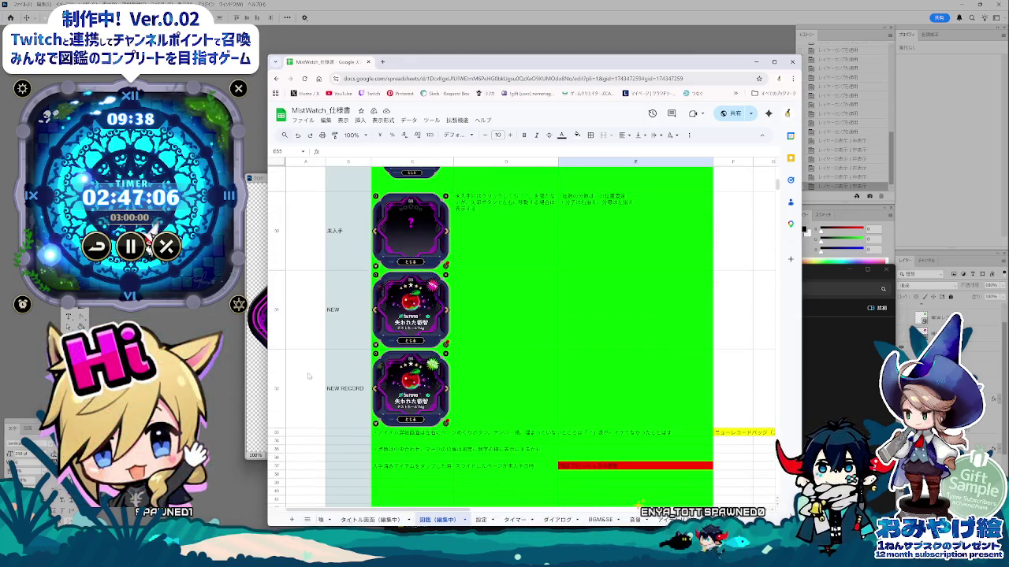
{"action": "left_click", "coordinate": [262, 416]}
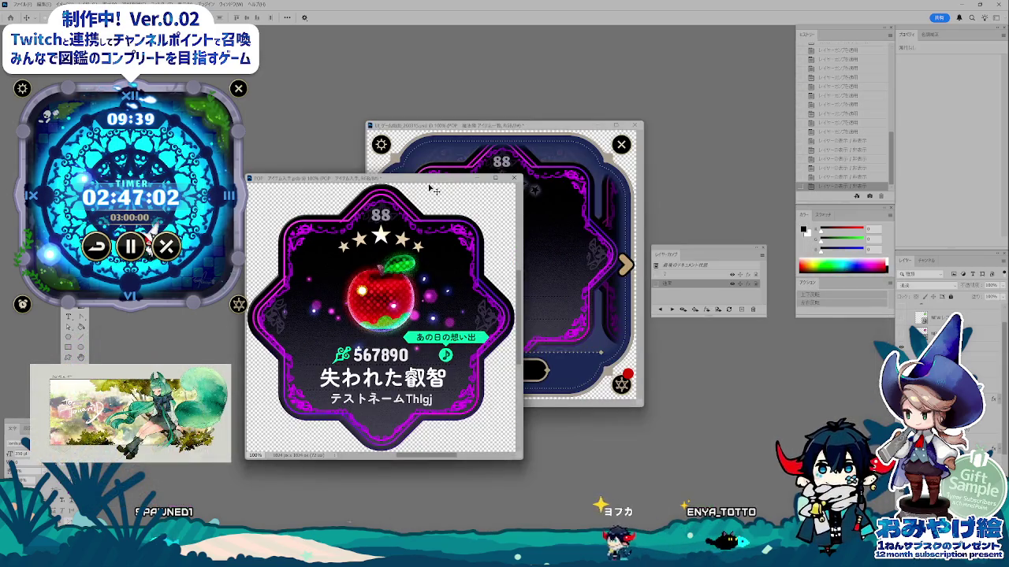
- Close the standalone apple card document, leaving the collection dialog design open
{"action": "left_click_drag", "start_coordinate": [432, 189], "coordinate": [327, 200]}
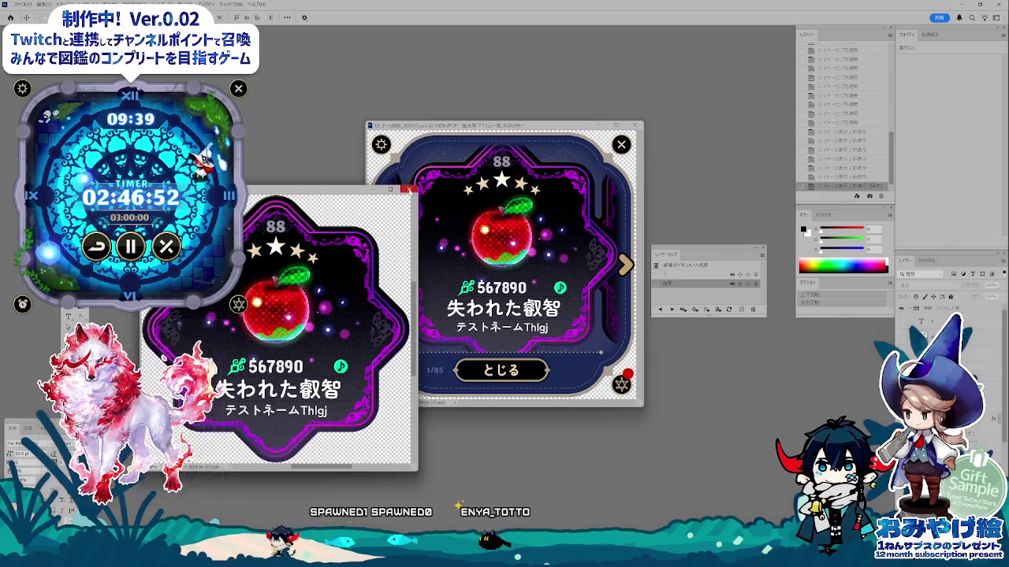
{"action": "left_click", "coordinate": [409, 190]}
{"action": "left_click_drag", "start_coordinate": [510, 126], "coordinate": [486, 144]}
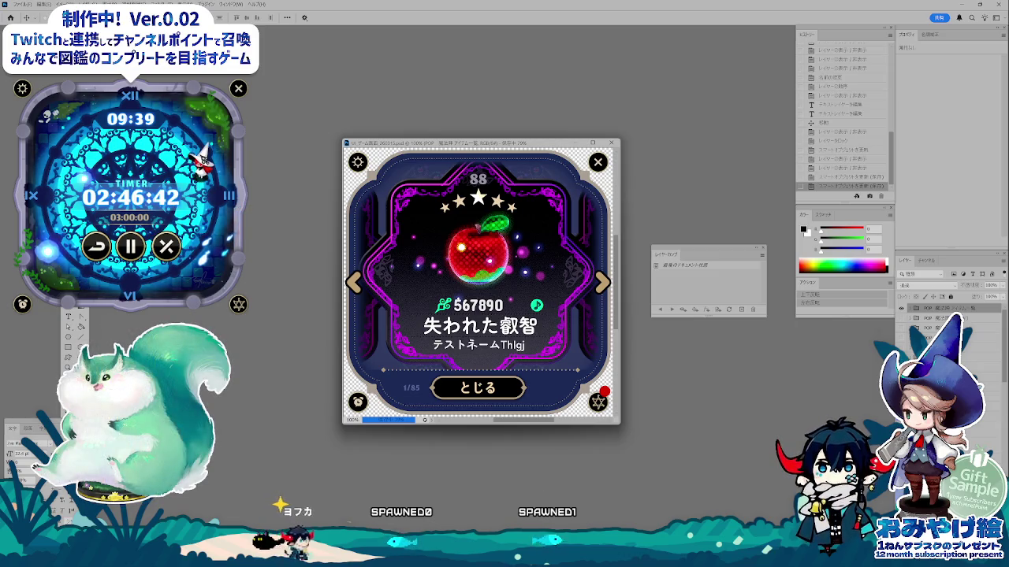
- Return to the spec sheet and select the first-state description cell D29
{"action": "left_click", "coordinate": [350, 509]}
{"action": "scroll", "coordinate": [442, 376], "scroll_direction": "up", "scroll_amount": 5}
{"action": "scroll", "coordinate": [457, 355], "scroll_direction": "up", "scroll_amount": 5}
{"action": "scroll", "coordinate": [473, 347], "scroll_direction": "down", "scroll_amount": 3}
{"action": "left_click", "coordinate": [484, 337]}
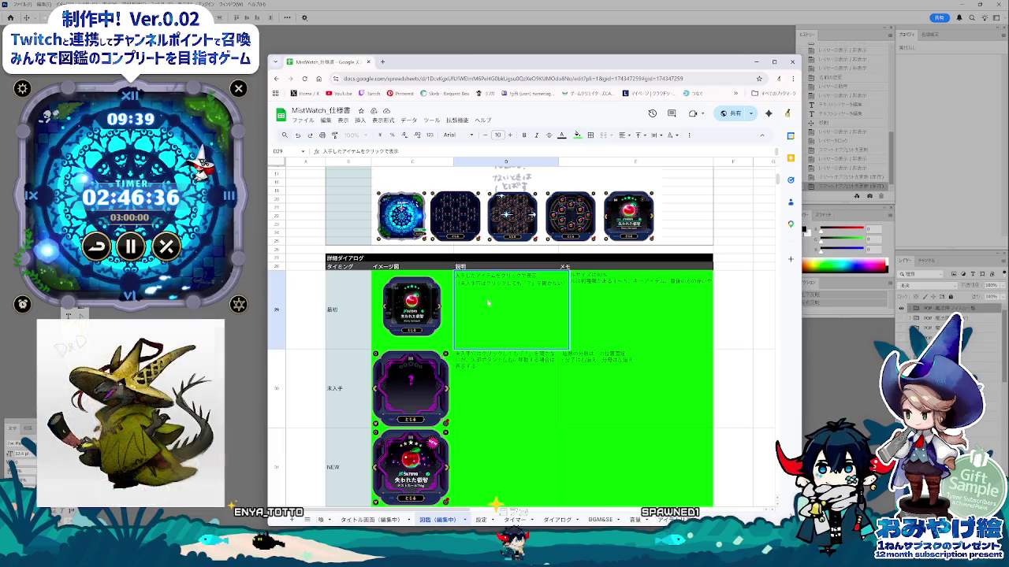
- Add a third explanation line beginning '左が' to the D29 first-state description
{"action": "key", "text": "Escape"}
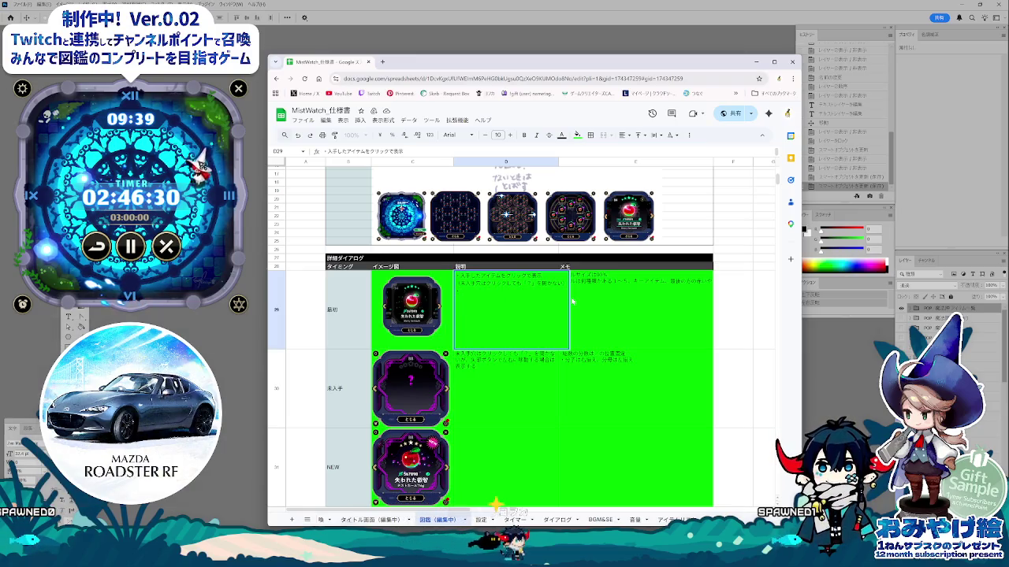
{"action": "type", "text": "左が"}
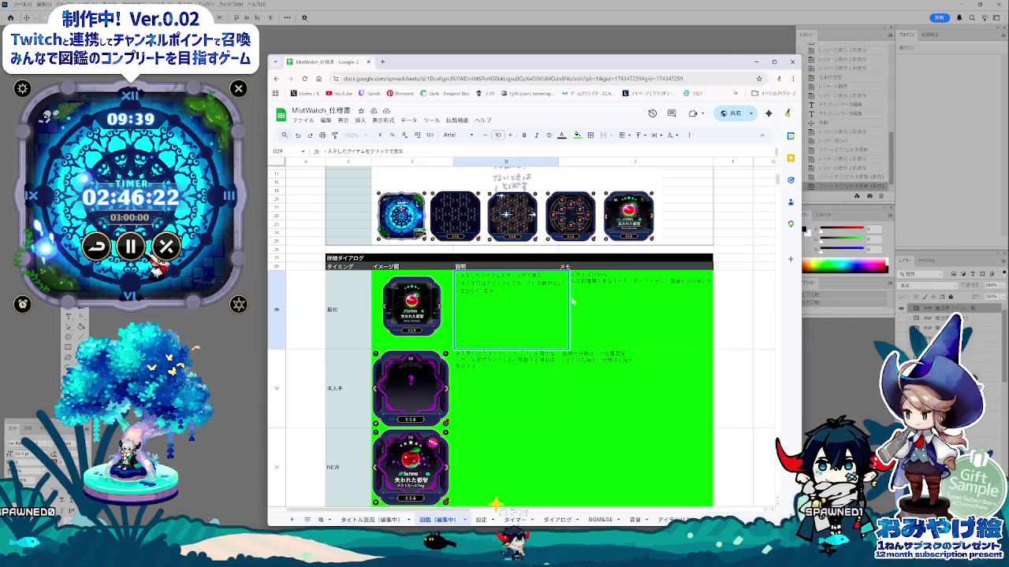
{"action": "type", "text": "おおく"}
{"action": "key", "text": "space"}
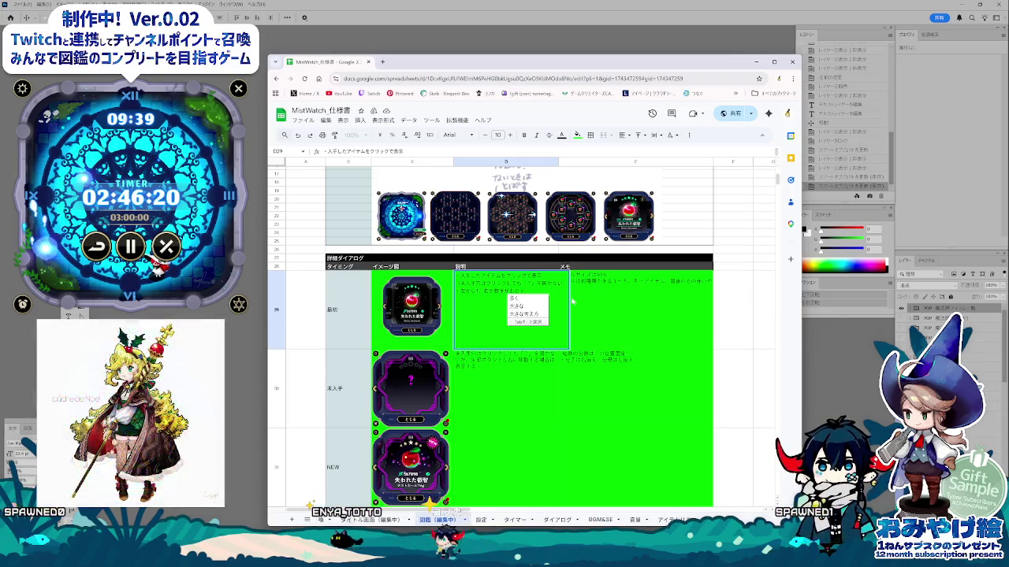
{"action": "key", "text": "Return"}
{"action": "key", "text": "Return"}
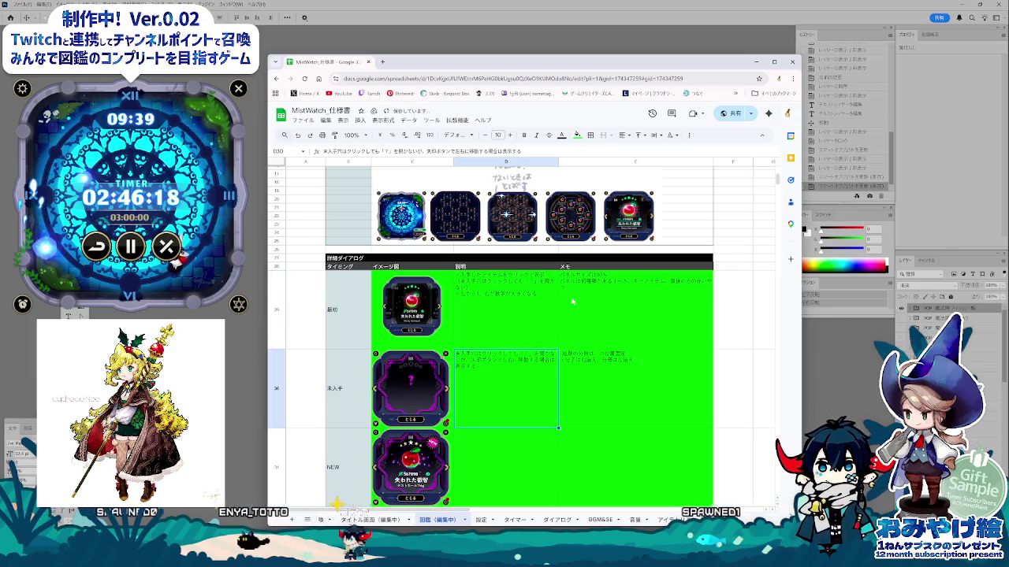
{"action": "left_click", "coordinate": [504, 316]}
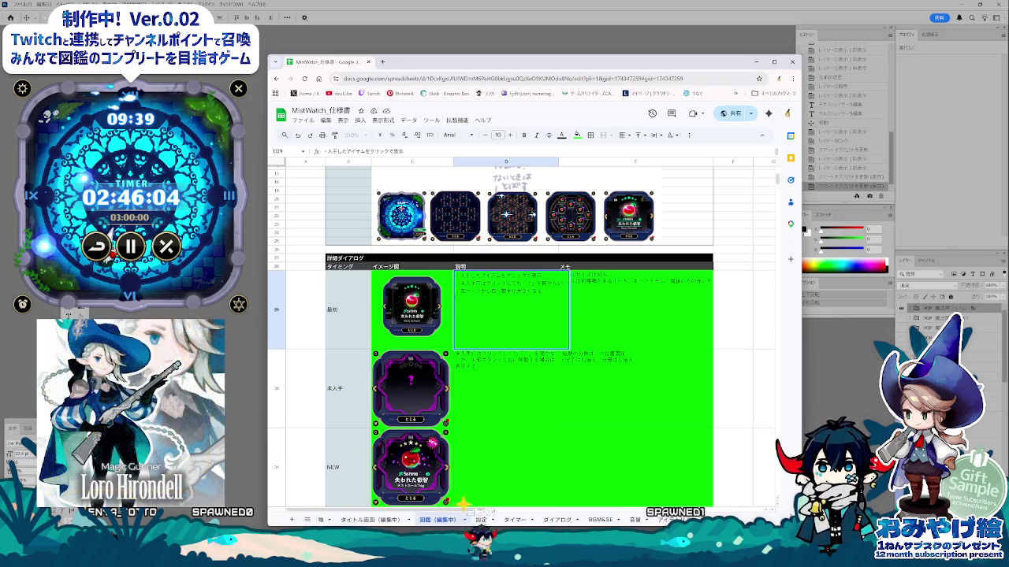
{"action": "key", "text": "alt+Tab"}
{"action": "left_click", "coordinate": [942, 322]}
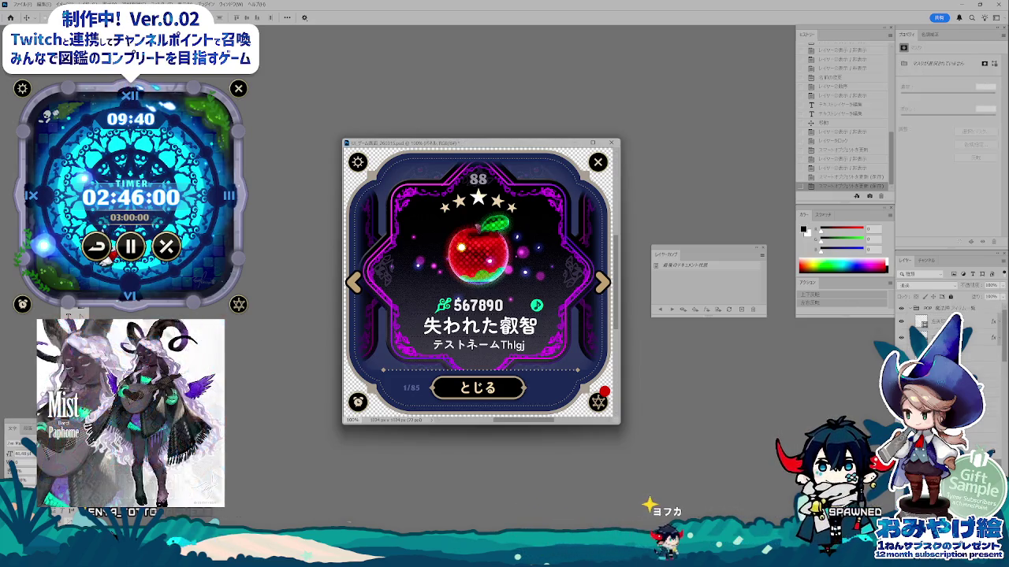
- Select another layer of the dialog design, then return to the spec sheet
{"action": "left_click", "coordinate": [933, 312]}
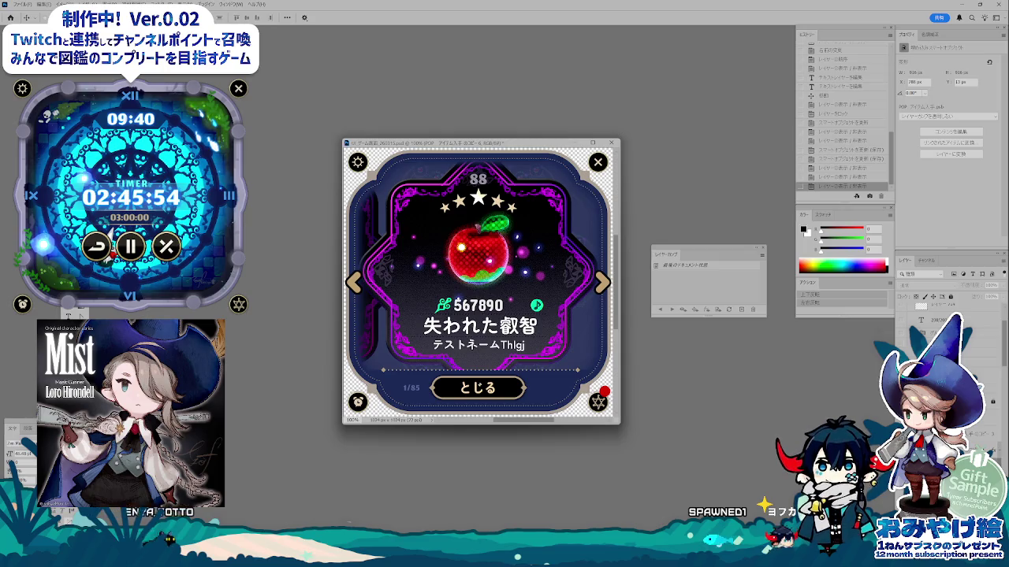
{"action": "left_click", "coordinate": [375, 512]}
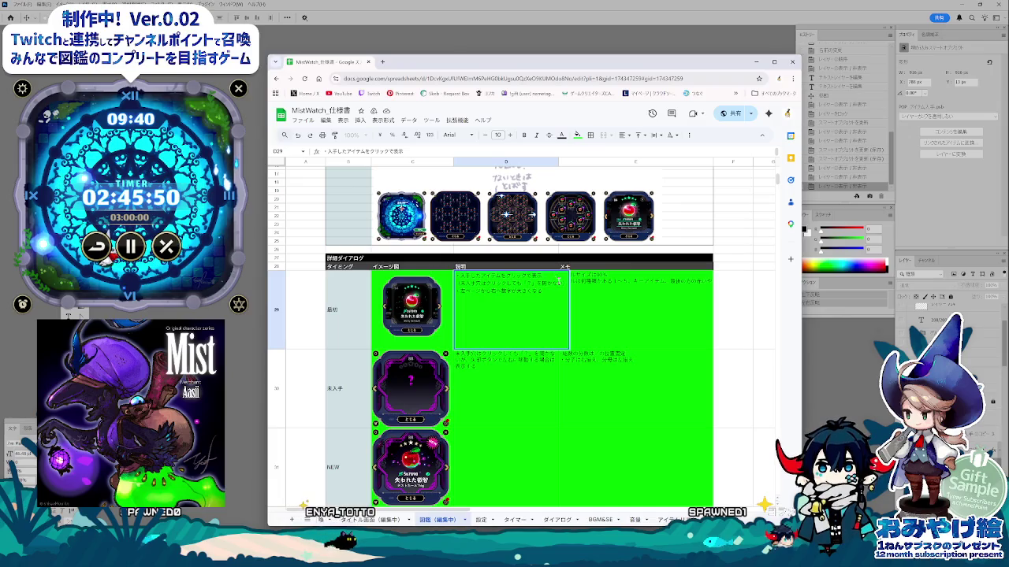
- Add a new line ending in 'で表示' after パネルサイズは90% in the E29 memo
{"action": "key", "text": "Tab"}
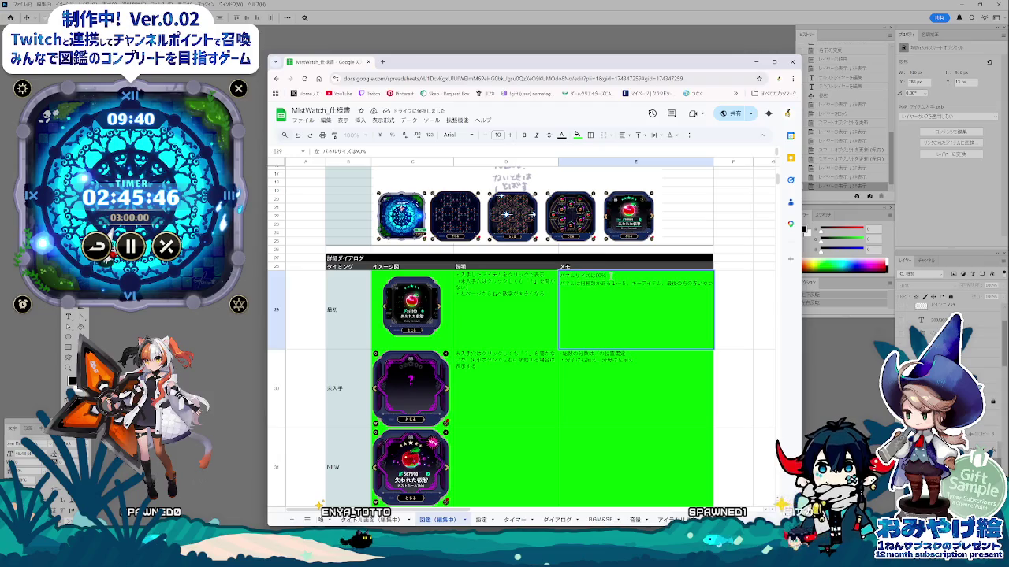
{"action": "key", "text": "alt+Return"}
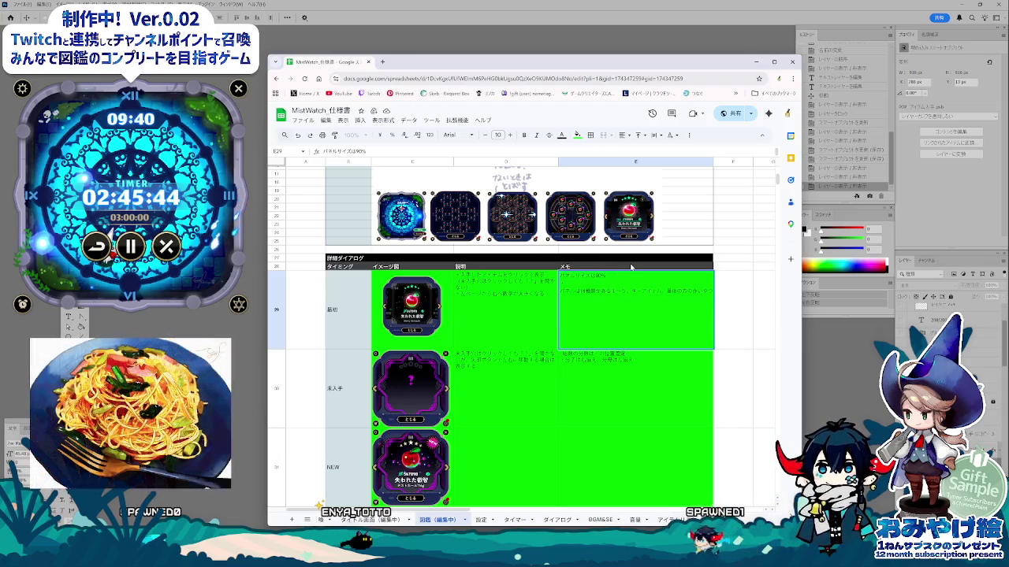
{"action": "type", "text": "・ぱ"}
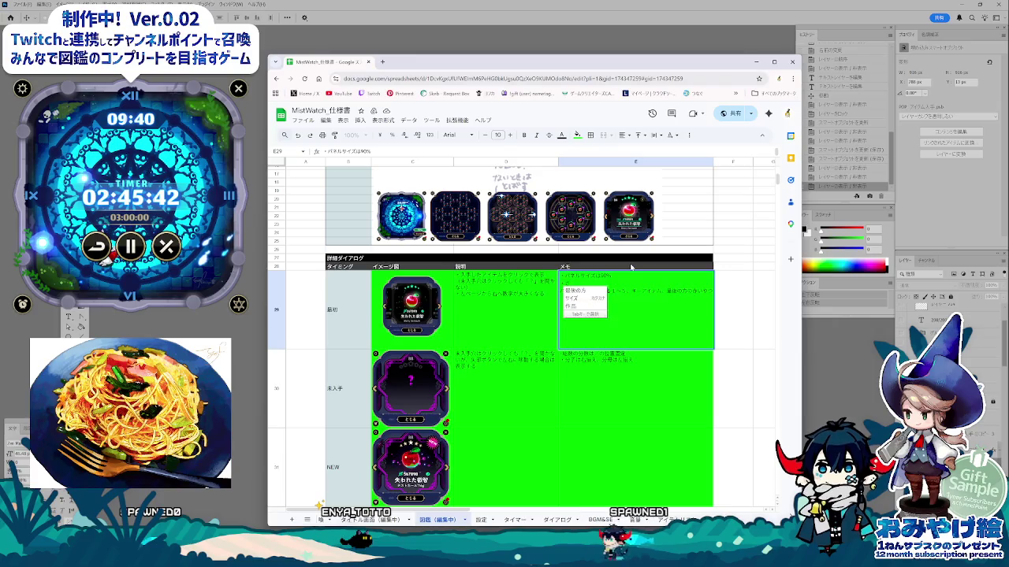
{"action": "type", "text": "は"}
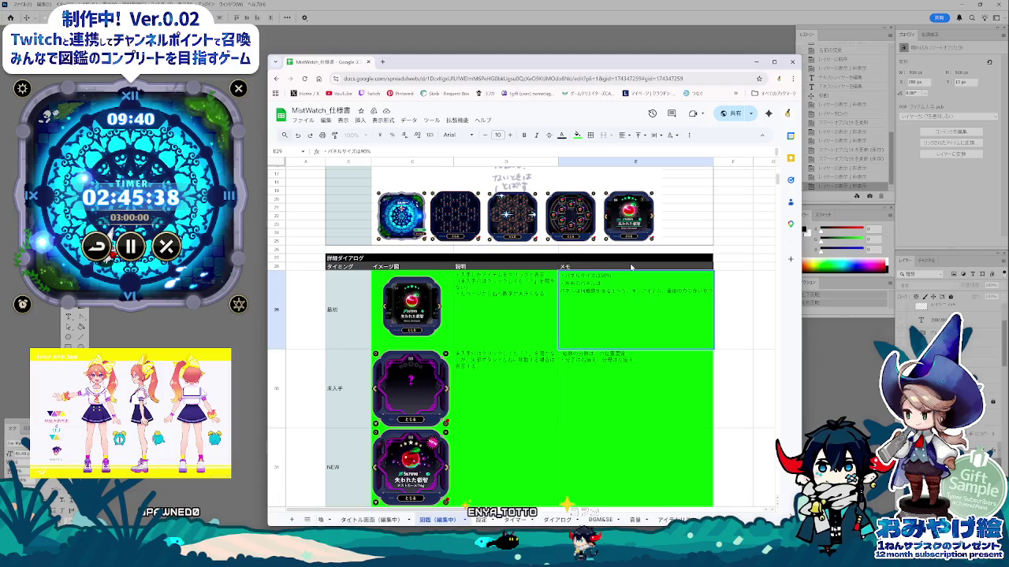
{"action": "type", "text": "ある"}
{"action": "key", "text": "Return"}
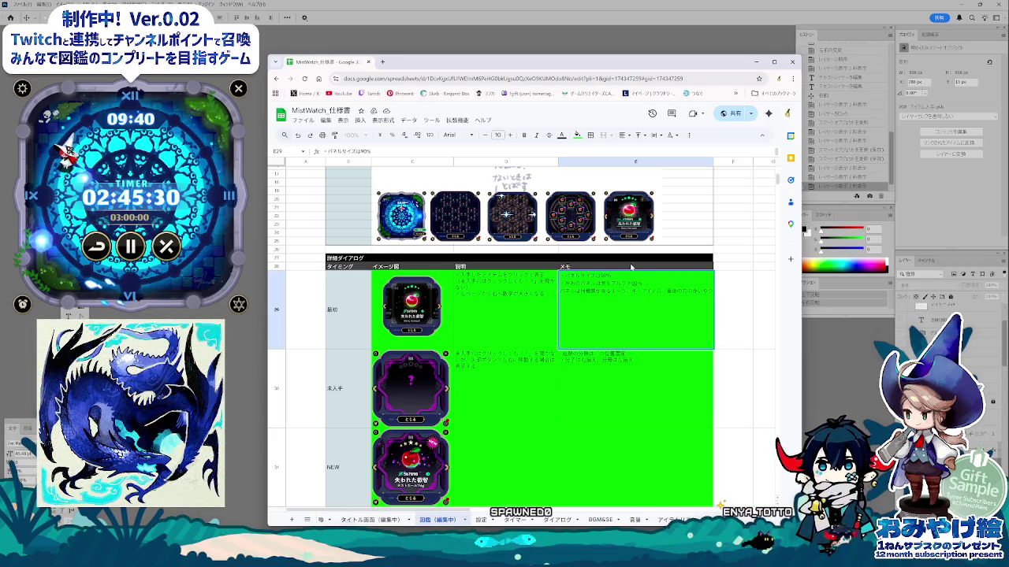
{"action": "type", "text": "で表示"}
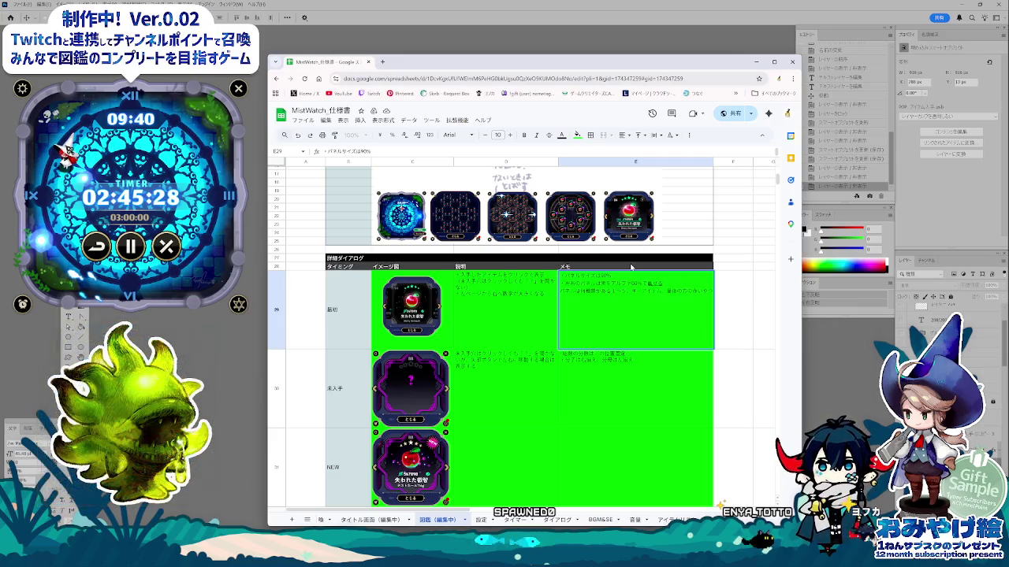
{"action": "key", "text": "Return"}
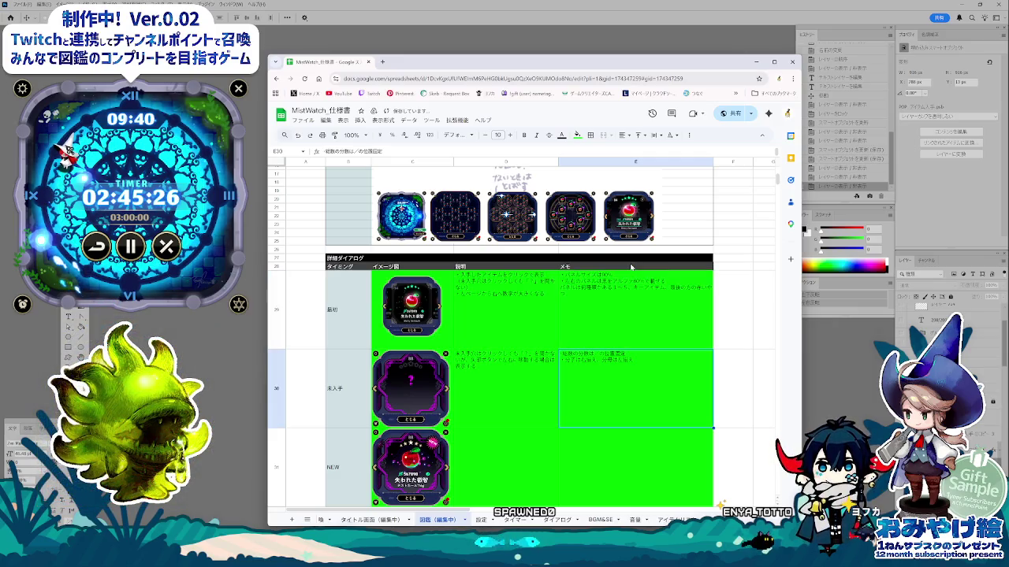
- Recommit the revised E29 memo and put D29's description into edit mode
{"action": "left_click", "coordinate": [649, 285]}
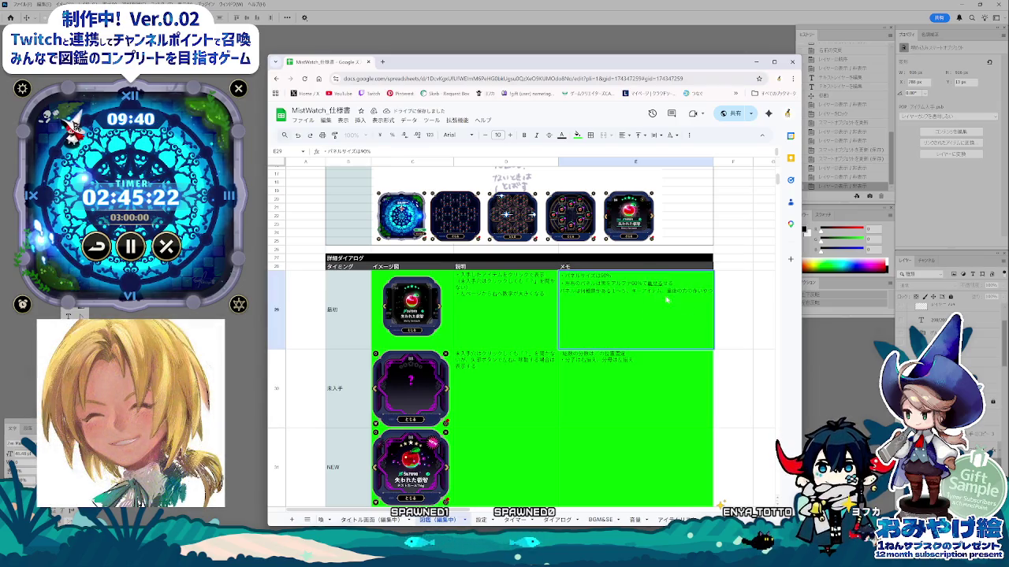
{"action": "key", "text": "Return"}
{"action": "key", "text": "Return"}
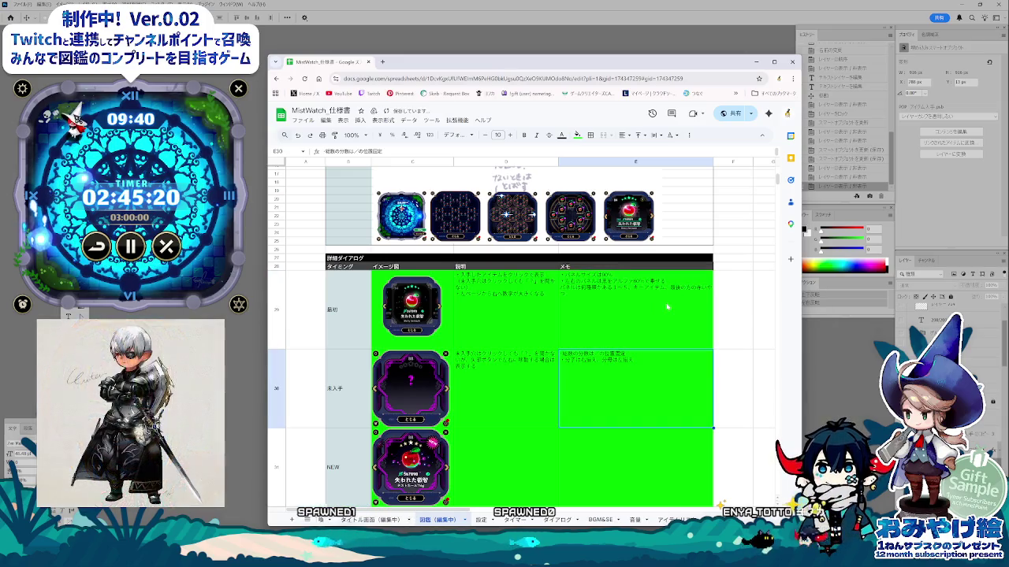
{"action": "left_click", "coordinate": [606, 293]}
{"action": "left_click", "coordinate": [542, 297]}
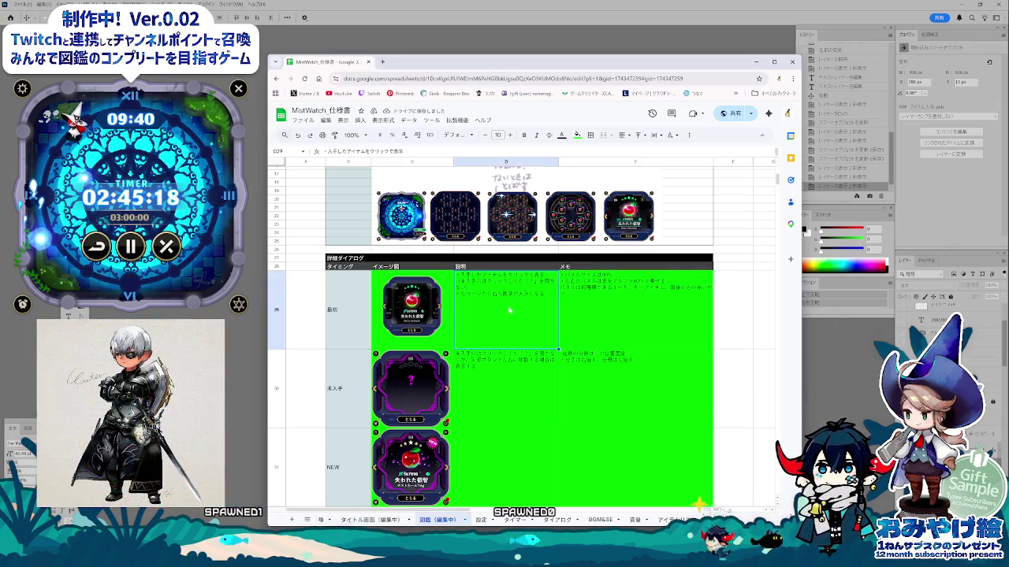
{"action": "key", "text": "Return"}
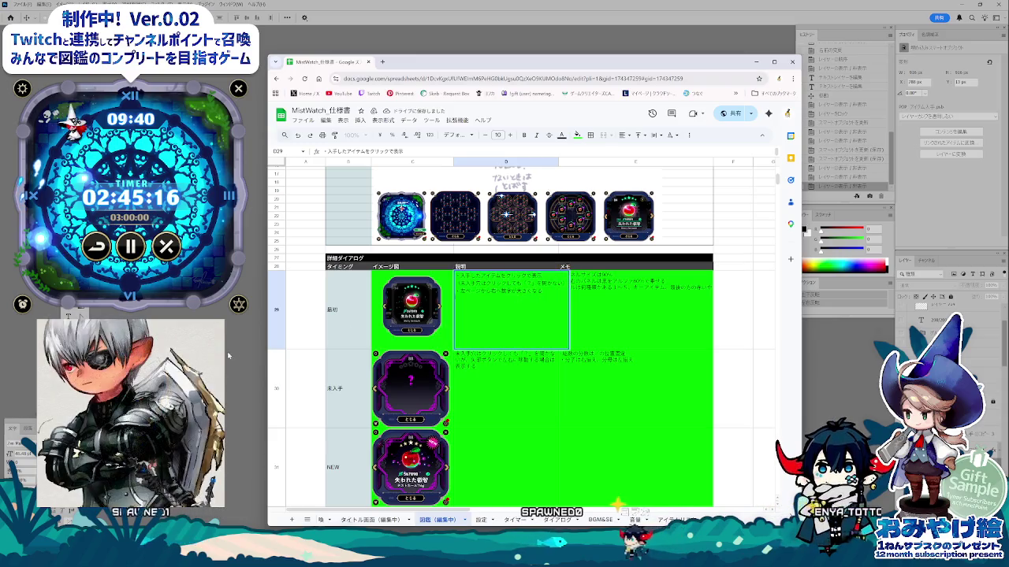
{"action": "scroll", "coordinate": [346, 373], "scroll_direction": "down", "scroll_amount": 2}
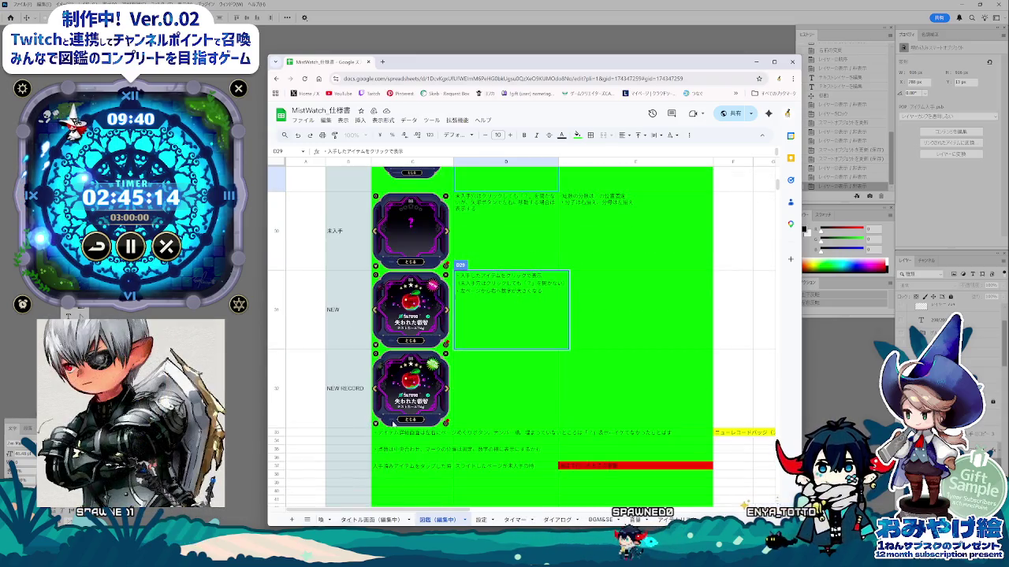
- Replace the NEW row's D31 description with a short 図鑑ページ note
{"action": "scroll", "coordinate": [391, 422], "scroll_direction": "down", "scroll_amount": 2}
{"action": "left_click", "coordinate": [335, 315]}
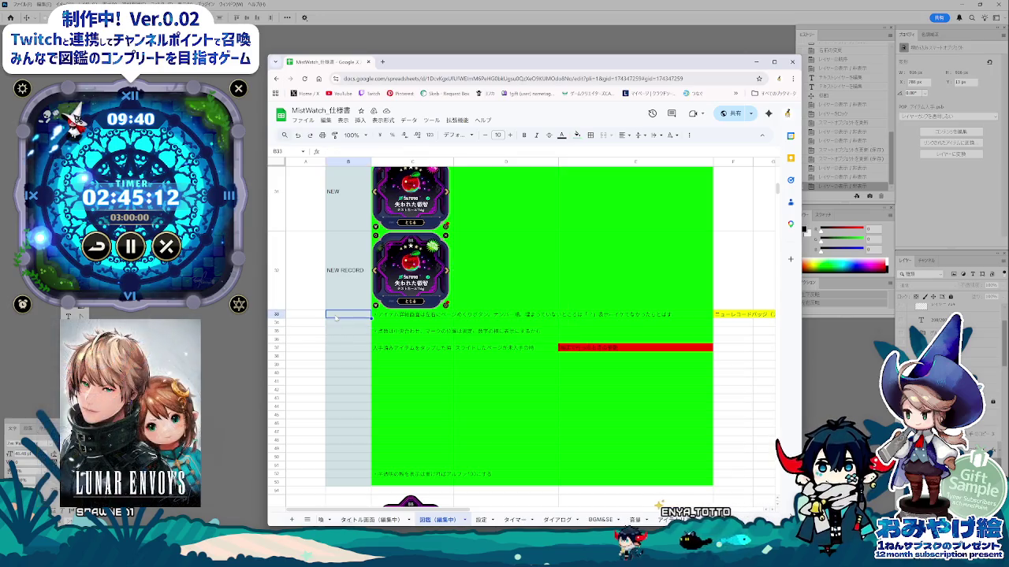
{"action": "scroll", "coordinate": [437, 364], "scroll_direction": "up", "scroll_amount": 1}
{"action": "scroll", "coordinate": [550, 323], "scroll_direction": "up", "scroll_amount": 1}
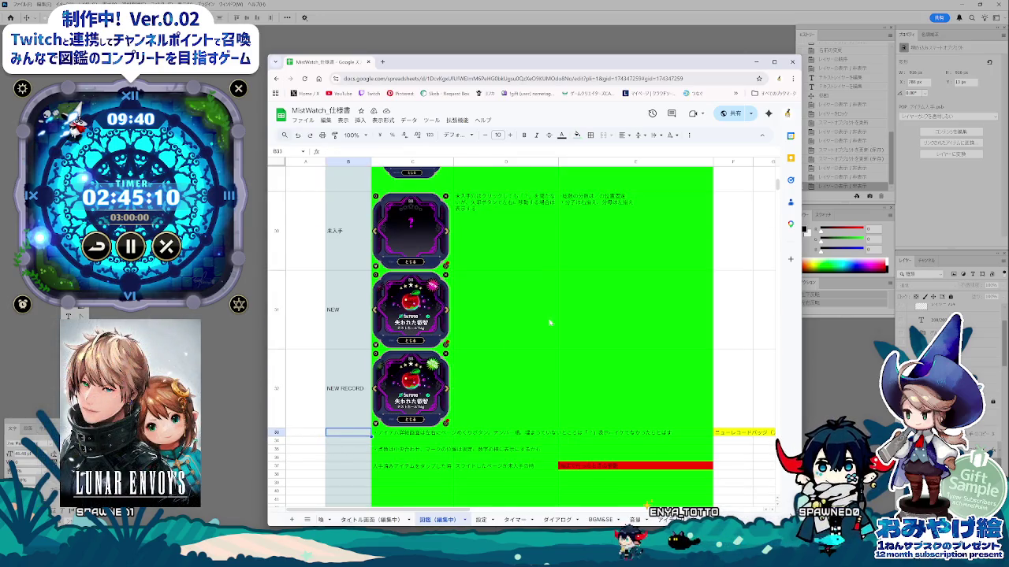
{"action": "left_click", "coordinate": [518, 304]}
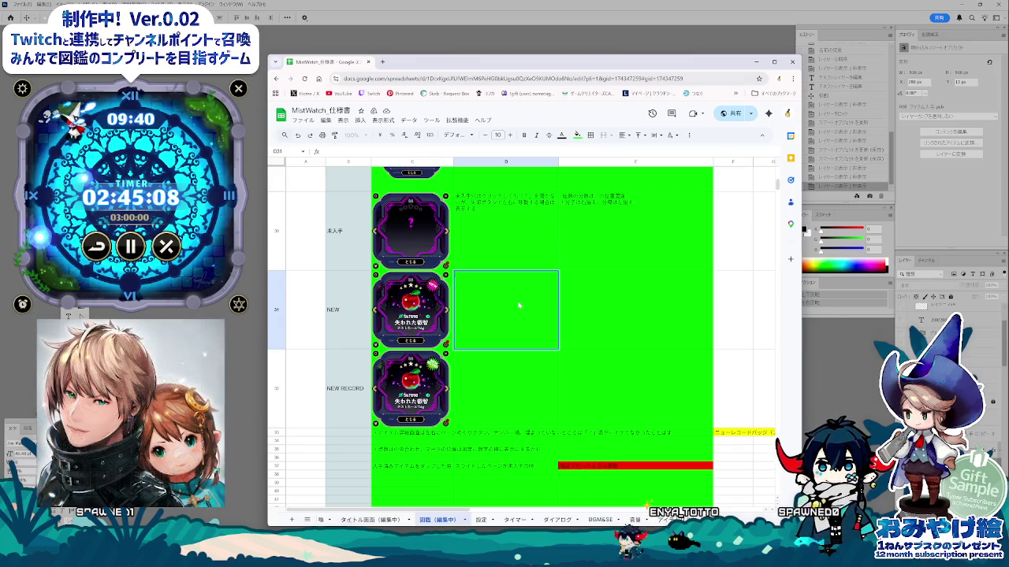
{"action": "key", "text": "Delete"}
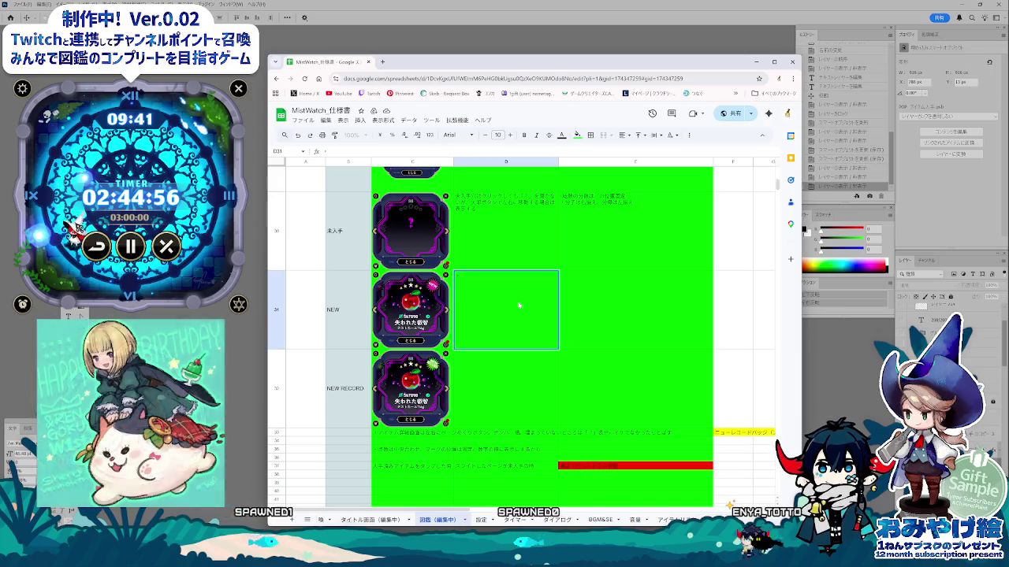
{"action": "type", "text": "ず"}
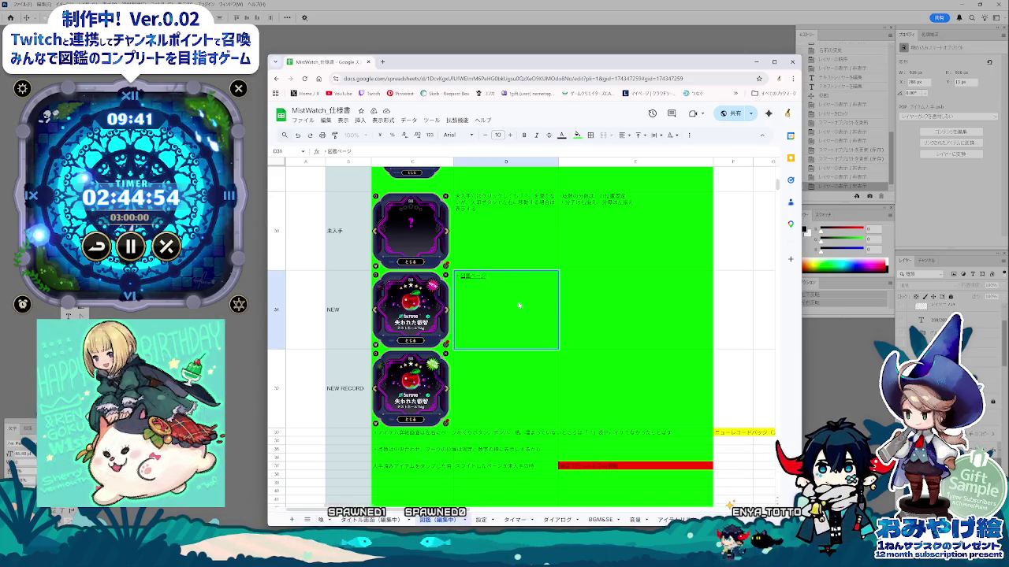
{"action": "type", "text": "を"}
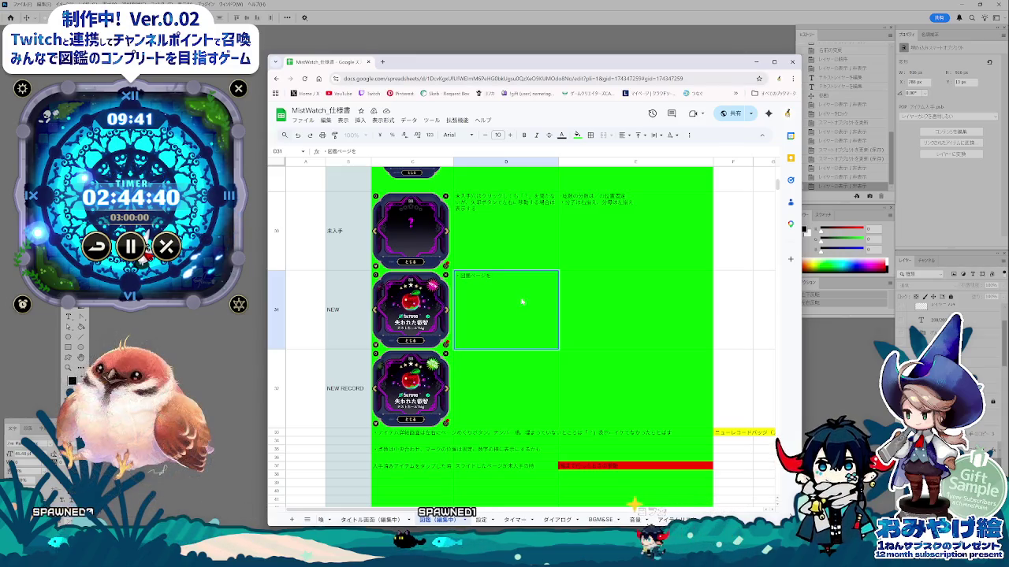
{"action": "left_click", "coordinate": [504, 449]}
- Move the two 未入手 memo lines from E30 into the 最初 memo cell E29
{"action": "key", "text": "Up"}
{"action": "key", "text": "Up"}
{"action": "key", "text": "Left"}
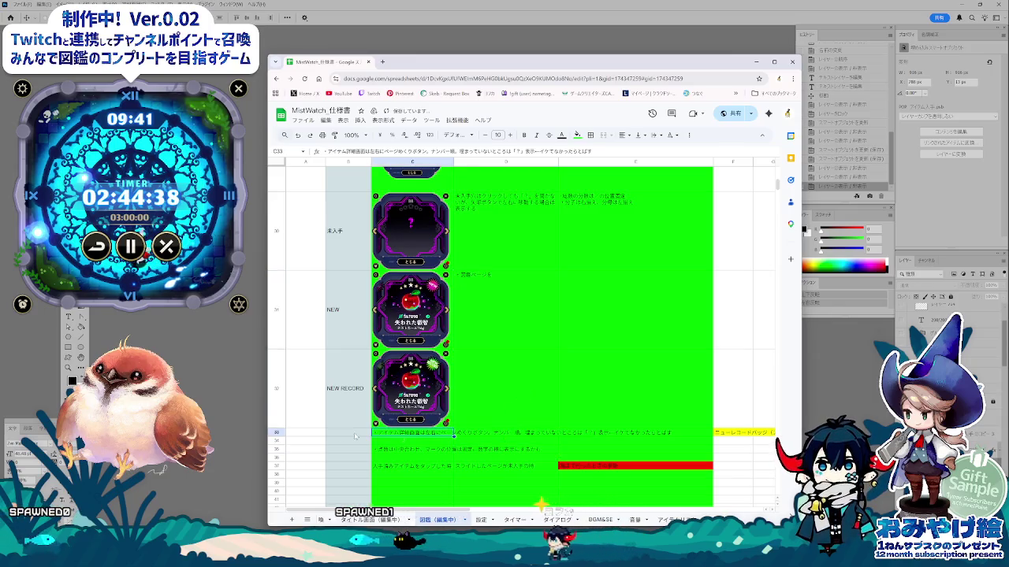
{"action": "scroll", "coordinate": [469, 448], "scroll_direction": "down", "scroll_amount": 1}
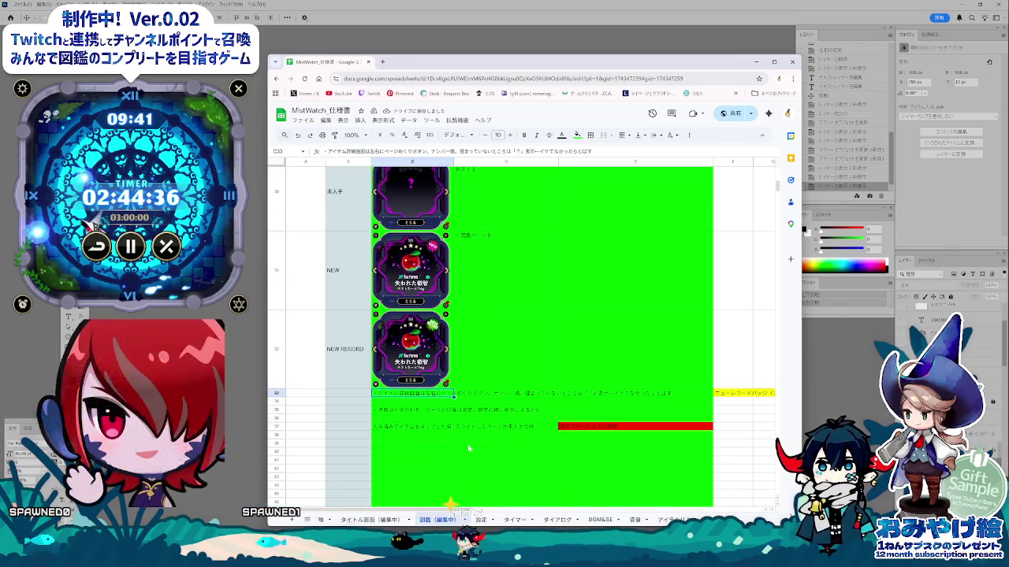
{"action": "scroll", "coordinate": [421, 419], "scroll_direction": "up", "scroll_amount": 2}
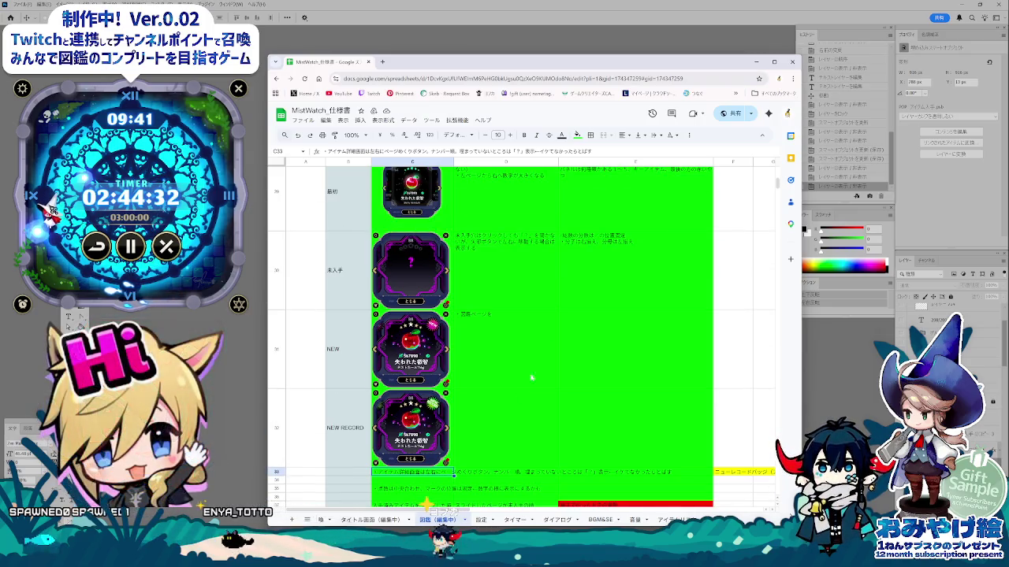
{"action": "left_click", "coordinate": [605, 253]}
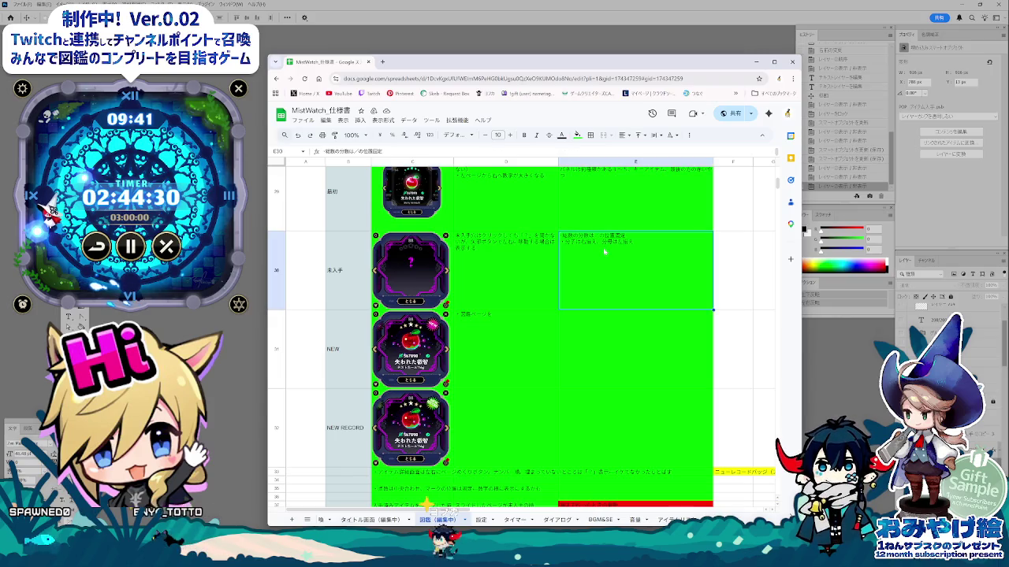
{"action": "double_click", "coordinate": [644, 245]}
{"action": "key", "text": "ctrl+a"}
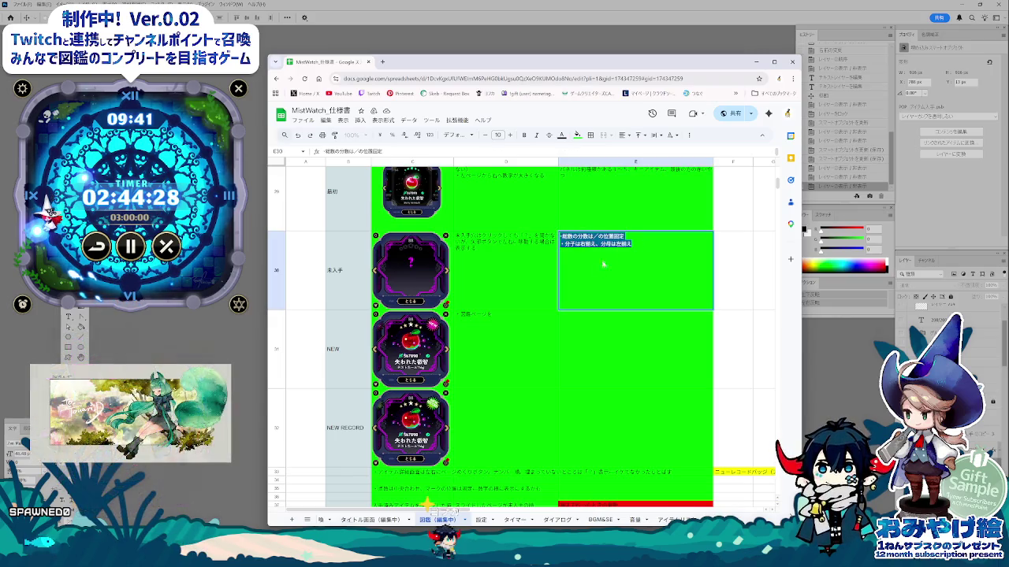
{"action": "left_click", "coordinate": [641, 224]}
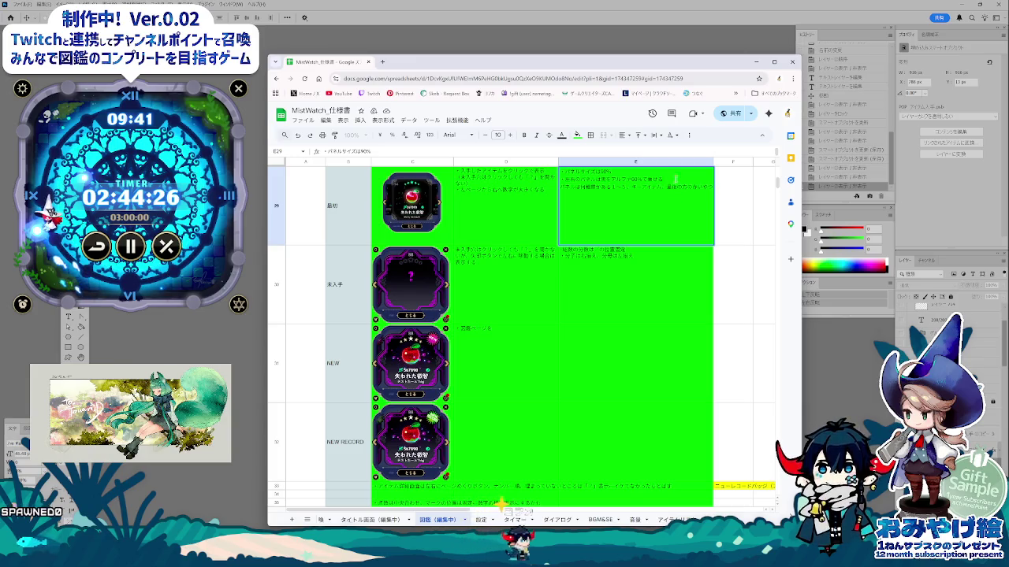
{"action": "key", "text": "ctrl+v"}
{"action": "key", "text": "Return"}
- Remove E30's leftover memo lines and confirm the merged E29 memo
{"action": "double_click", "coordinate": [651, 261]}
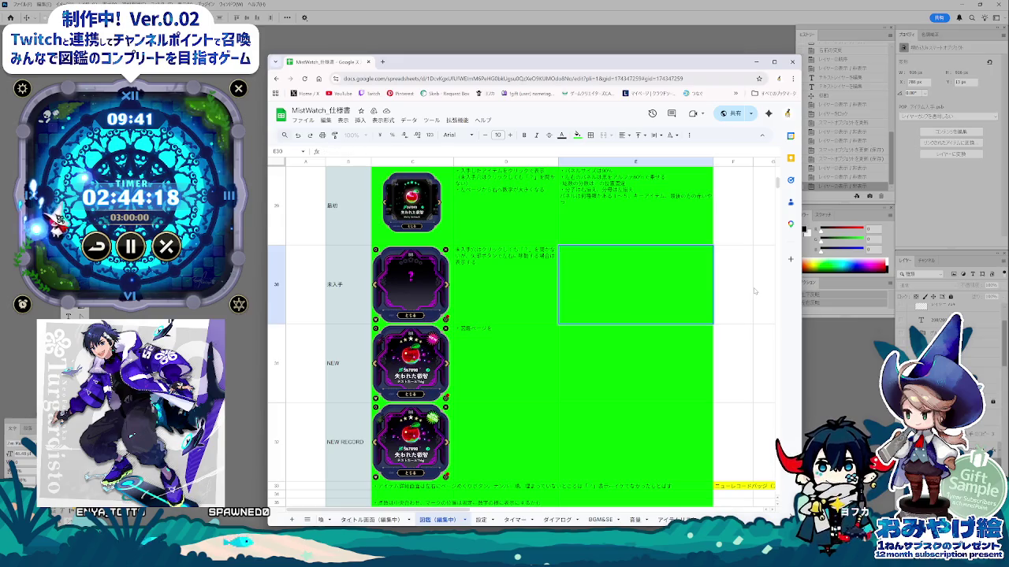
{"action": "left_click", "coordinate": [562, 179]}
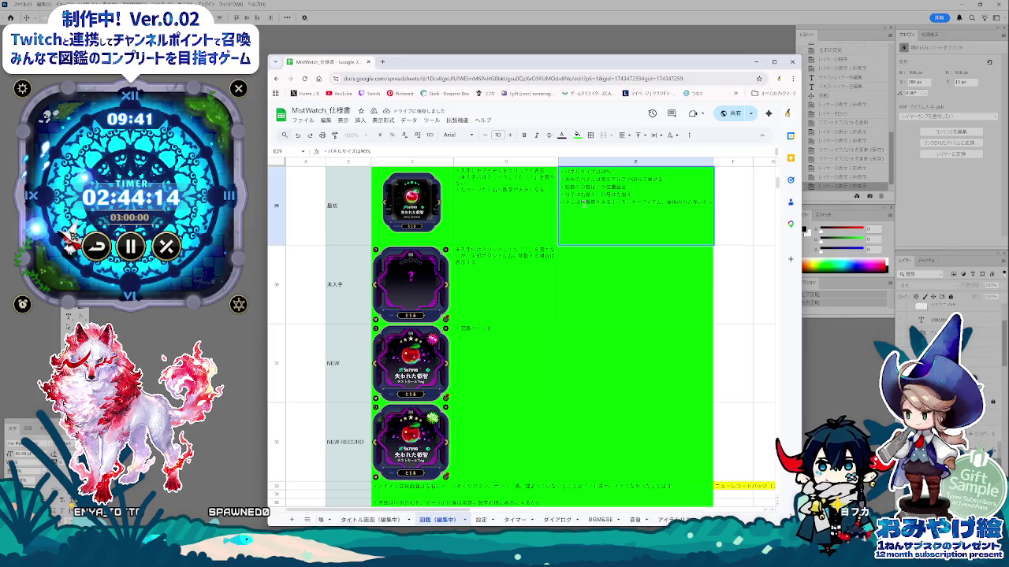
{"action": "key", "text": "Return"}
{"action": "scroll", "coordinate": [544, 434], "scroll_direction": "down", "scroll_amount": 3}
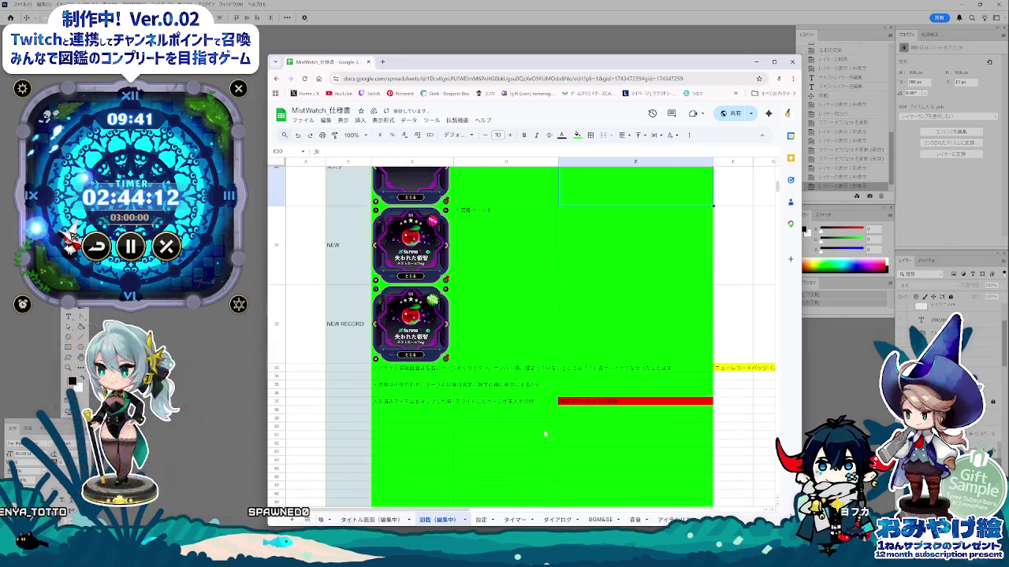
{"action": "left_click", "coordinate": [488, 420]}
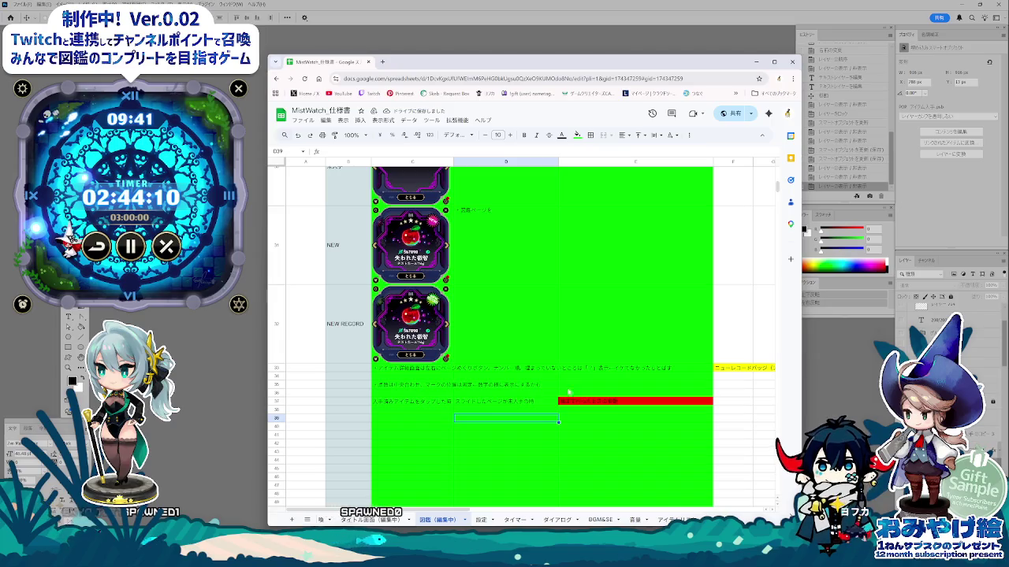
- Reset the yellow fill on cells F33:G33 to no colour
{"action": "left_click", "coordinate": [732, 369]}
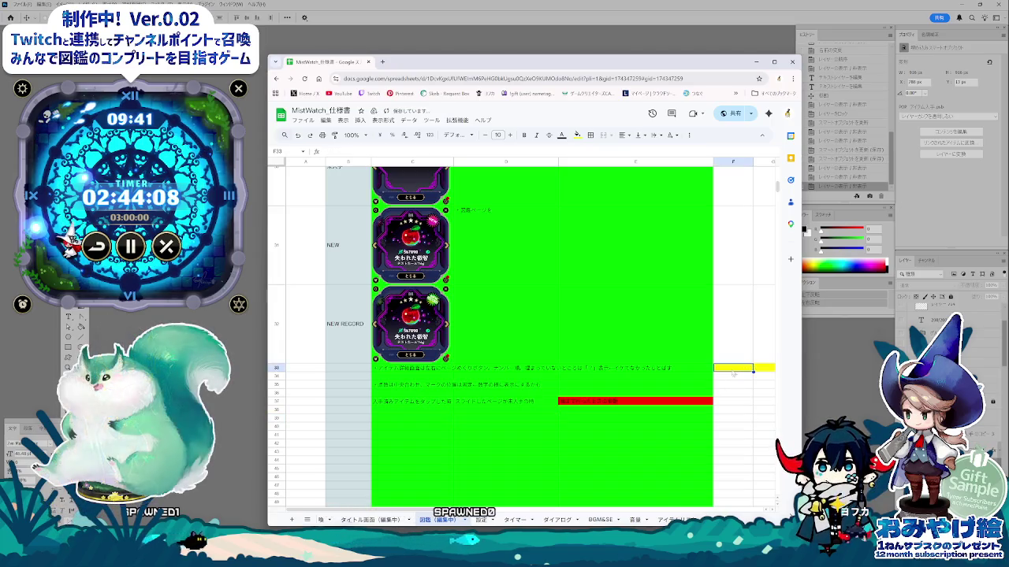
{"action": "left_click", "coordinate": [577, 135]}
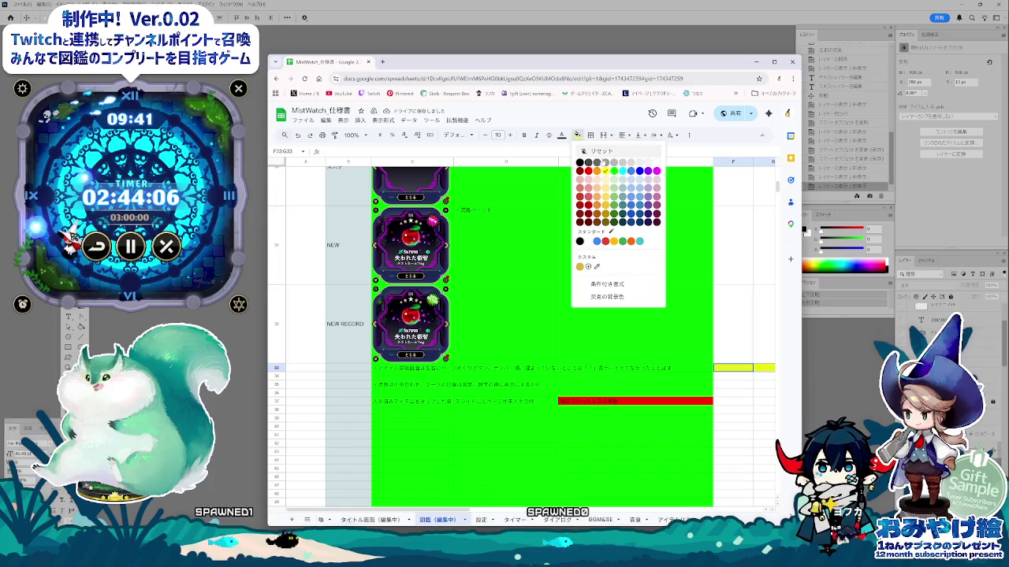
{"action": "left_click", "coordinate": [587, 162]}
{"action": "left_click", "coordinate": [630, 401]}
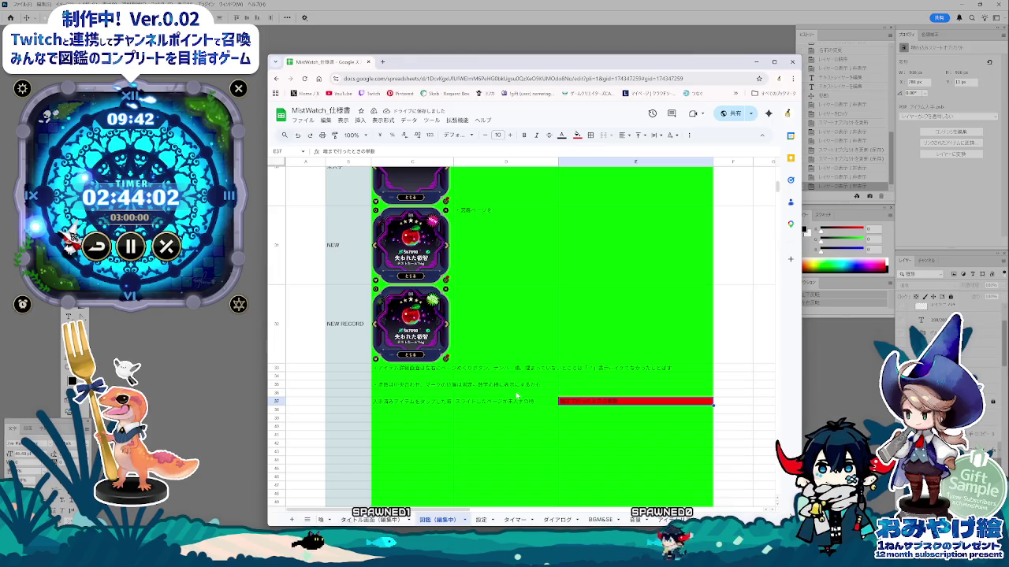
{"action": "scroll", "coordinate": [481, 398], "scroll_direction": "up", "scroll_amount": 5}
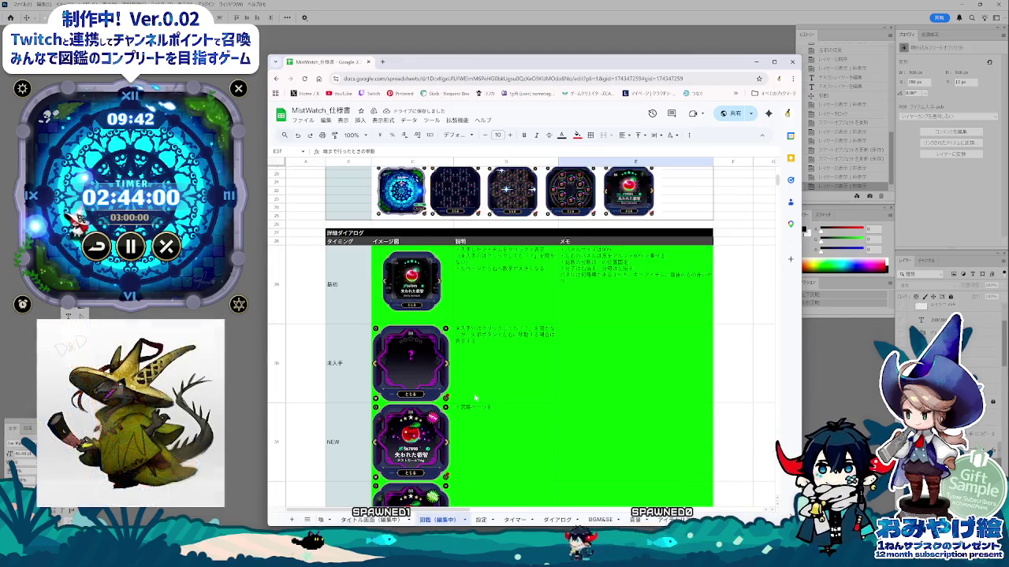
{"action": "scroll", "coordinate": [477, 396], "scroll_direction": "down", "scroll_amount": 3}
{"action": "scroll", "coordinate": [484, 394], "scroll_direction": "up", "scroll_amount": 2}
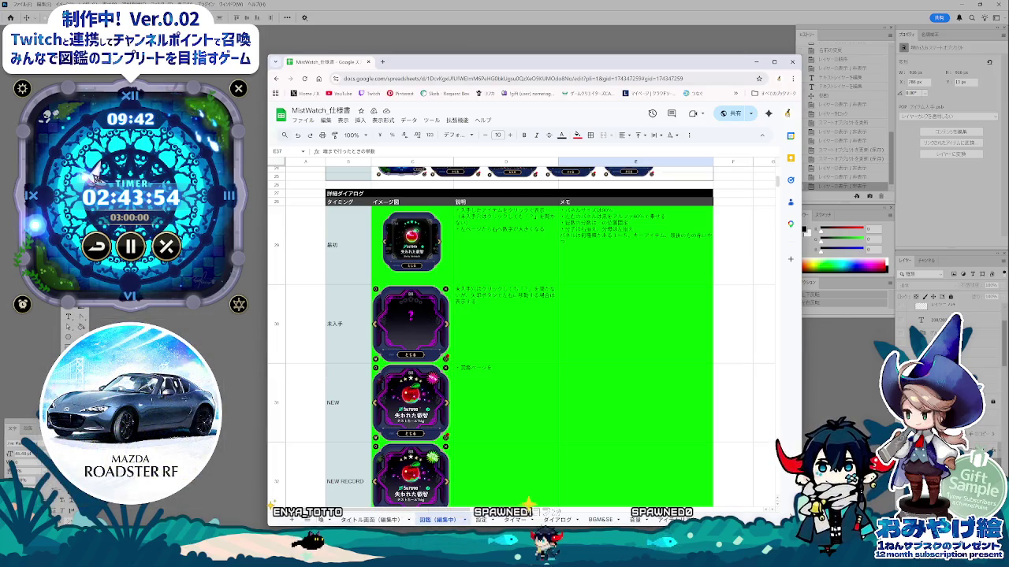
{"action": "left_click", "coordinate": [266, 335]}
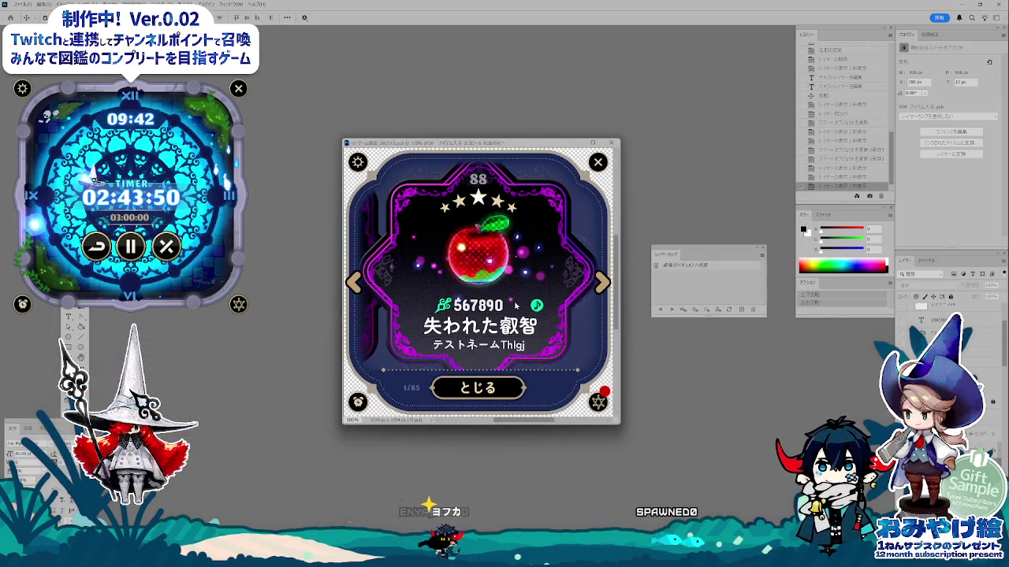
- Show the card layer with the 88/88 page counter
{"action": "key", "text": "ctrl+alt+shift+s"}
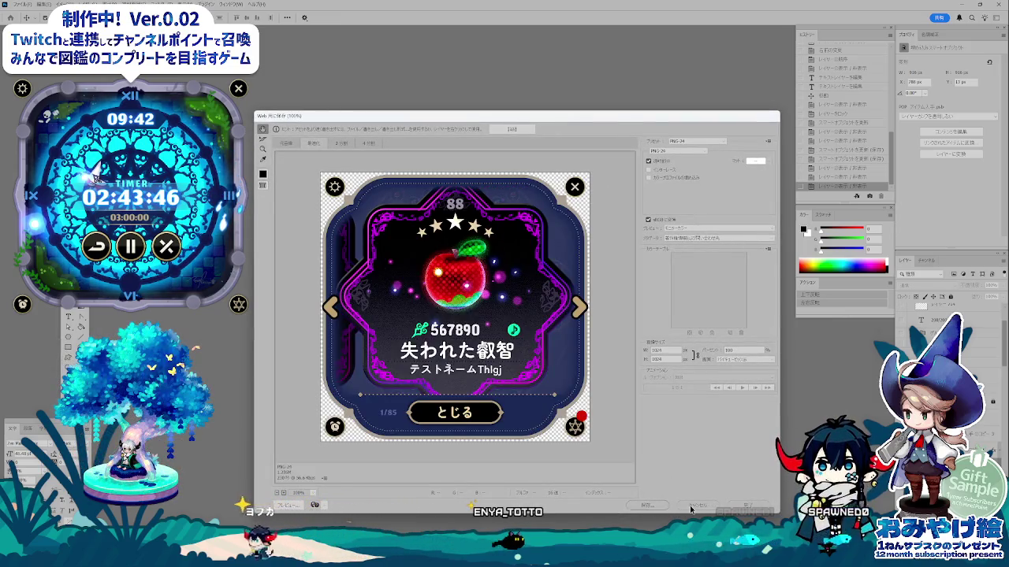
{"action": "left_click", "coordinate": [690, 508]}
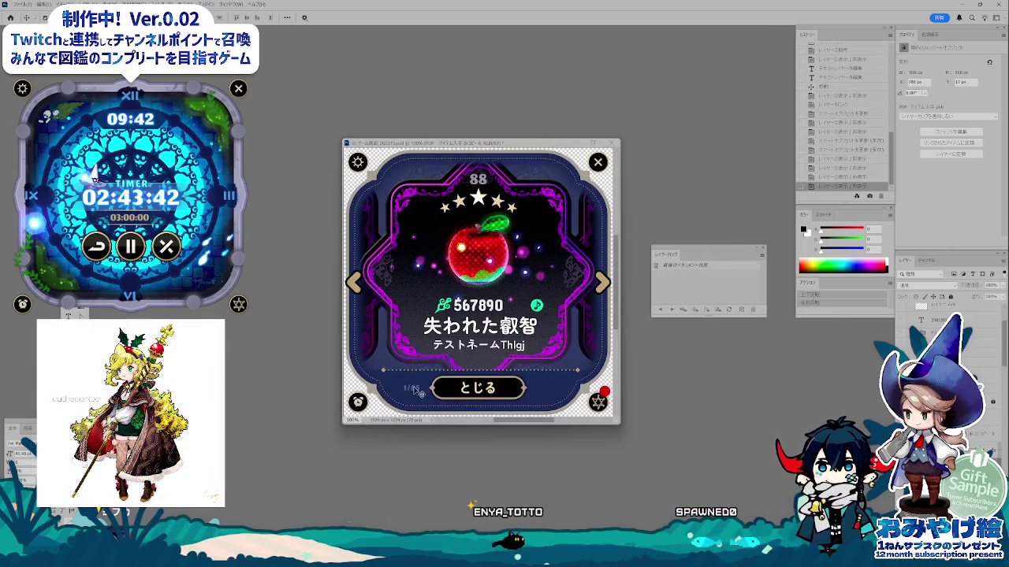
{"action": "left_click", "coordinate": [908, 347]}
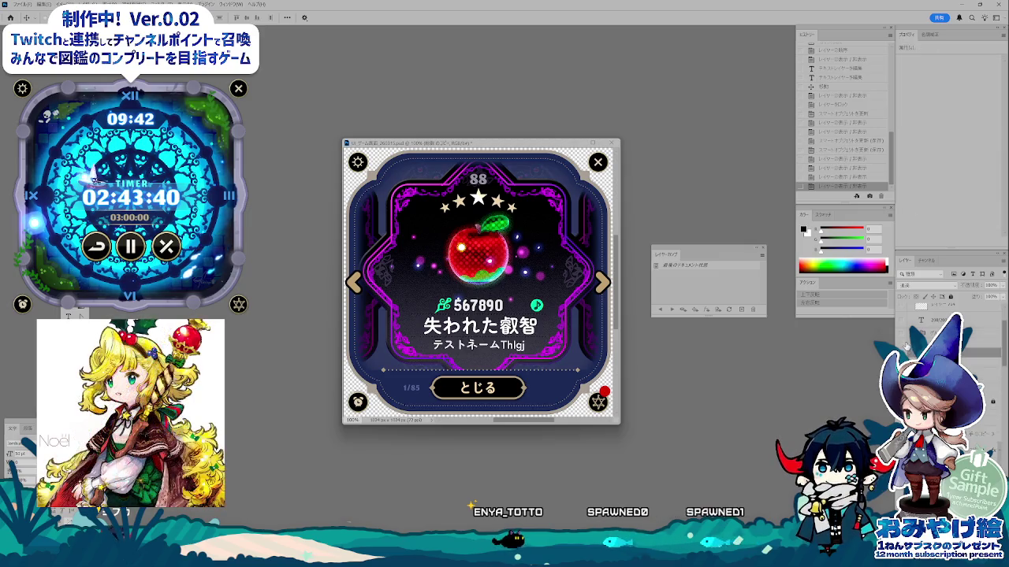
{"action": "left_click", "coordinate": [901, 344]}
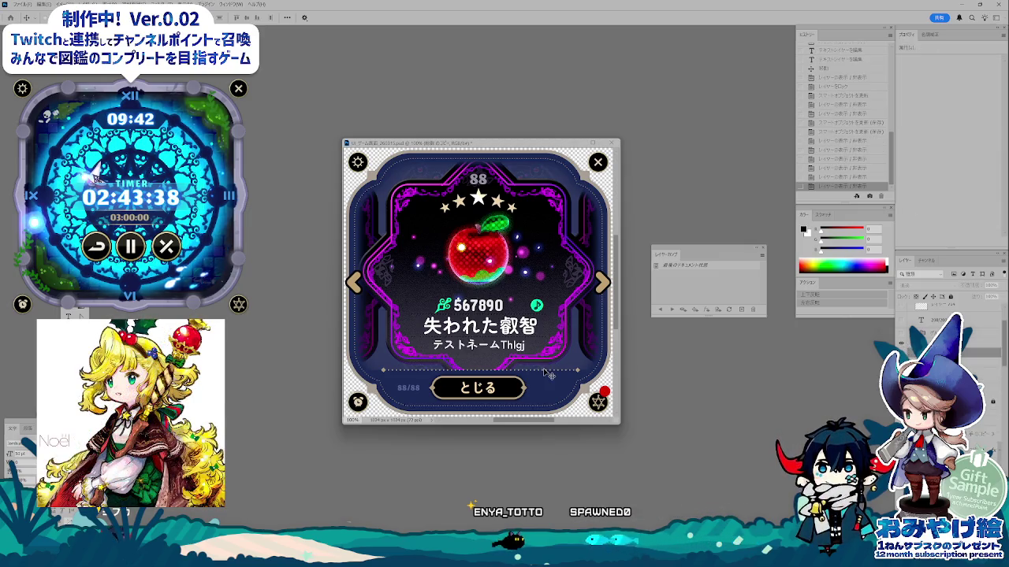
- Export the card via Save for Web as a PNG into the png folder
{"action": "key", "text": "ctrl+alt+shift+s"}
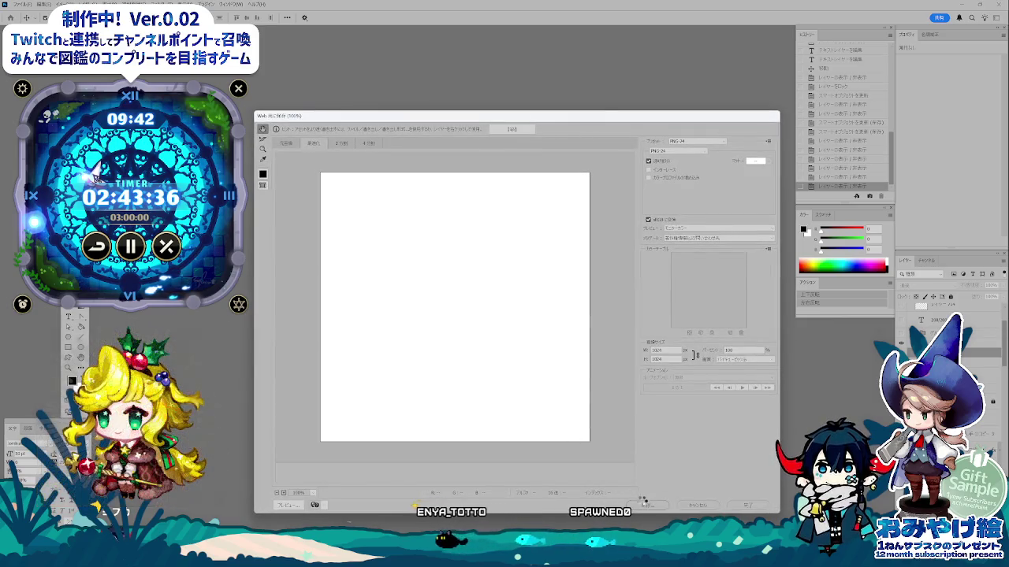
{"action": "left_click", "coordinate": [644, 504]}
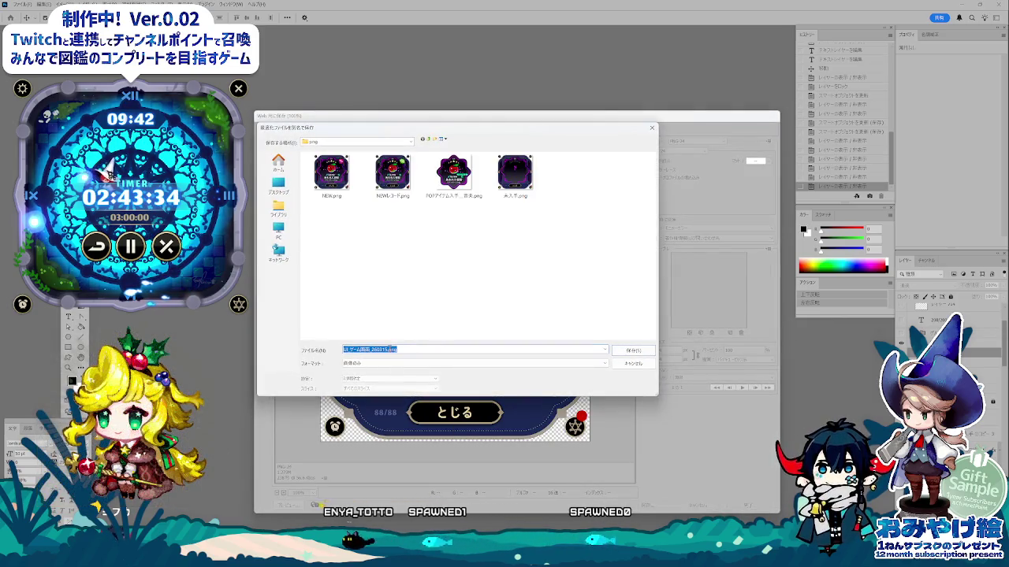
{"action": "key", "text": "Zenkaku_Hankaku"}
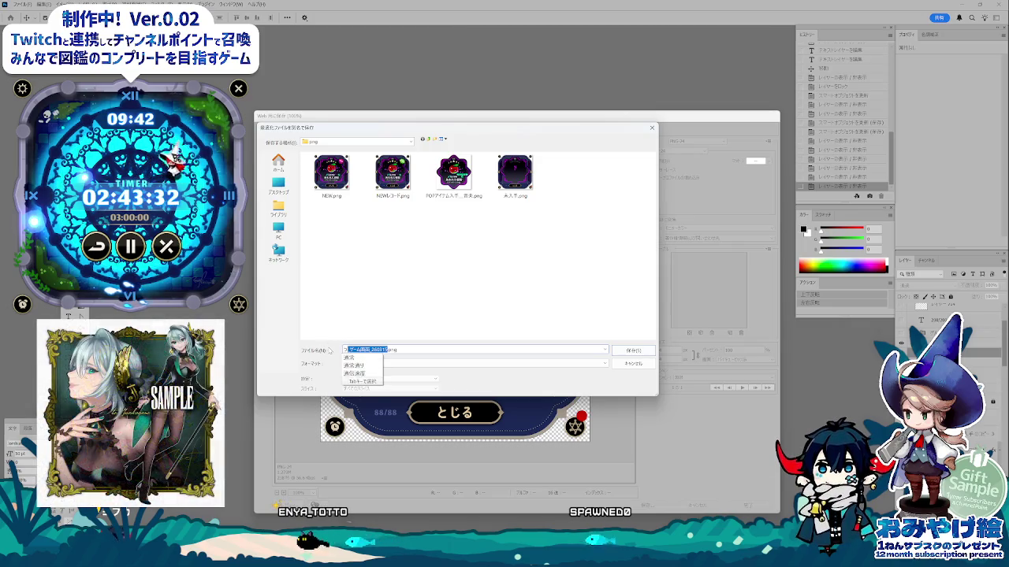
{"action": "type", "text": "通常"}
{"action": "key", "text": "Return"}
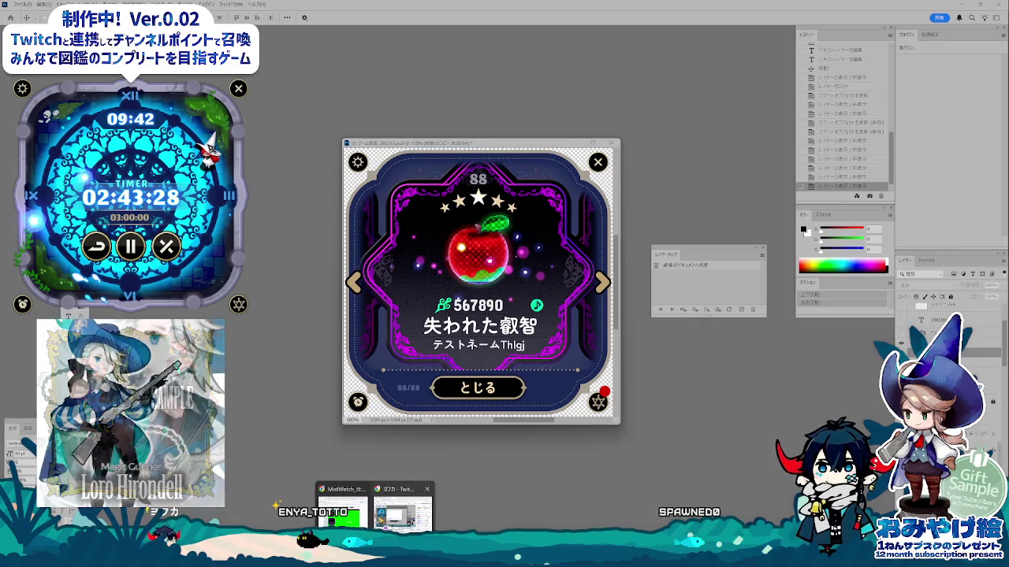
{"action": "left_click", "coordinate": [343, 516]}
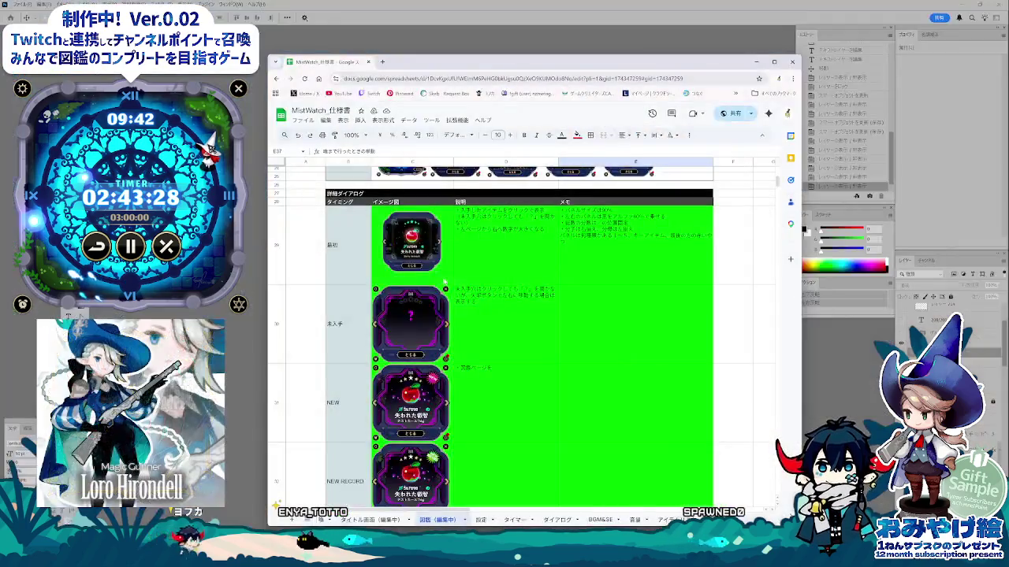
- Replace C29's card image with the newly exported card PNG as an in-cell image
{"action": "key", "text": "Delete"}
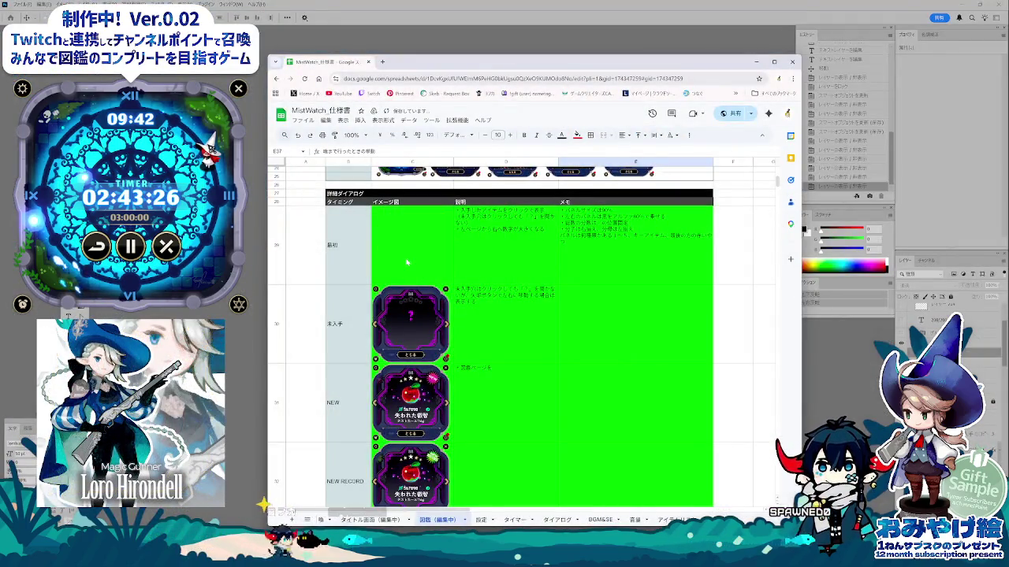
{"action": "left_click", "coordinate": [362, 120]}
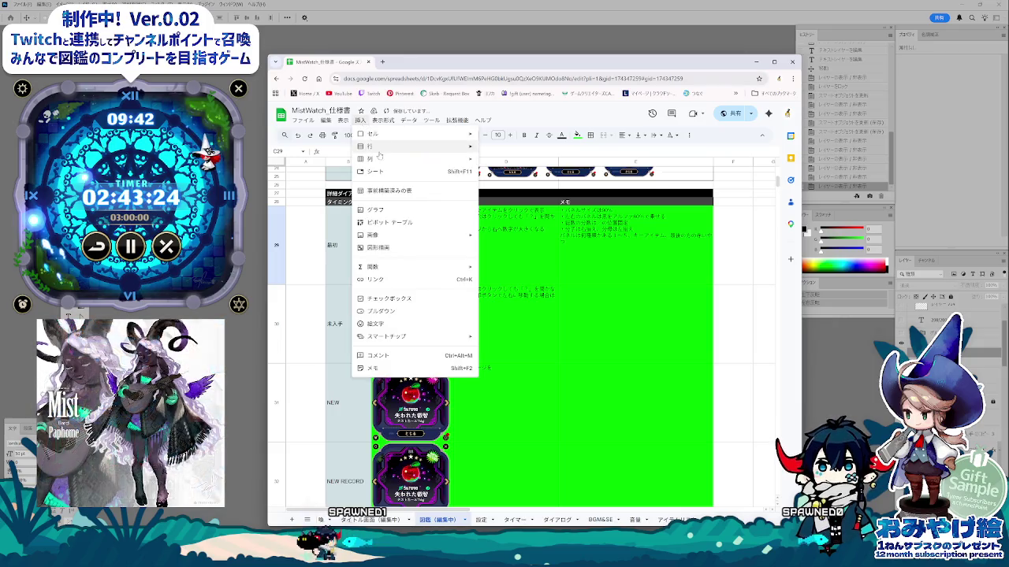
{"action": "left_click", "coordinate": [531, 238]}
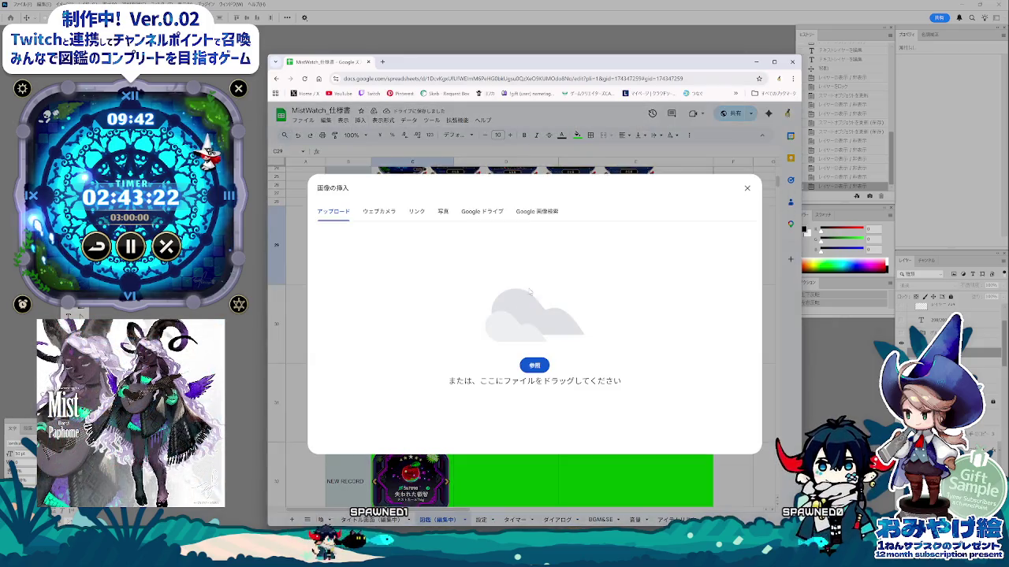
{"action": "left_click", "coordinate": [533, 363]}
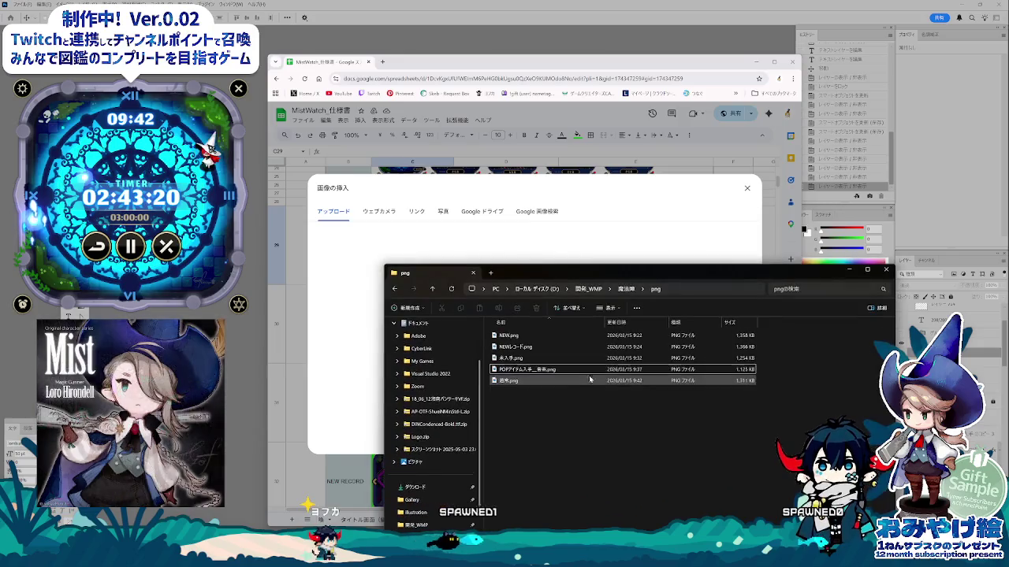
{"action": "left_click", "coordinate": [503, 381]}
{"action": "left_click_drag", "start_coordinate": [470, 265], "coordinate": [512, 266]}
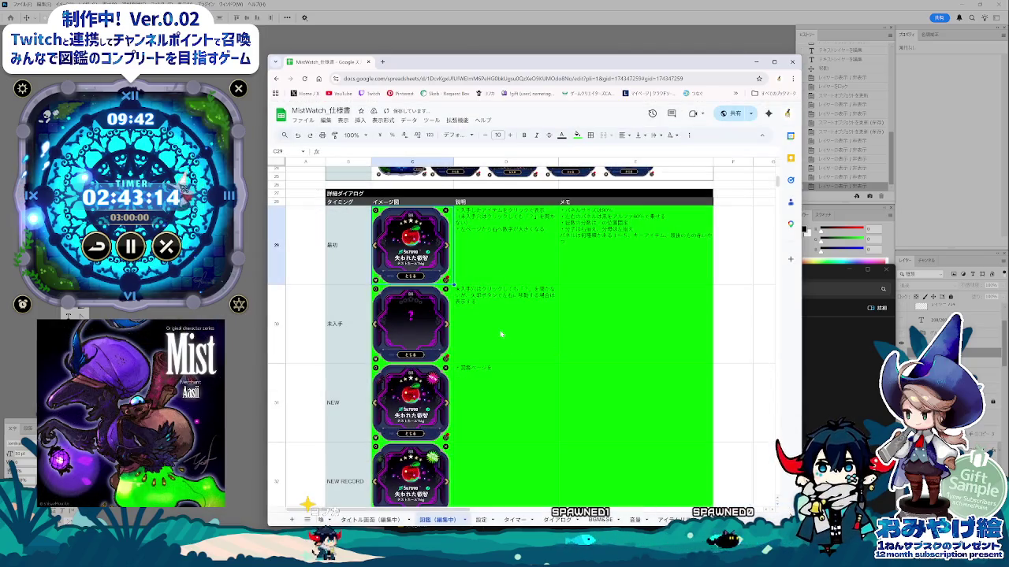
{"action": "left_click", "coordinate": [494, 338]}
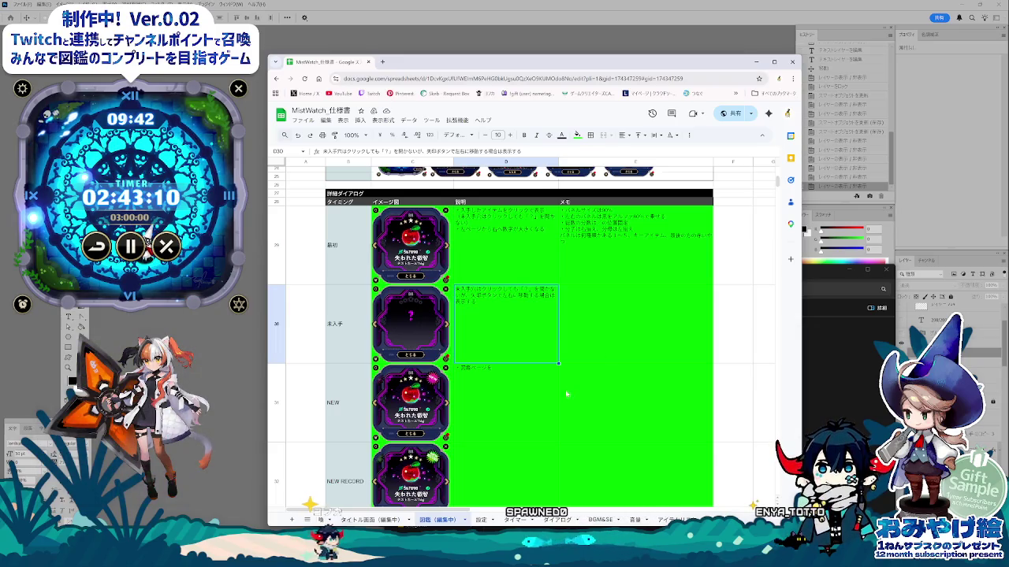
- Insert a blank row above row 33, just below NEW RECORD
{"action": "scroll", "coordinate": [567, 393], "scroll_direction": "down", "scroll_amount": 2}
{"action": "scroll", "coordinate": [472, 355], "scroll_direction": "down", "scroll_amount": 1}
{"action": "scroll", "coordinate": [330, 307], "scroll_direction": "down", "scroll_amount": 3}
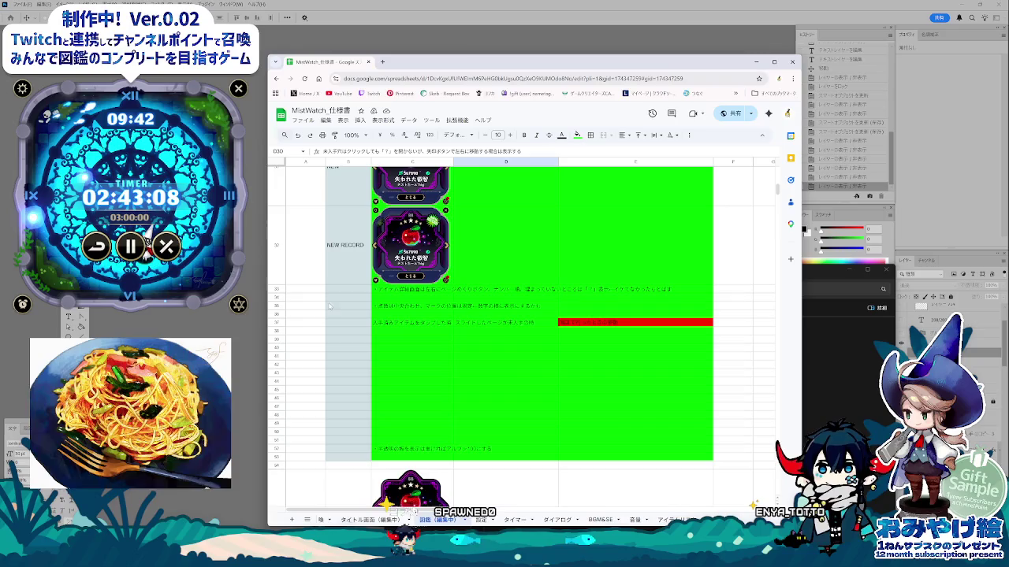
{"action": "left_click", "coordinate": [272, 290]}
{"action": "right_click", "coordinate": [272, 289]}
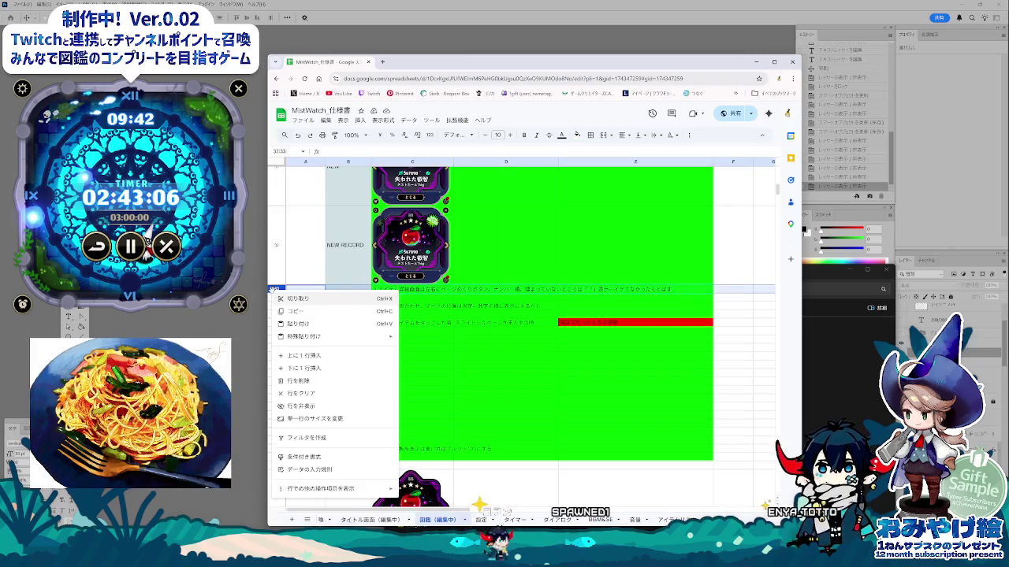
{"action": "left_click", "coordinate": [331, 358]}
{"action": "left_click", "coordinate": [350, 290]}
{"action": "type", "text": "背"}
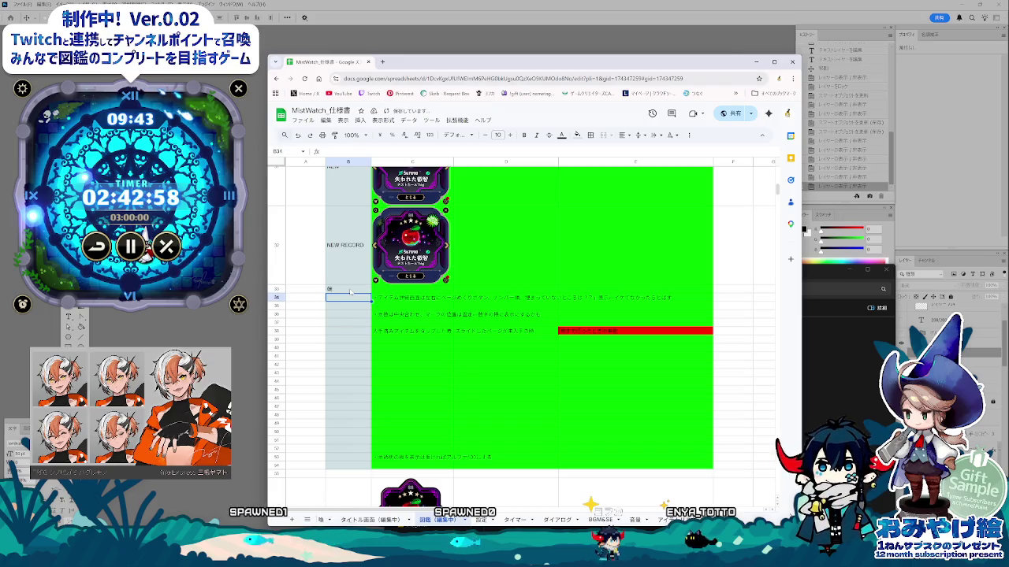
- Set the new row 33's height to 200 px
{"action": "left_click", "coordinate": [275, 290]}
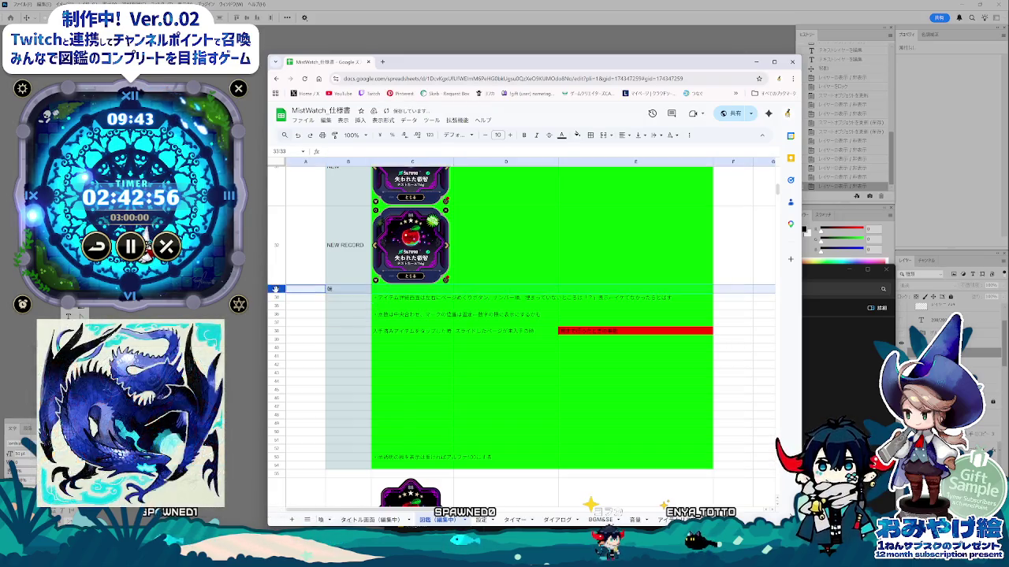
{"action": "right_click", "coordinate": [275, 289]}
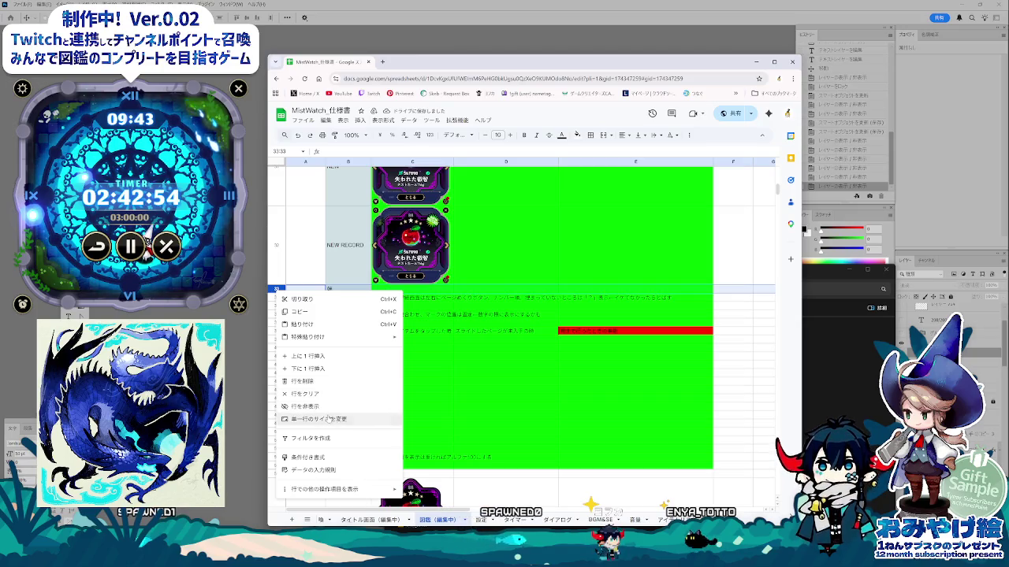
{"action": "left_click", "coordinate": [329, 419]}
{"action": "type", "text": "200"}
{"action": "key", "text": "Return"}
{"action": "key", "text": "Return"}
{"action": "left_click", "coordinate": [483, 402]}
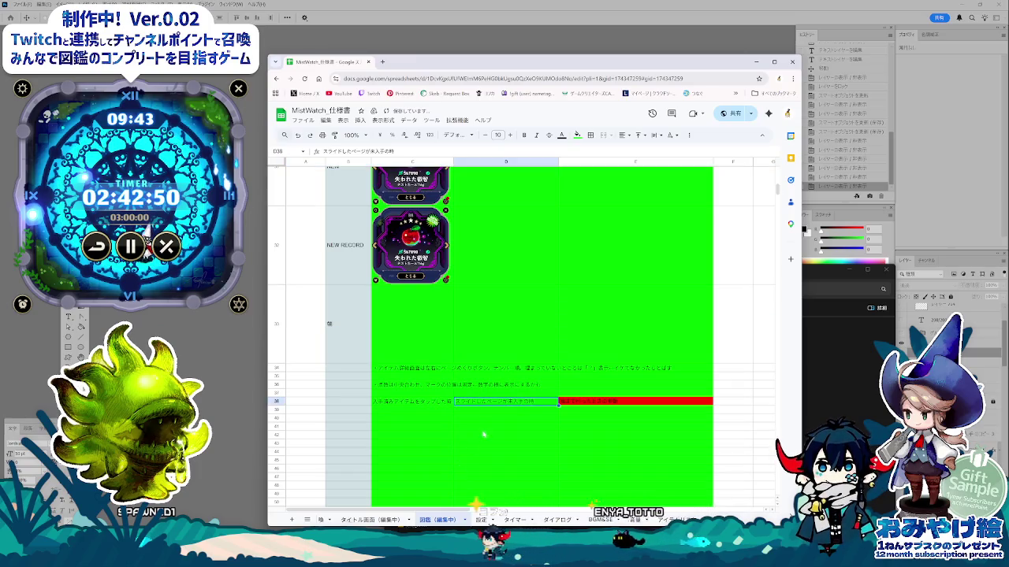
{"action": "key", "text": "alt+Tab"}
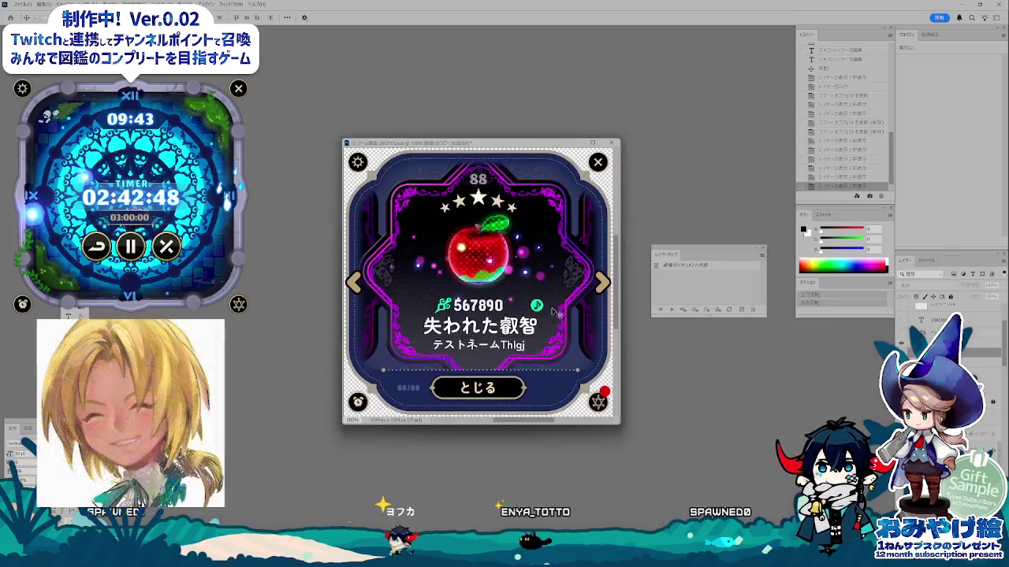
- Select a thin strip just above the とじる button and put it on a new layer
{"action": "left_click_drag", "start_coordinate": [722, 253], "coordinate": [752, 41]}
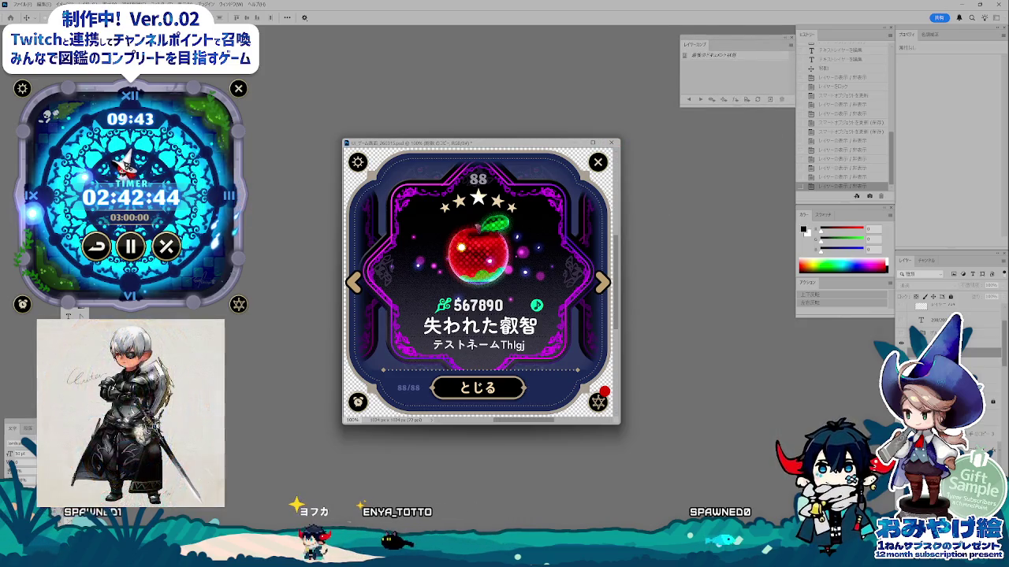
{"action": "left_click", "coordinate": [610, 340]}
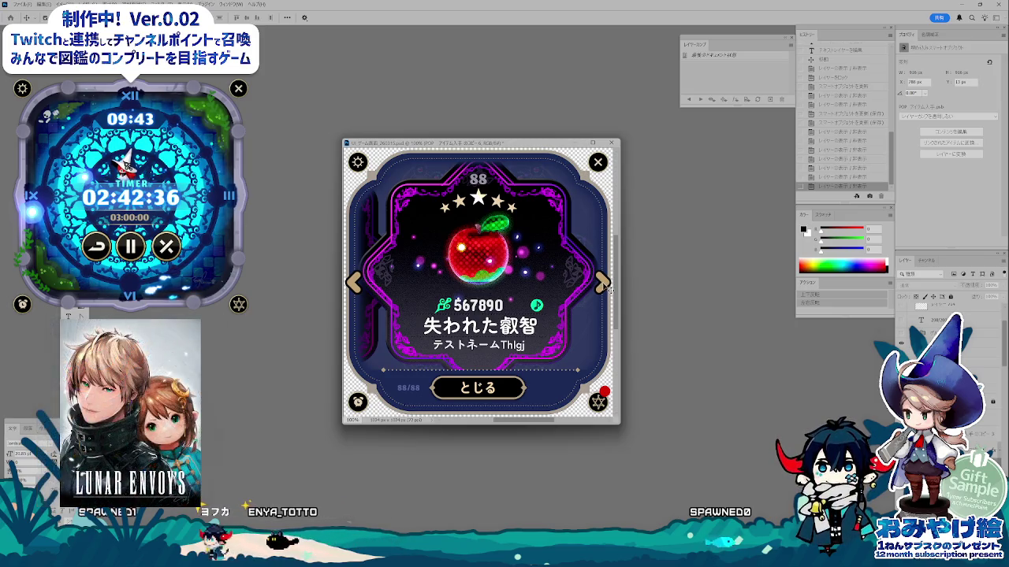
{"action": "left_click", "coordinate": [609, 290]}
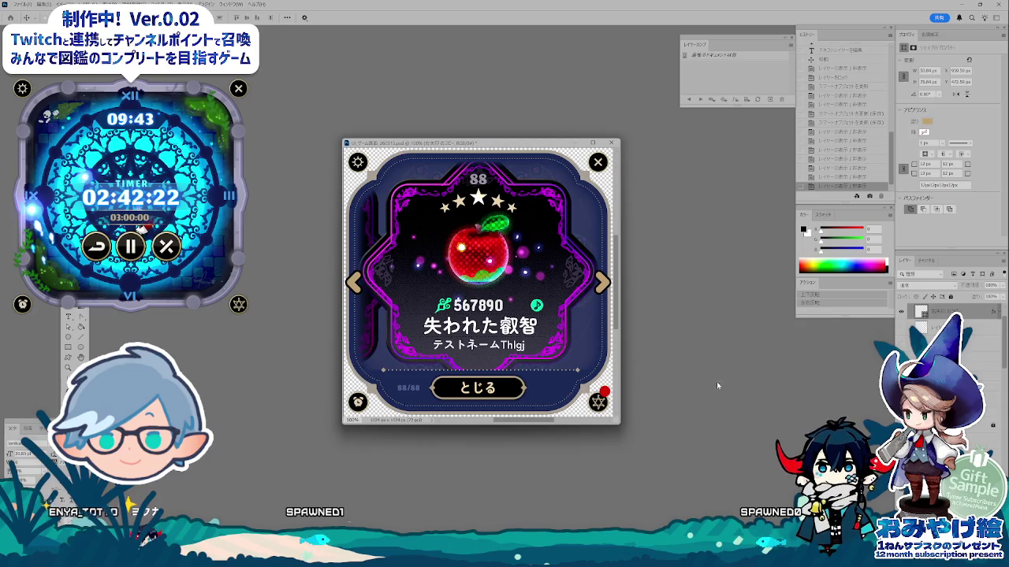
{"action": "key", "text": "m"}
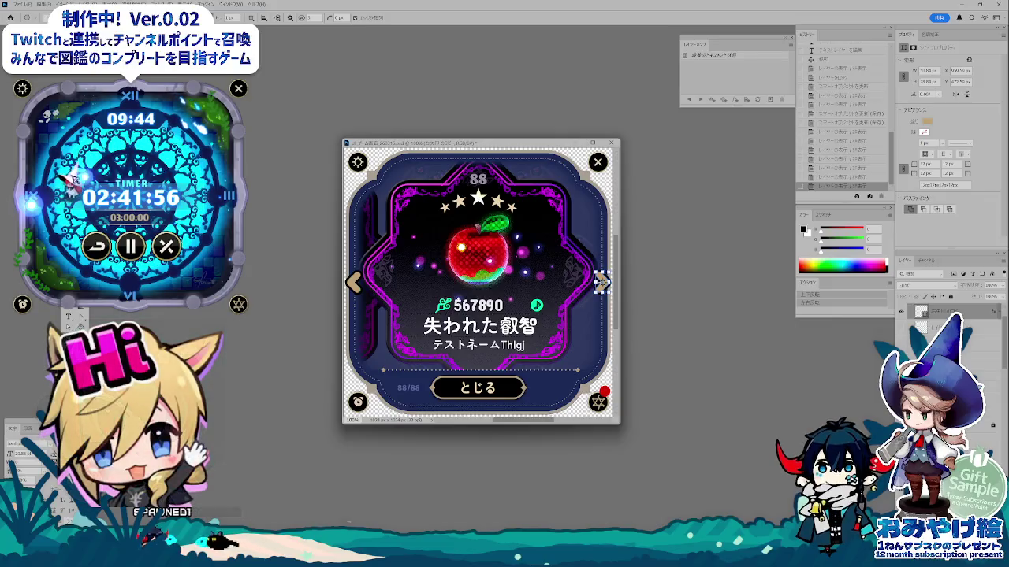
{"action": "left_click_drag", "start_coordinate": [387, 370], "coordinate": [579, 376]}
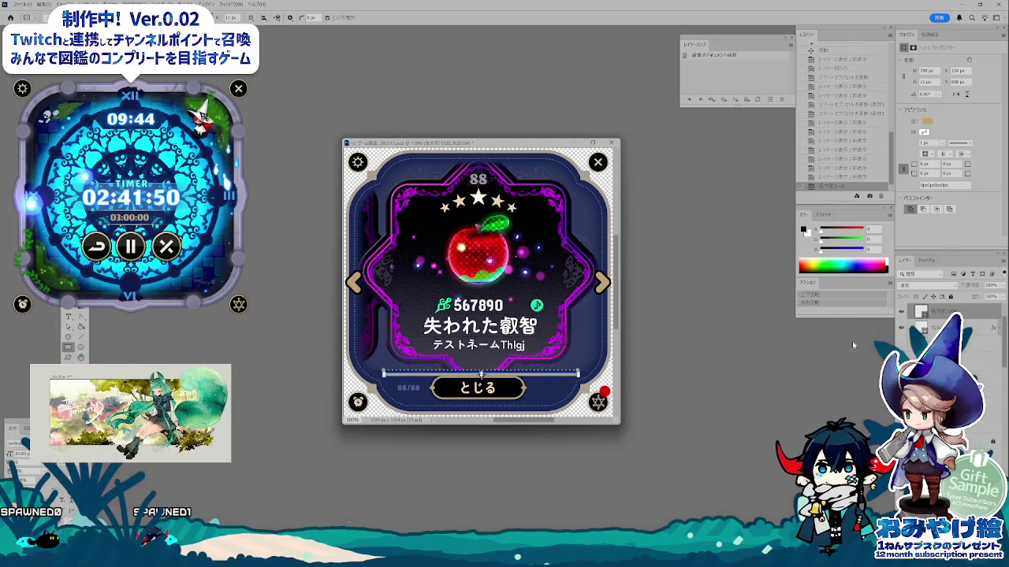
{"action": "key", "text": "ctrl+j"}
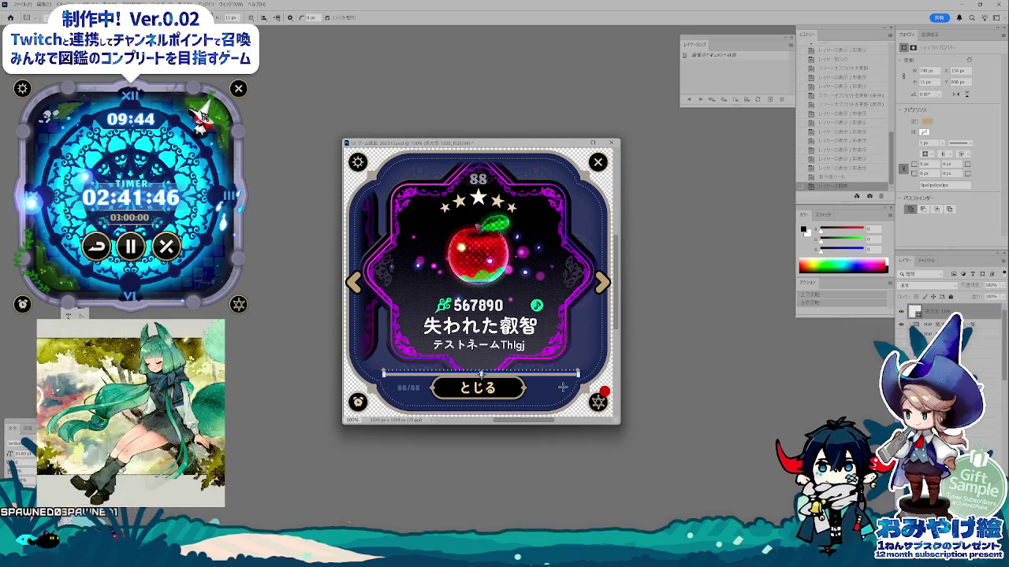
- Make the strip black with 5.5 px rounded corners
{"action": "key", "text": "v"}
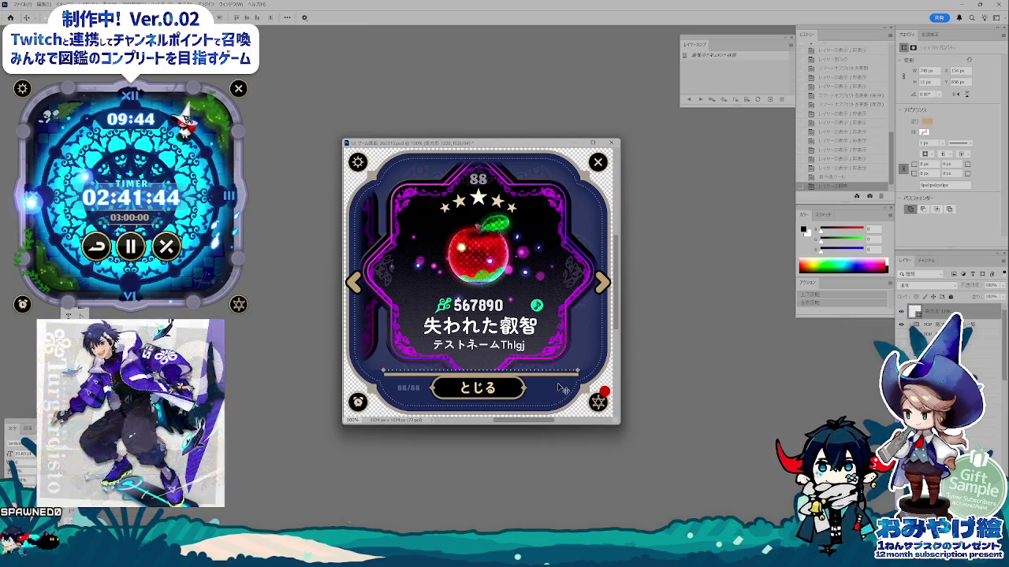
{"action": "double_click", "coordinate": [914, 312]}
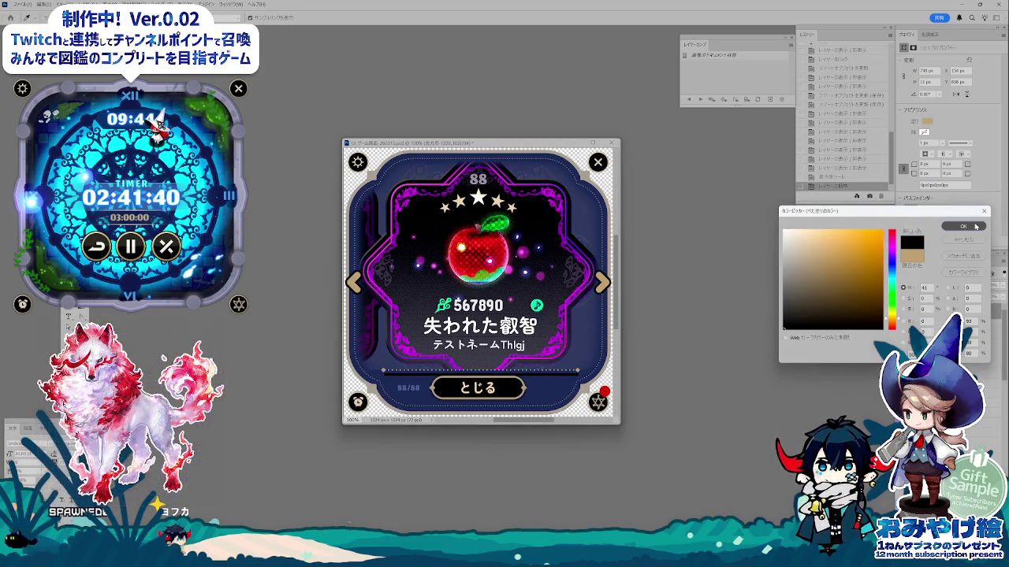
{"action": "key", "text": "Return"}
{"action": "left_click", "coordinate": [926, 163]}
{"action": "type", "text": "5.5"}
{"action": "key", "text": "Return"}
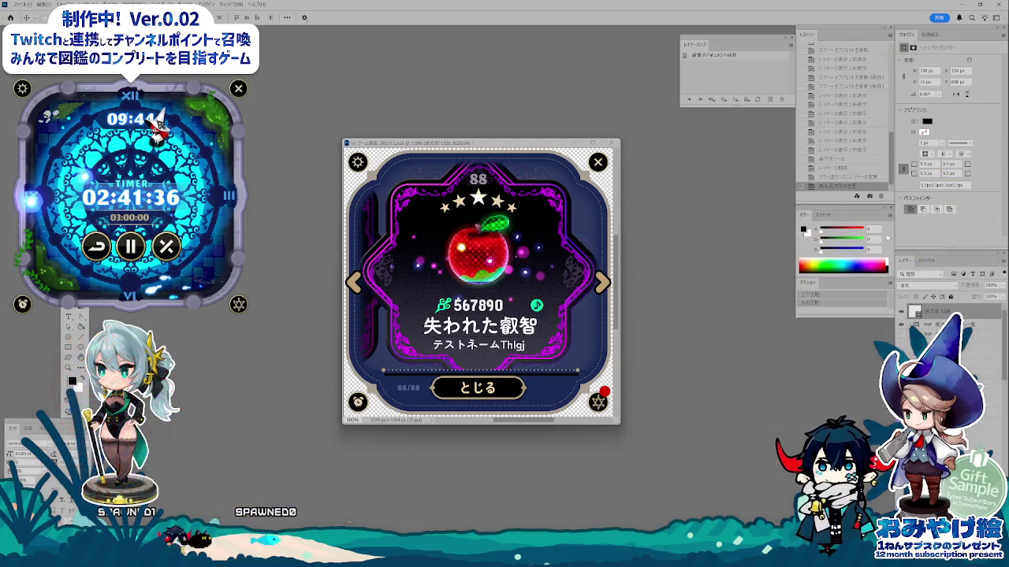
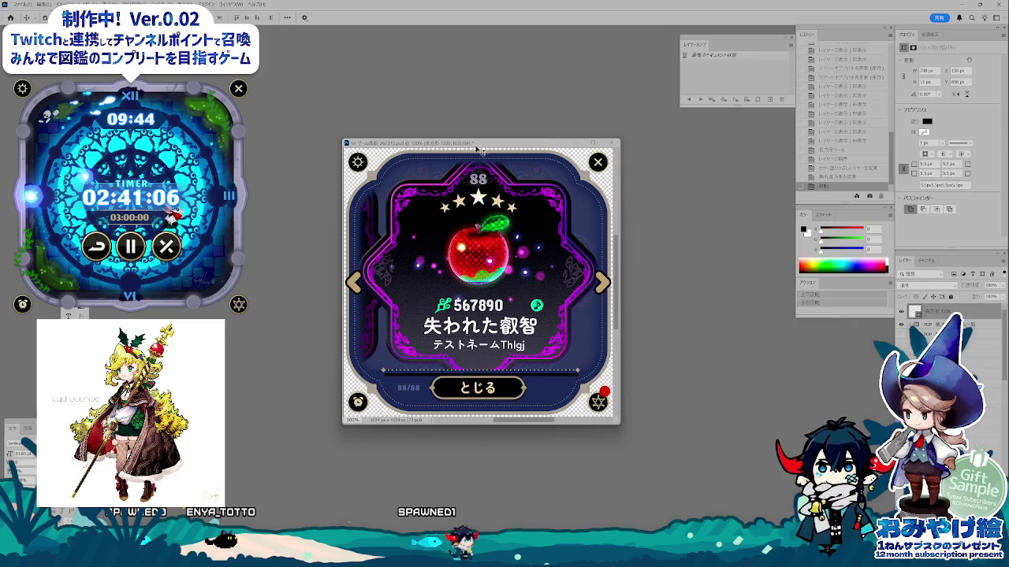
- Toggle the card layers' visibility and undo a trial nudge of the とじる button
{"action": "left_click", "coordinate": [901, 320]}
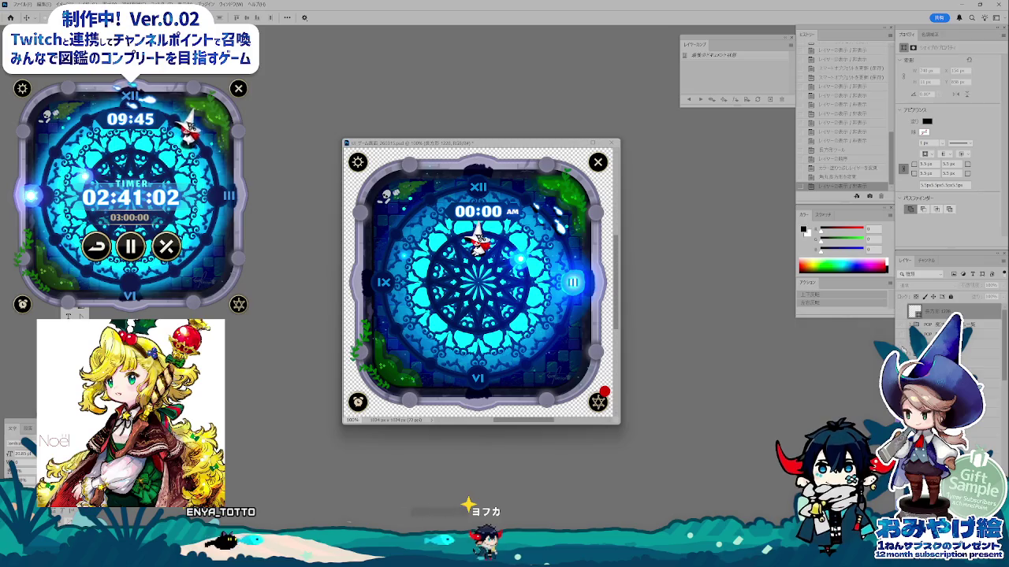
{"action": "left_click", "coordinate": [900, 320]}
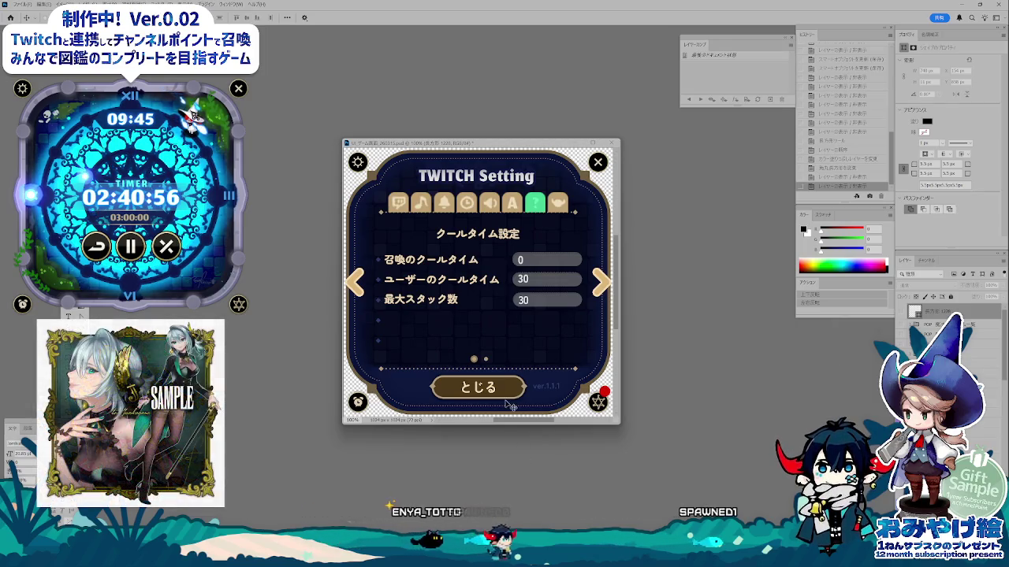
{"action": "left_click", "coordinate": [938, 320]}
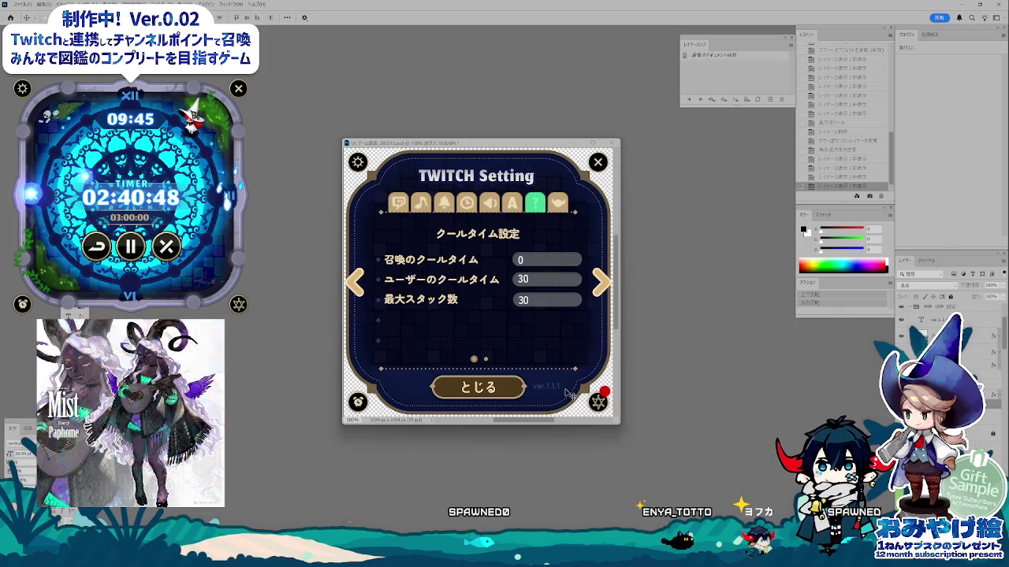
{"action": "key", "text": "Down"}
{"action": "key", "text": "Down"}
{"action": "key", "text": "Down"}
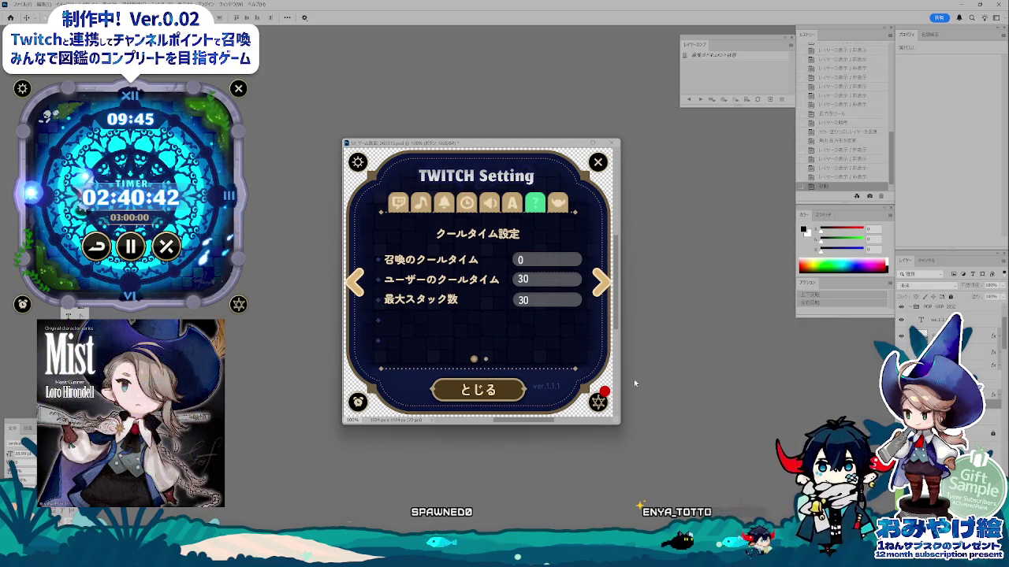
{"action": "key", "text": "ctrl+z"}
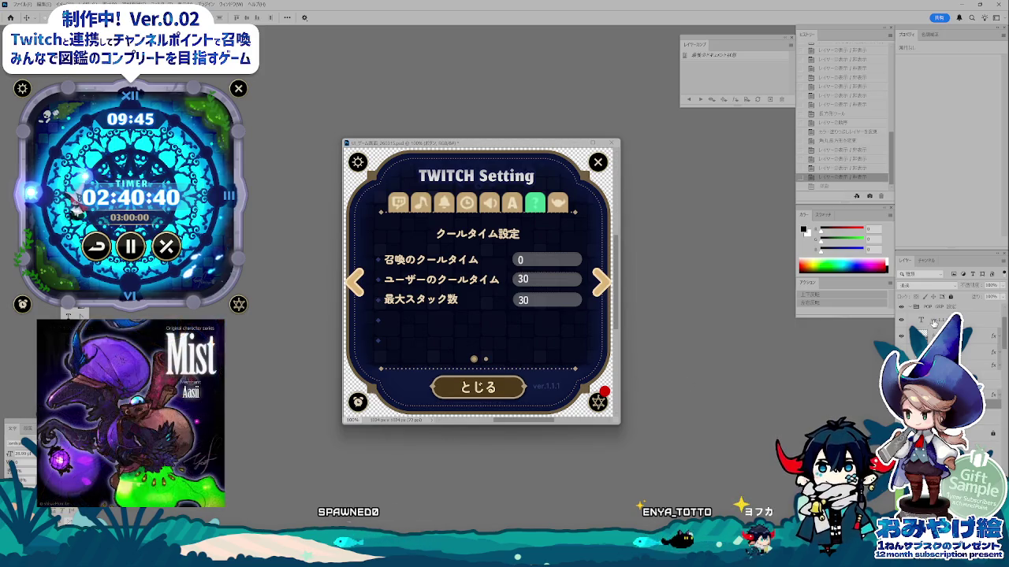
{"action": "left_click", "coordinate": [911, 309]}
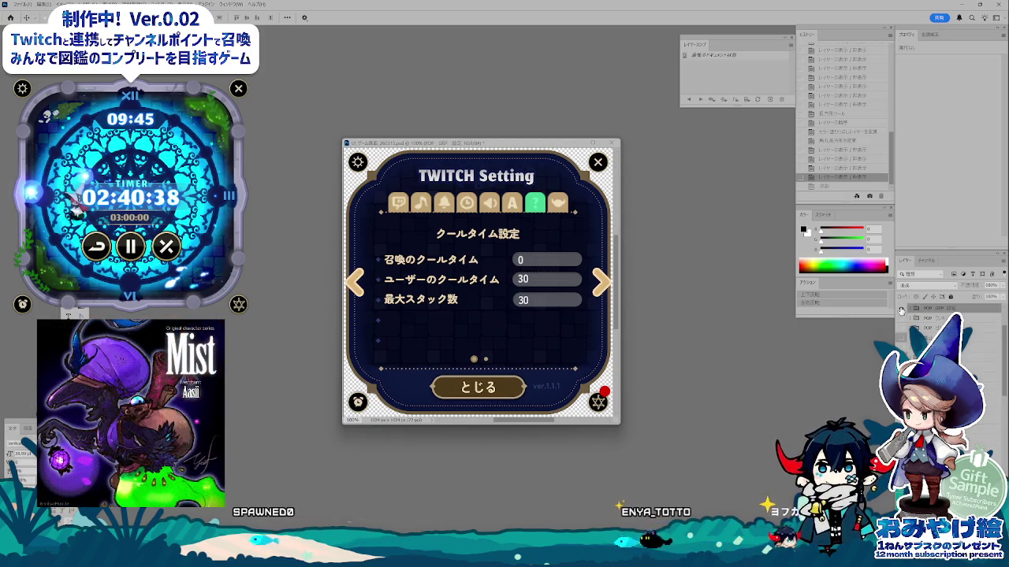
{"action": "left_click", "coordinate": [902, 309]}
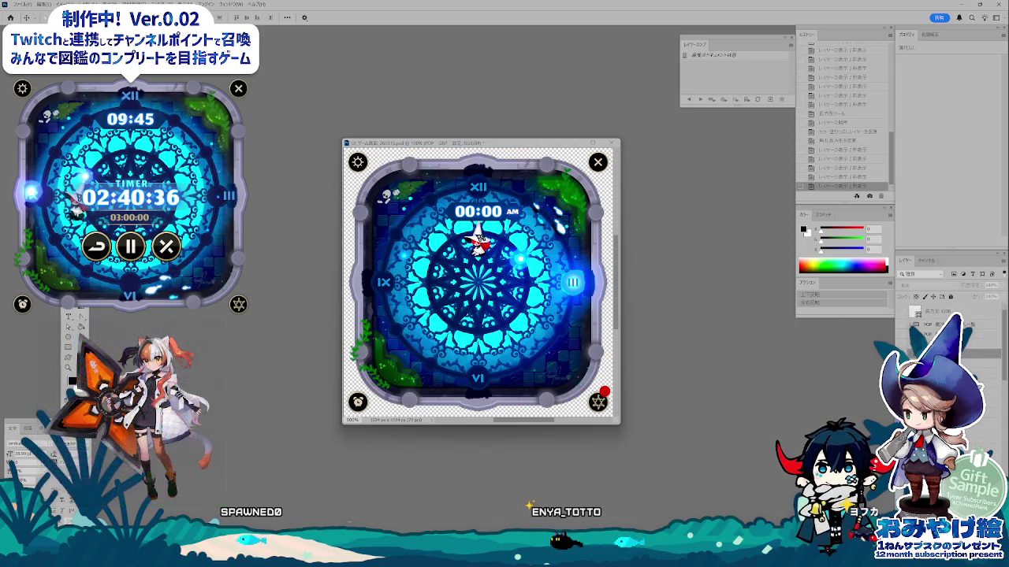
{"action": "left_click", "coordinate": [903, 315]}
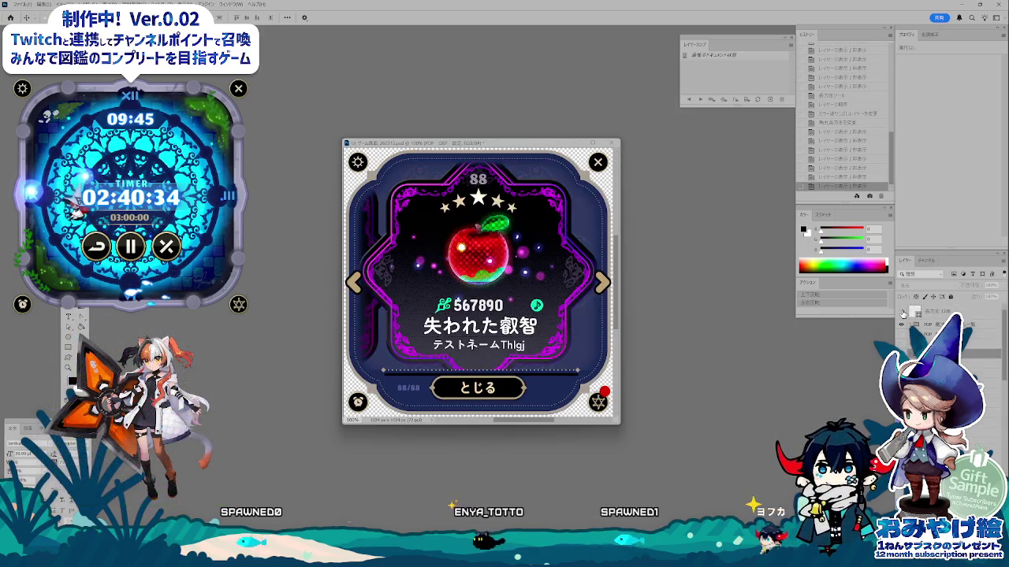
{"action": "left_click", "coordinate": [902, 312]}
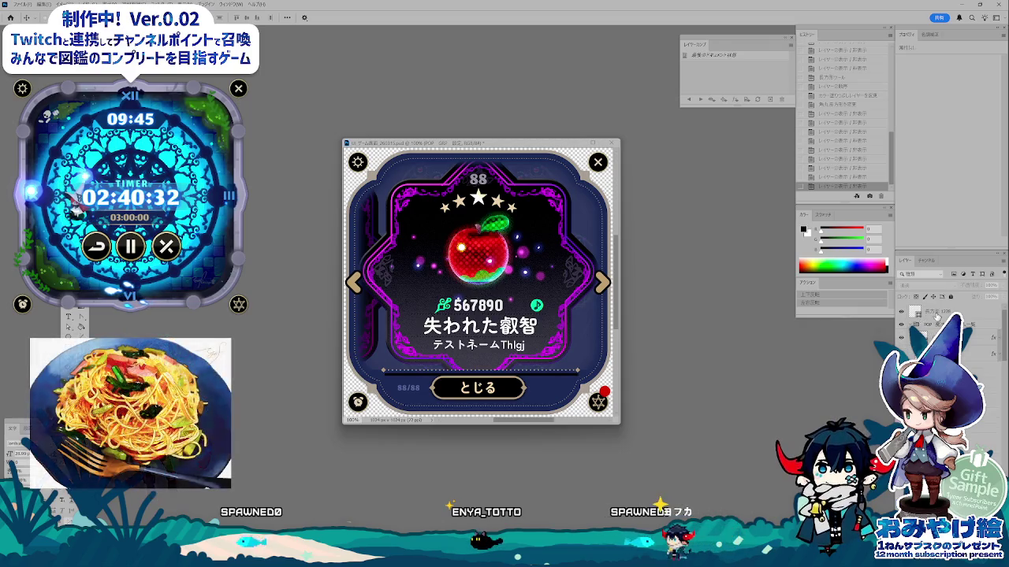
- Shorten the progress line above the とじる button from 728 to 710 px wide
{"action": "left_click", "coordinate": [936, 313]}
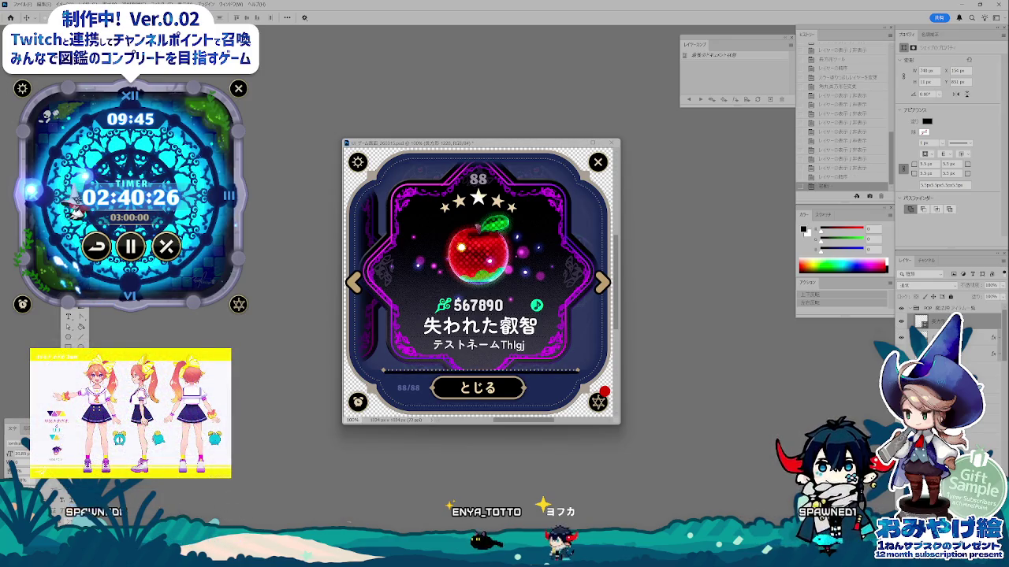
{"action": "key", "text": "ctrl+t"}
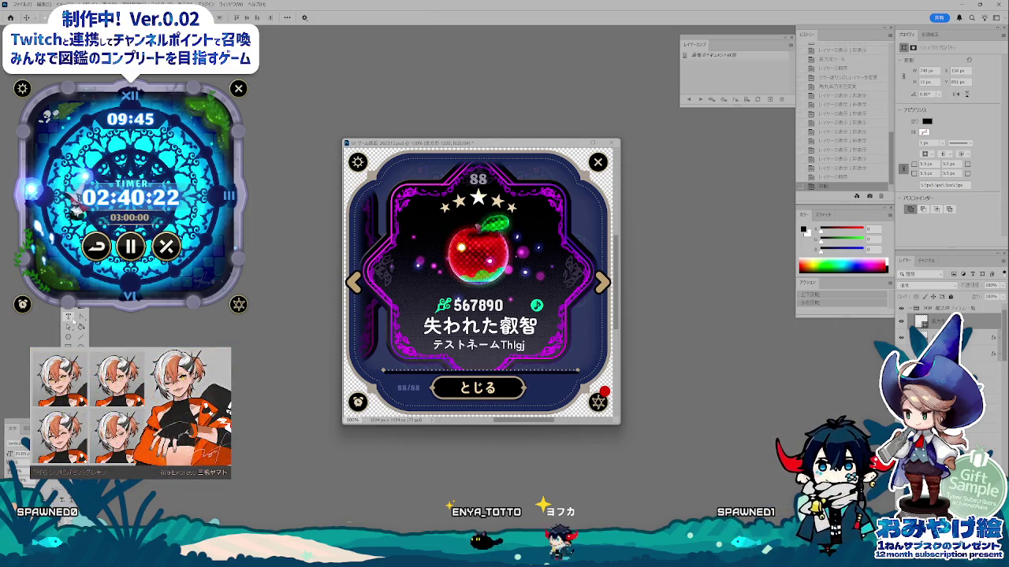
{"action": "key", "text": "ctrl+t"}
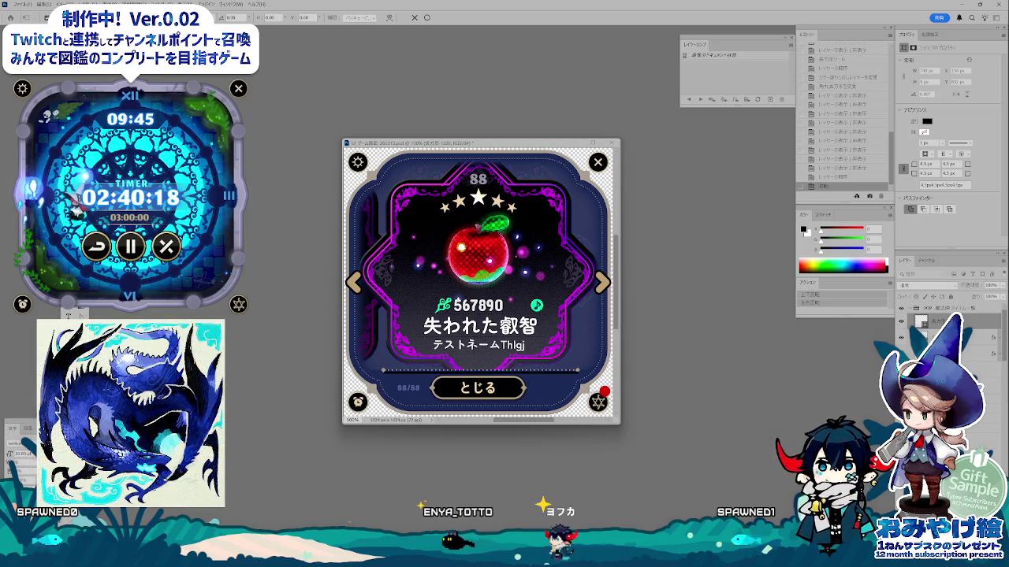
{"action": "key", "text": "Return"}
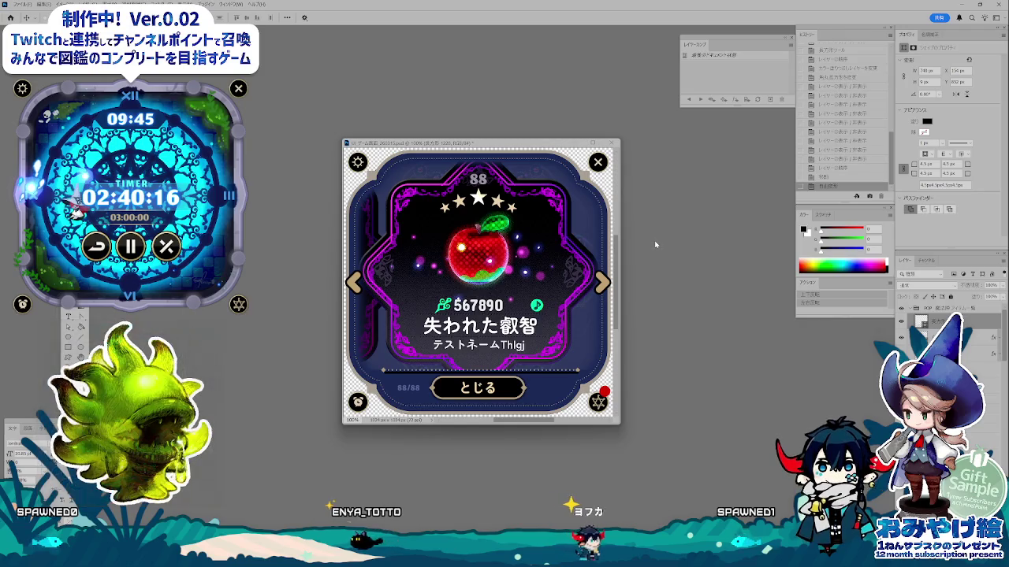
{"action": "key", "text": "ctrl+d"}
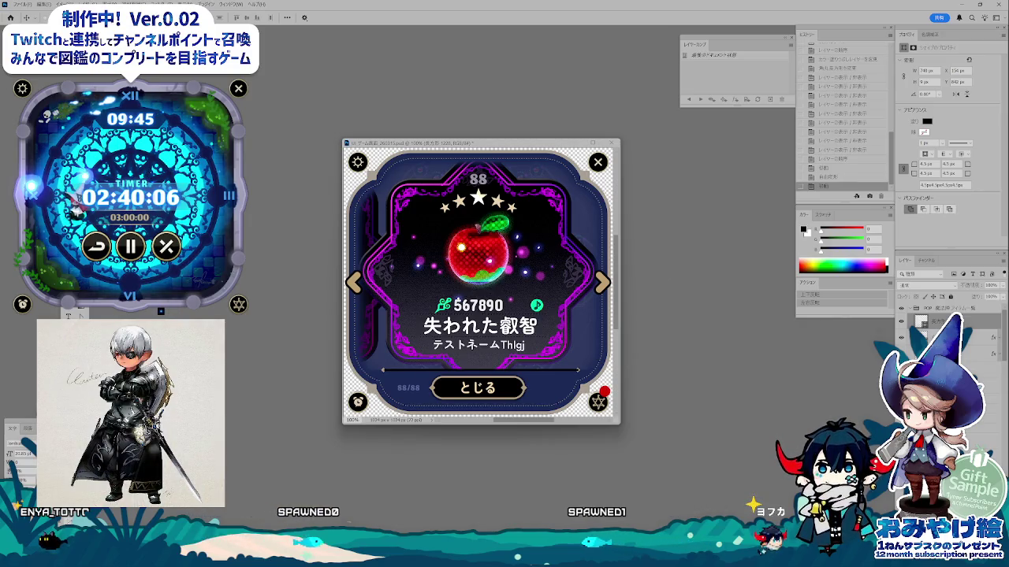
{"action": "key", "text": "o"}
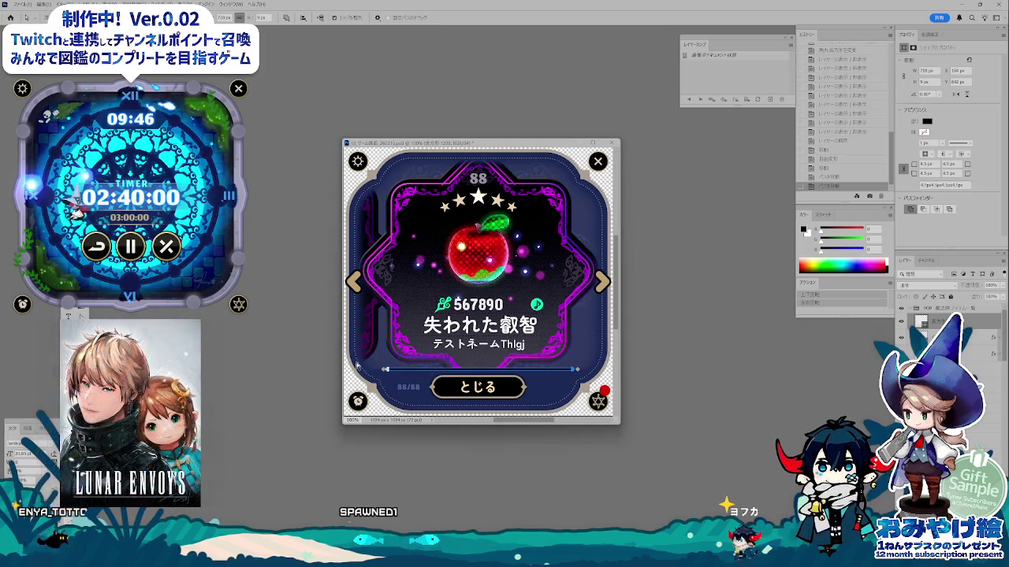
{"action": "key", "text": "Escape"}
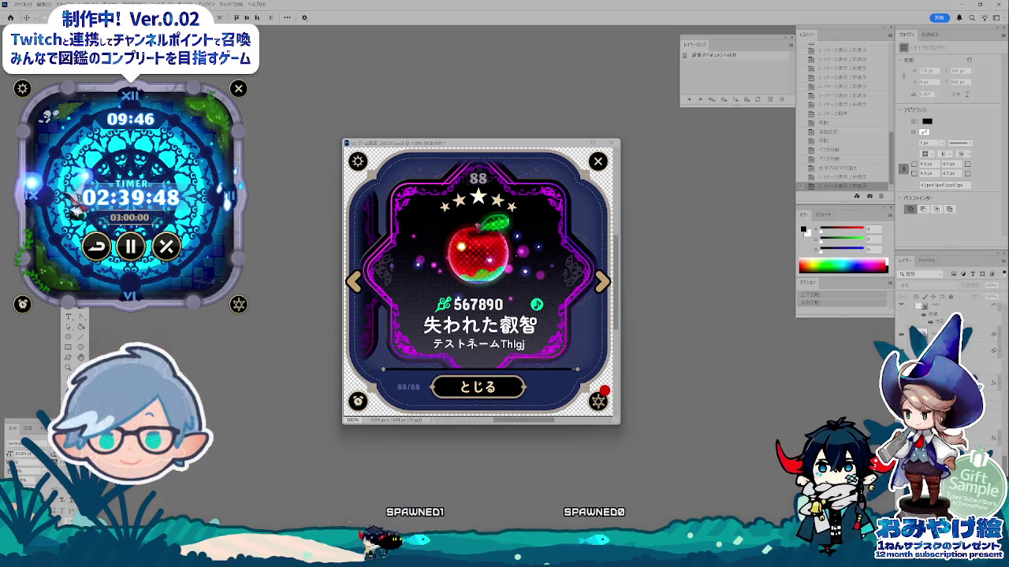
- Duplicate the selected card layer with Ctrl+J
{"action": "left_click", "coordinate": [989, 331]}
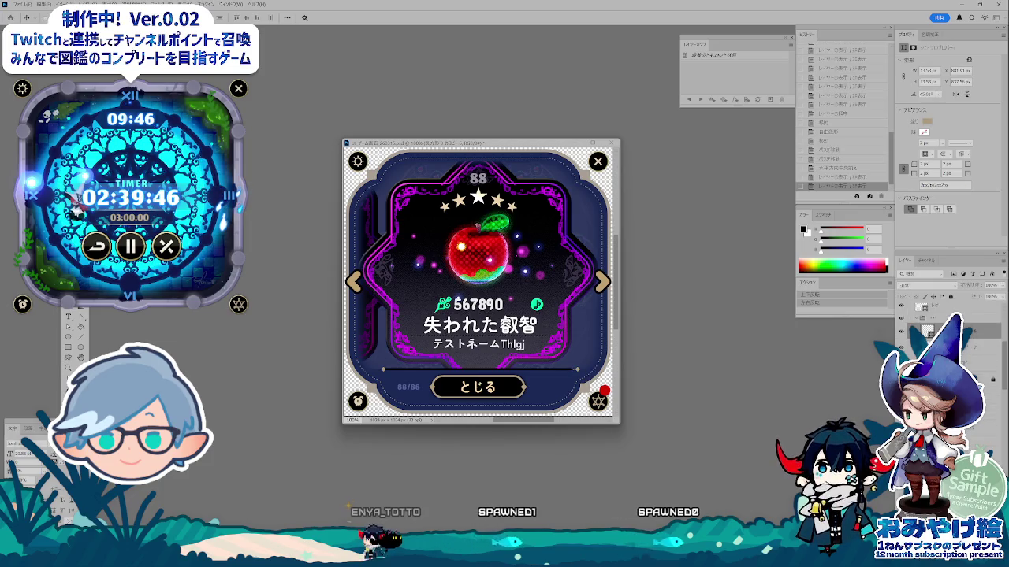
{"action": "left_click", "coordinate": [903, 318]}
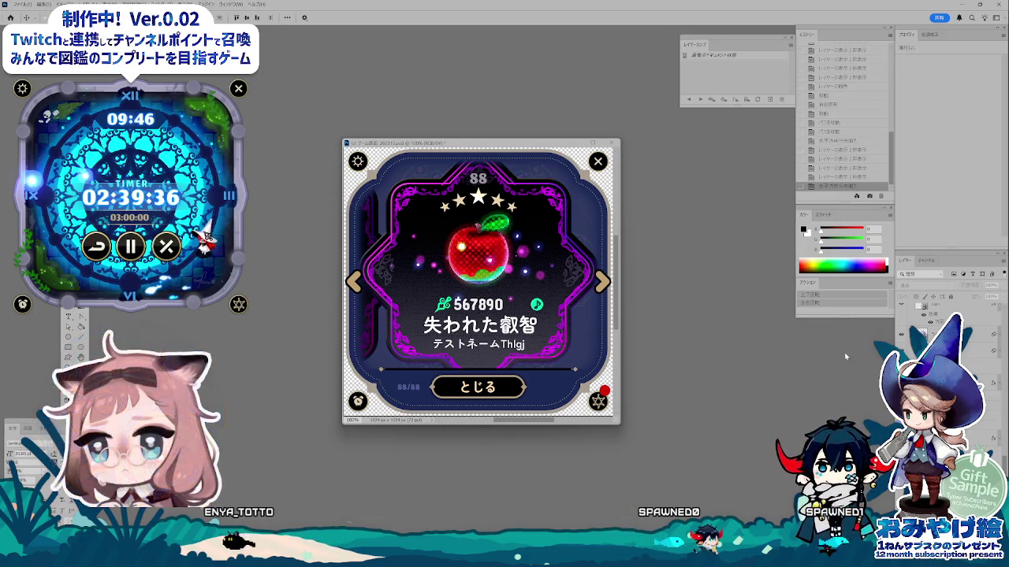
{"action": "scroll", "coordinate": [1003, 459], "scroll_direction": "up", "scroll_amount": 3}
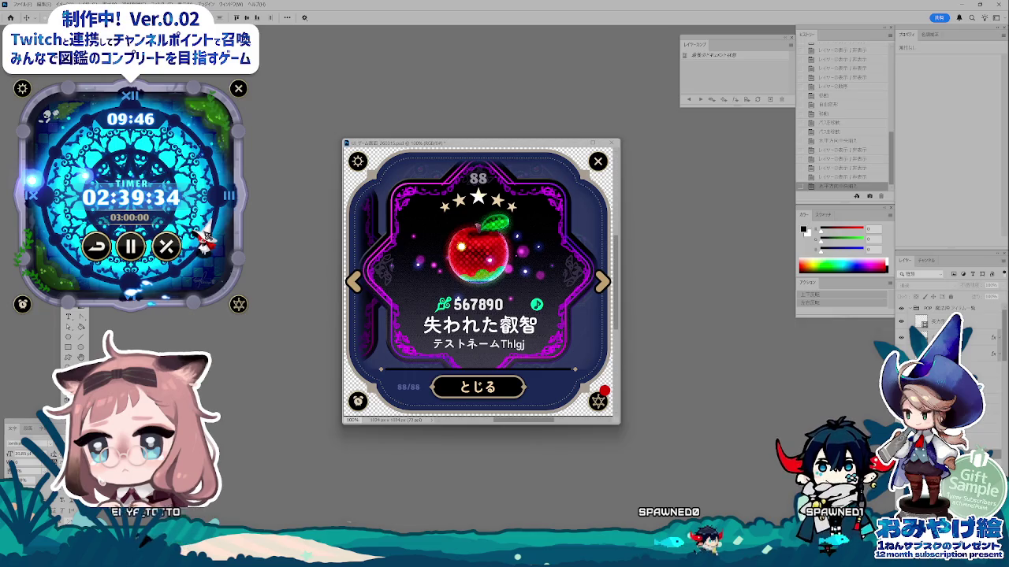
{"action": "left_click", "coordinate": [901, 322]}
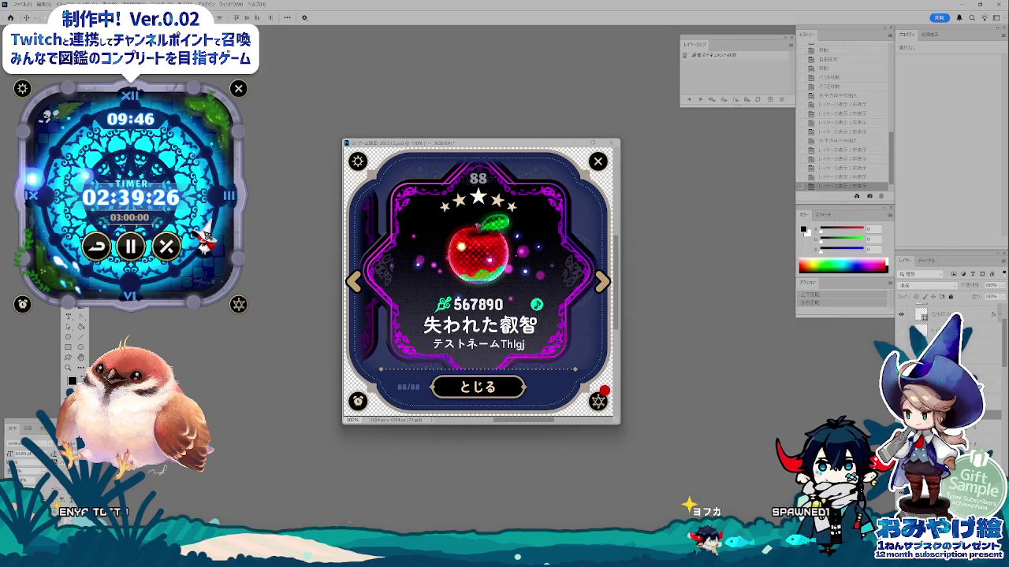
{"action": "key", "text": "ctrl+j"}
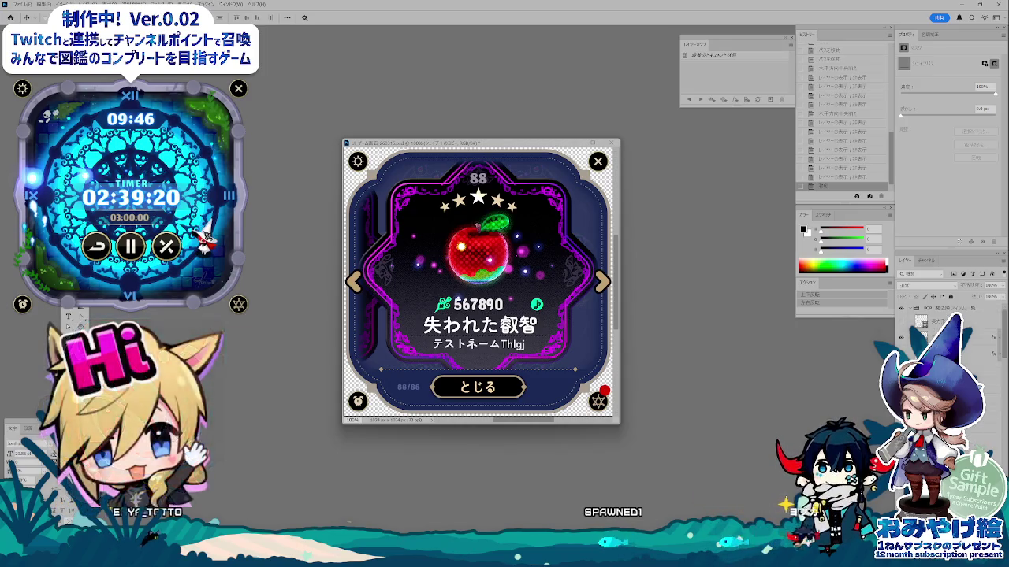
{"action": "key", "text": "alt+bracketleft"}
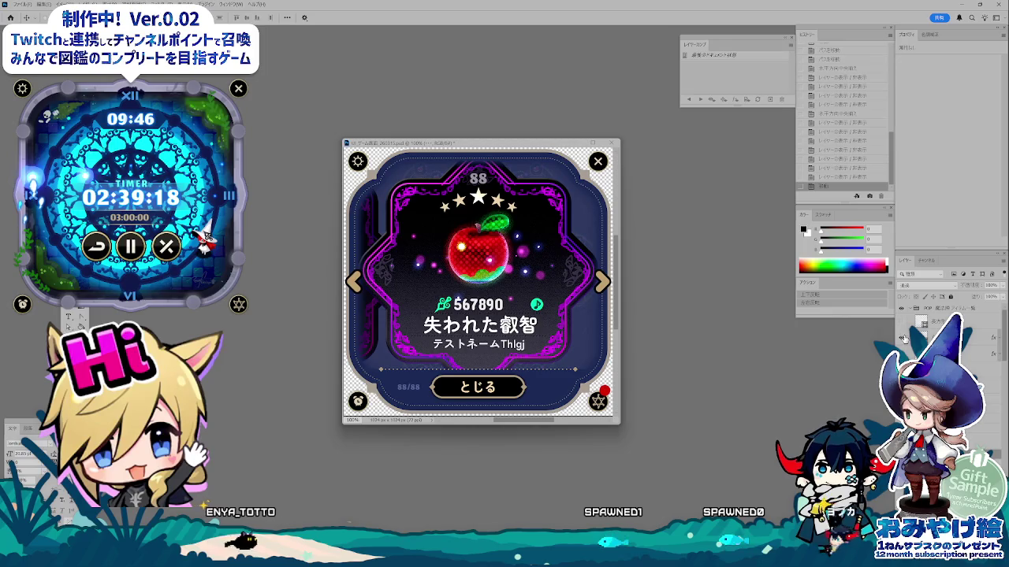
- Toggle the card's shape layers on and off to compare how the card looks
{"action": "left_click", "coordinate": [902, 337]}
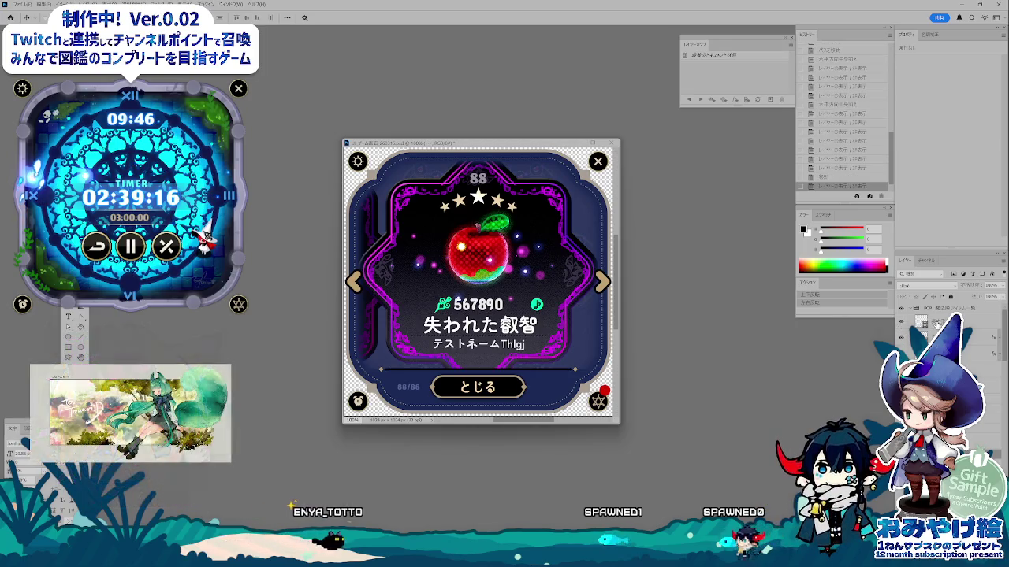
{"action": "left_click", "coordinate": [937, 323]}
{"action": "left_click", "coordinate": [902, 322]}
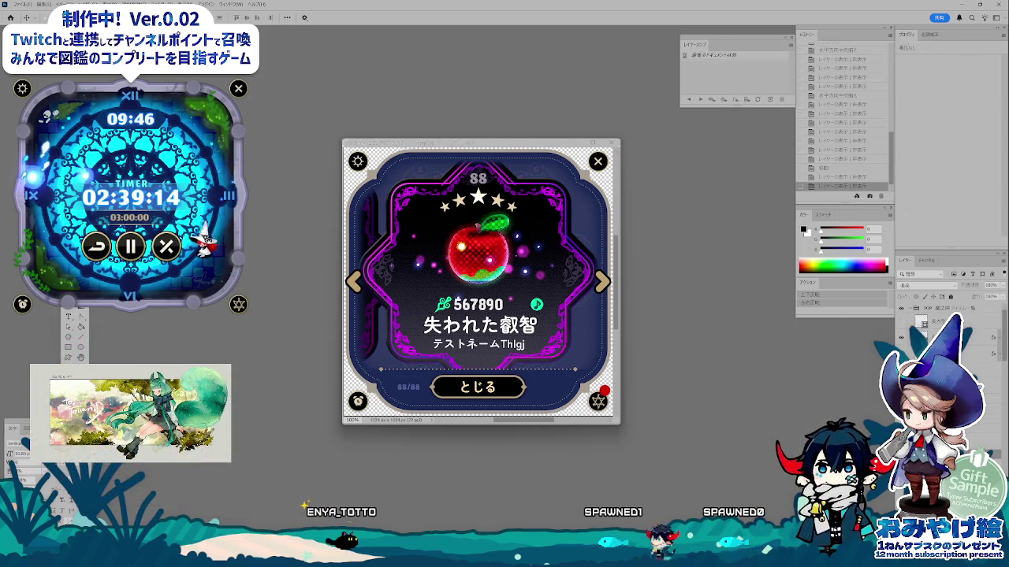
{"action": "left_click", "coordinate": [936, 323]}
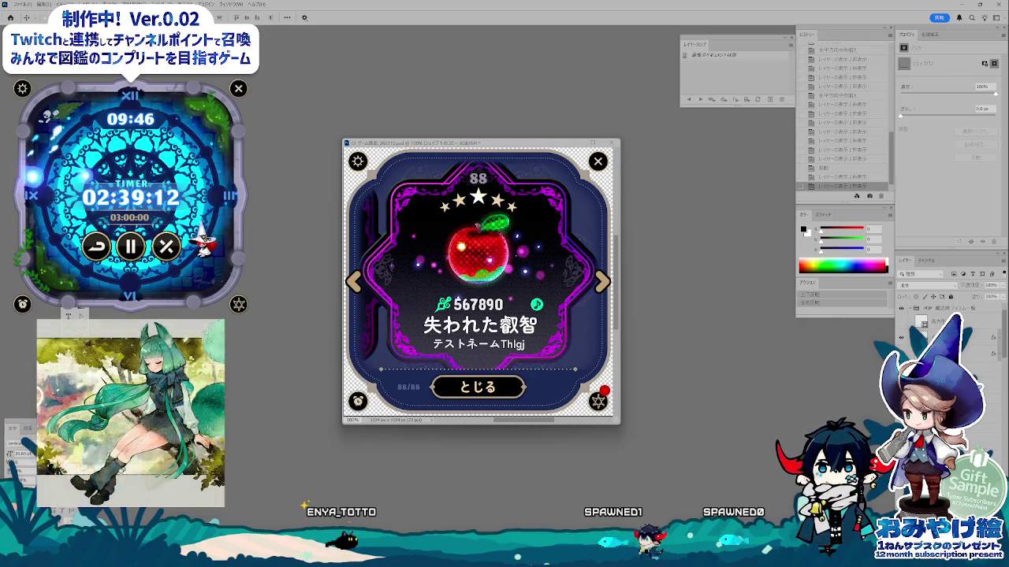
{"action": "left_click", "coordinate": [902, 322]}
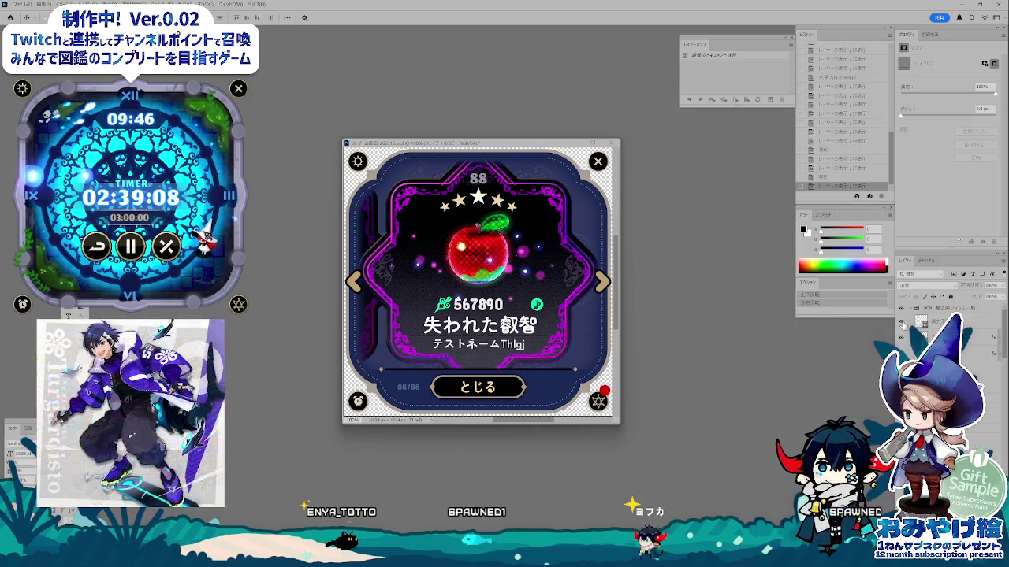
{"action": "left_click", "coordinate": [936, 322]}
{"action": "left_click", "coordinate": [902, 322]}
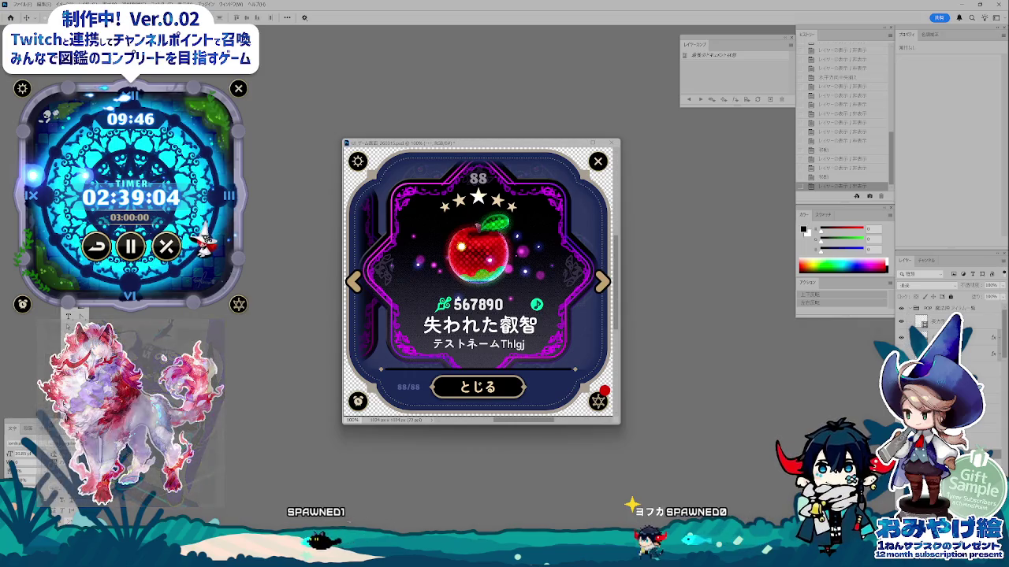
{"action": "left_click", "coordinate": [936, 321]}
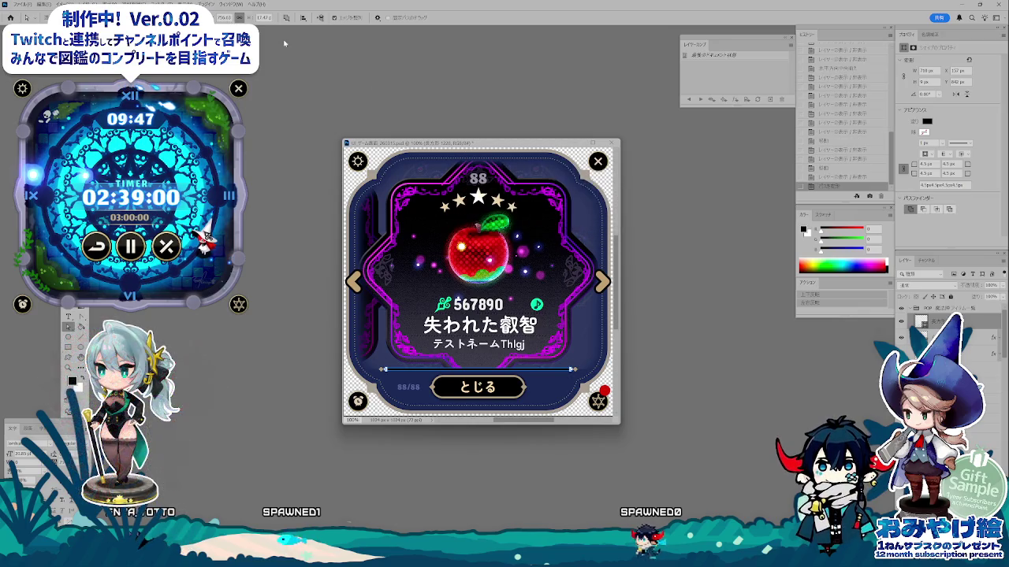
- Convert the card's live shape to a path and add a new tan-filled layer
{"action": "left_click", "coordinate": [239, 17]}
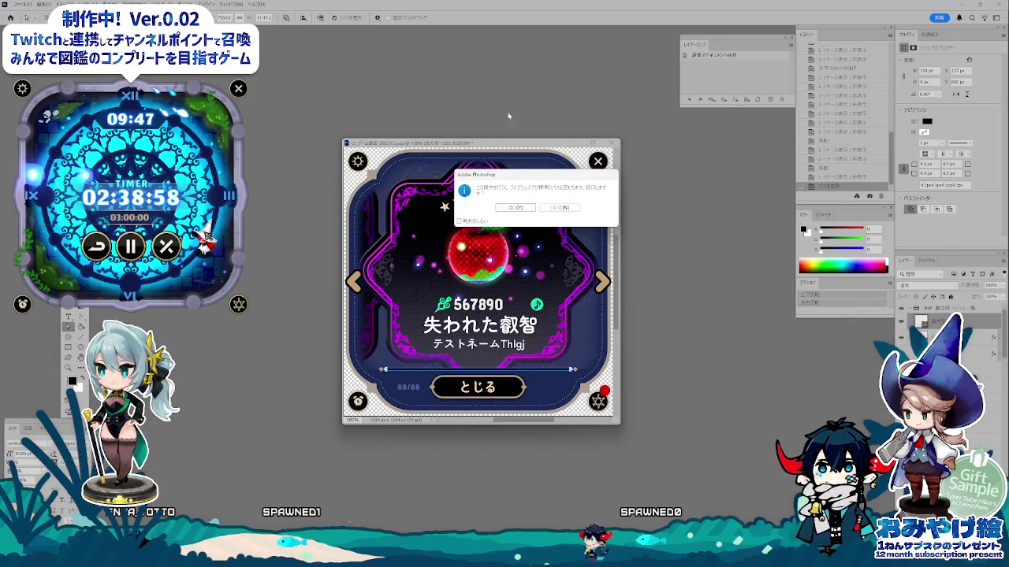
{"action": "left_click", "coordinate": [528, 208]}
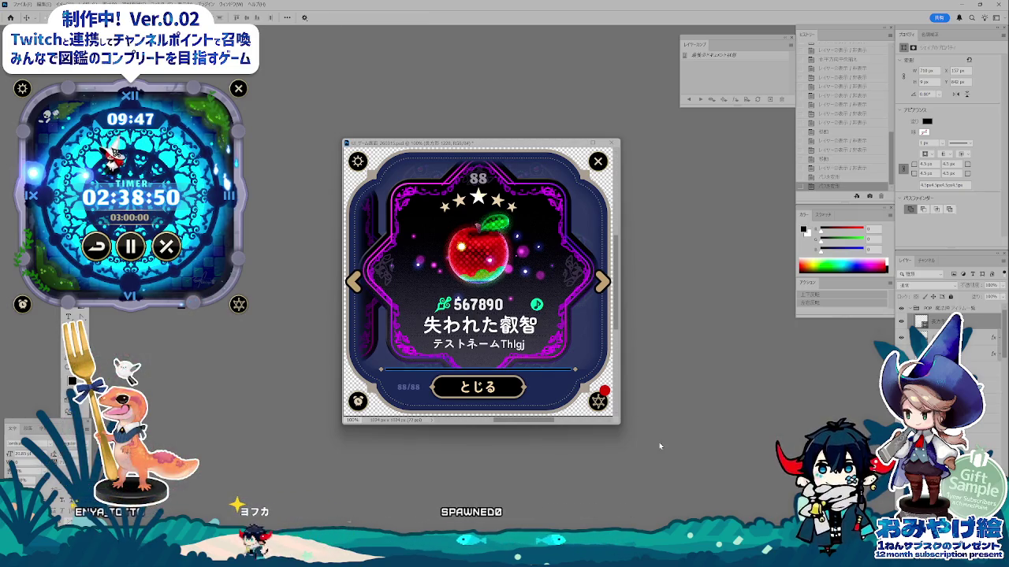
{"action": "key", "text": "ctrl+shift+alt+n"}
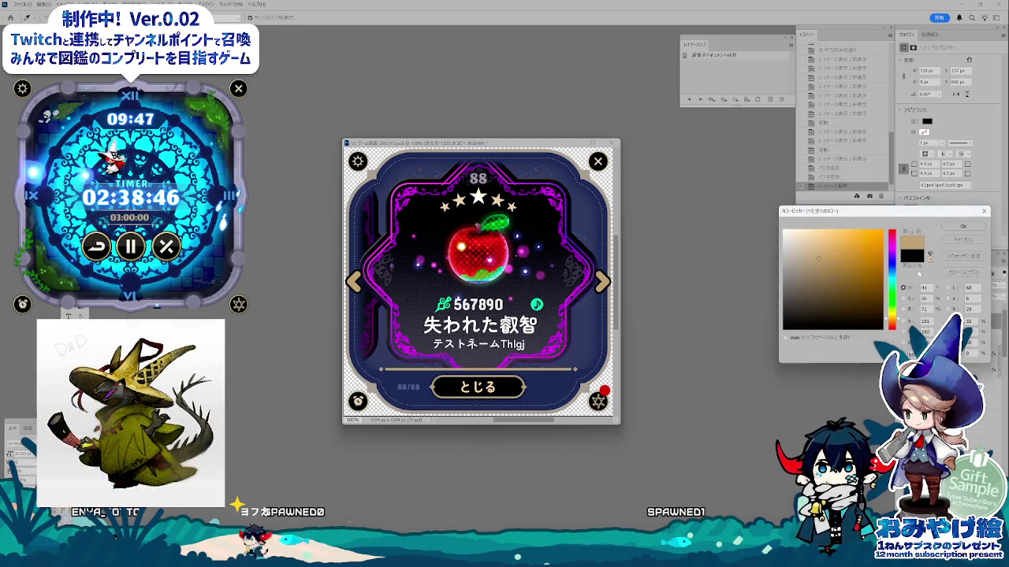
{"action": "key", "text": "Return"}
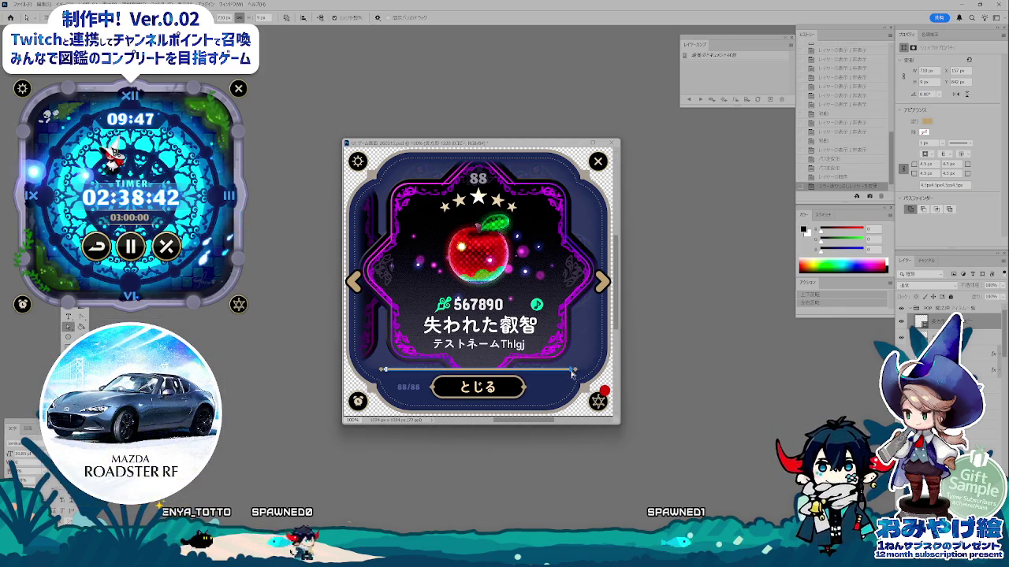
- Shorten the tan slider fill to a short bar at the track's left end
{"action": "left_click_drag", "start_coordinate": [612, 364], "coordinate": [390, 370]}
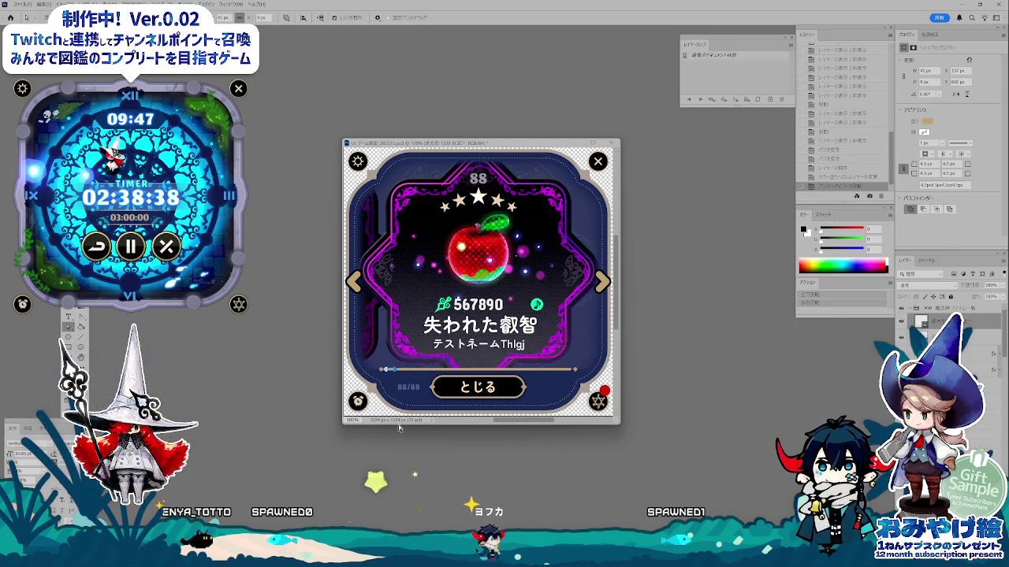
{"action": "key", "text": "Return"}
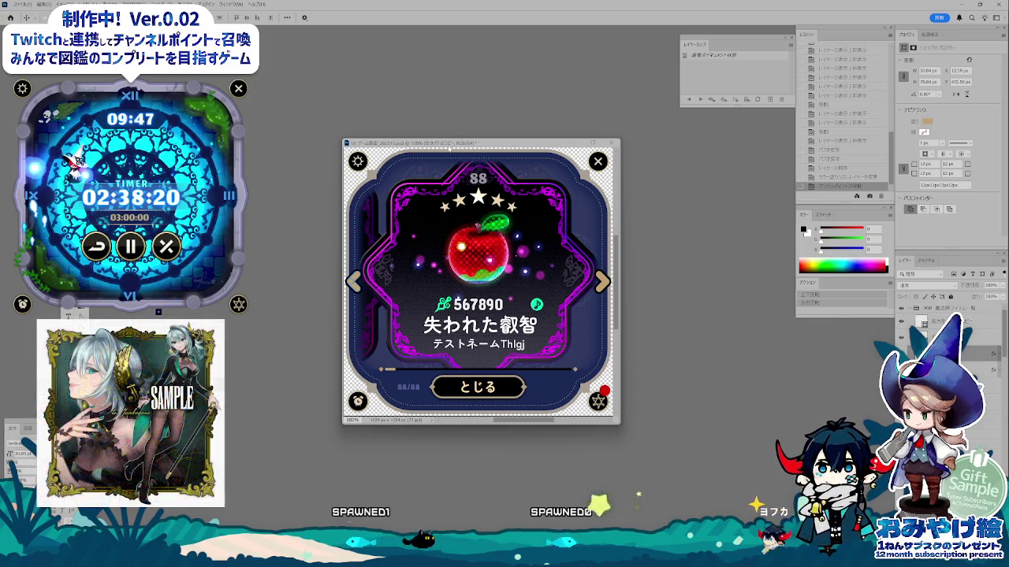
{"action": "left_click_drag", "start_coordinate": [455, 155], "coordinate": [453, 163]}
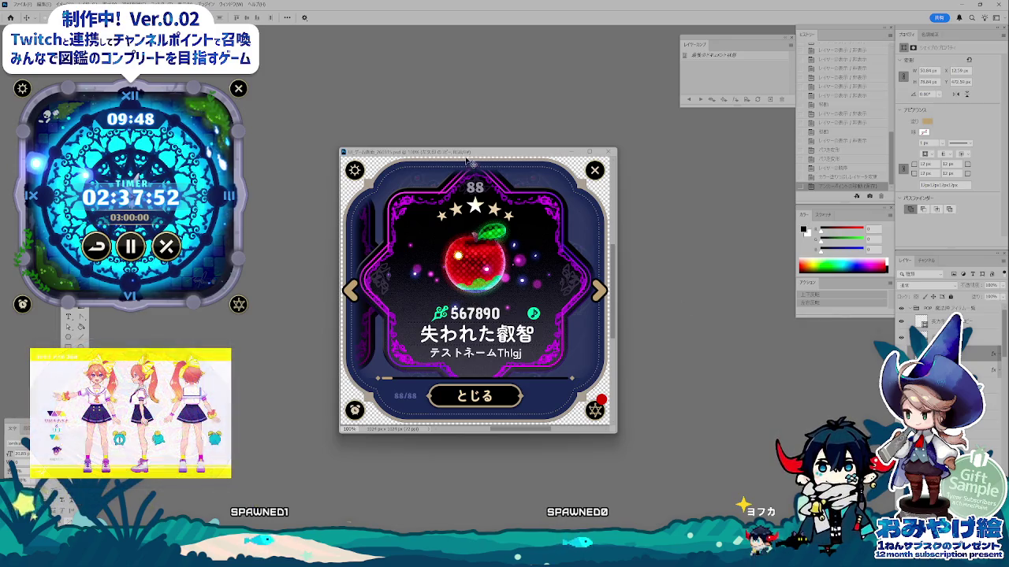
- Open Save for Web for the card, then cancel the save
{"action": "left_click_drag", "start_coordinate": [466, 161], "coordinate": [459, 155]}
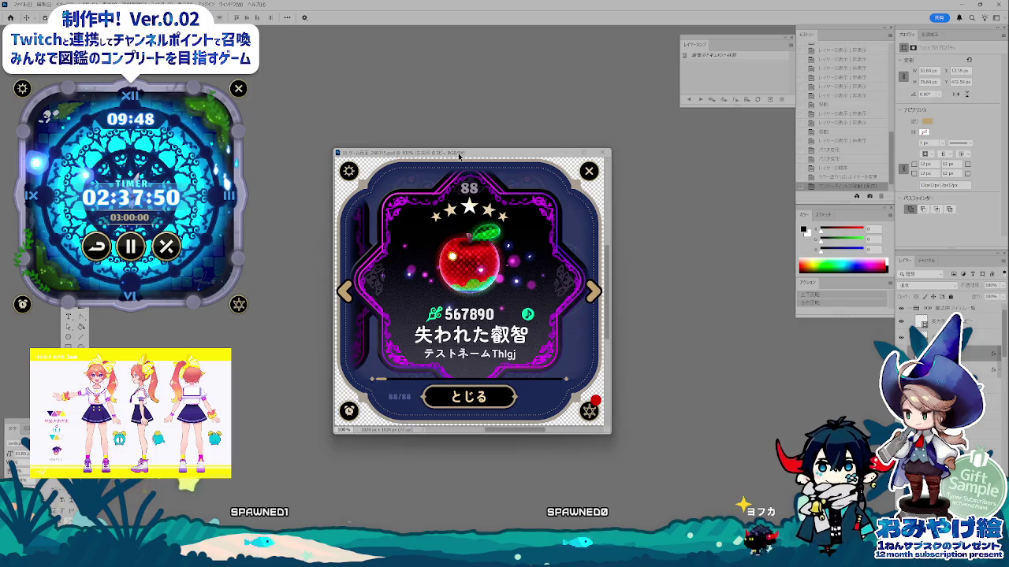
{"action": "key", "text": "ctrl+alt+shift+s"}
{"action": "key", "text": "Return"}
{"action": "type", "text": "スクロール"}
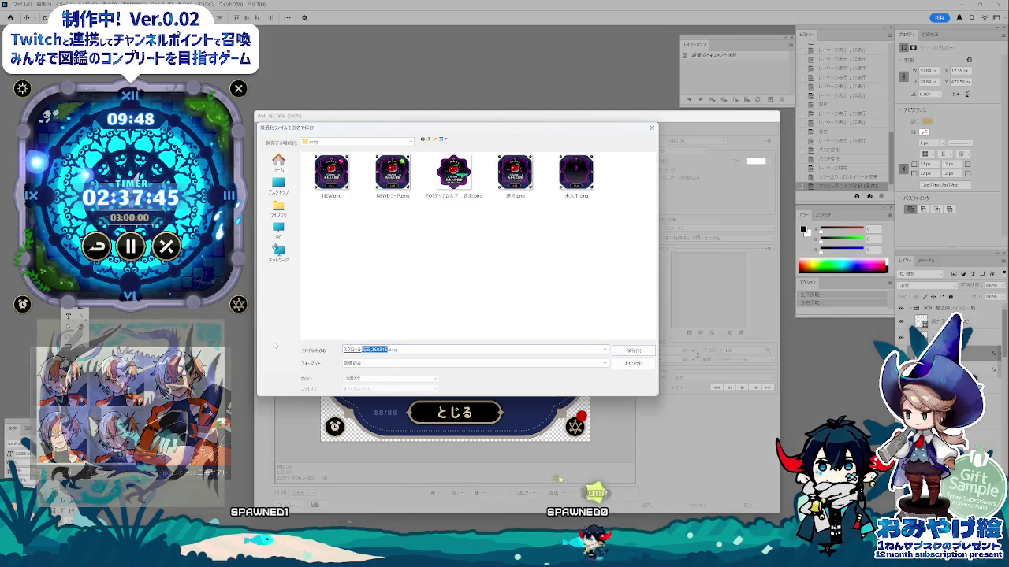
{"action": "key", "text": "Return"}
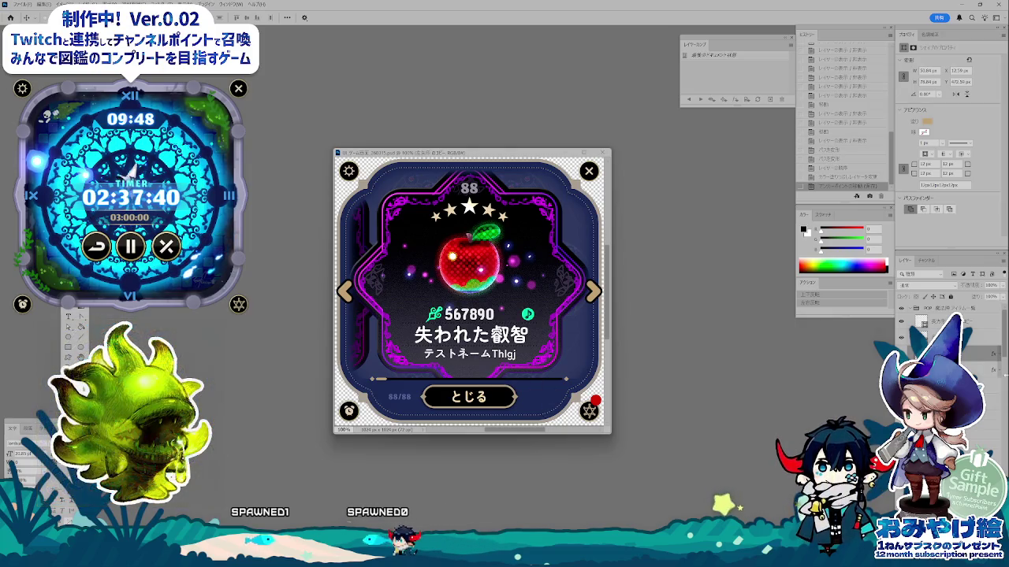
- Group and merge the card layers, then hide the slider fill and one arrow
{"action": "left_click", "coordinate": [929, 320]}
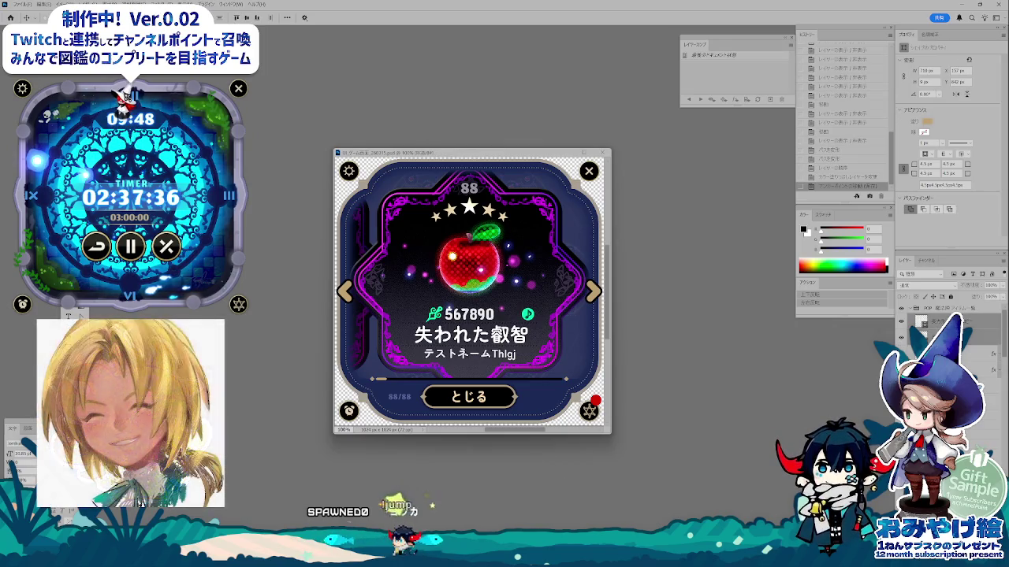
{"action": "key", "text": "ctrl+g"}
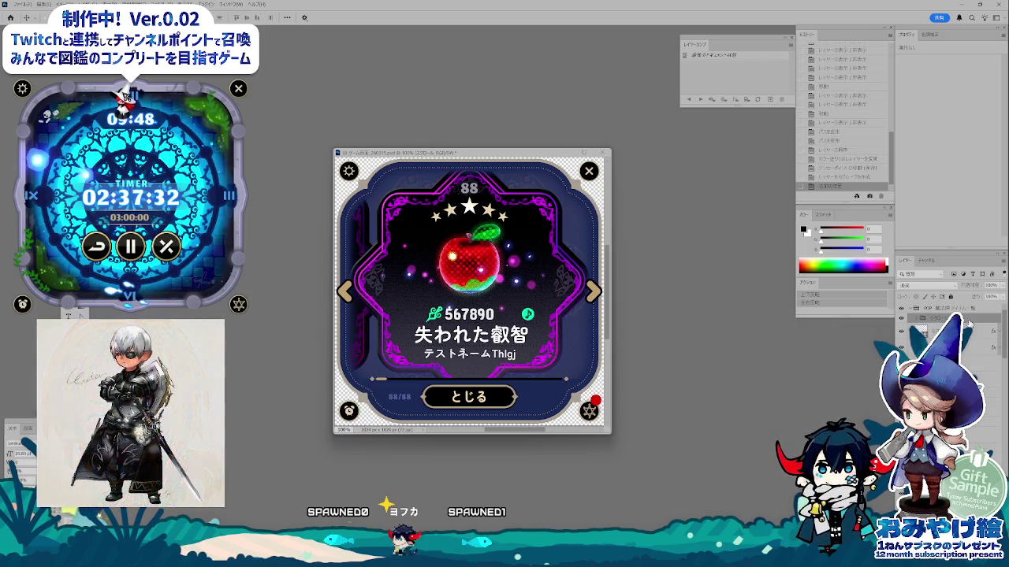
{"action": "key", "text": "ctrl+e"}
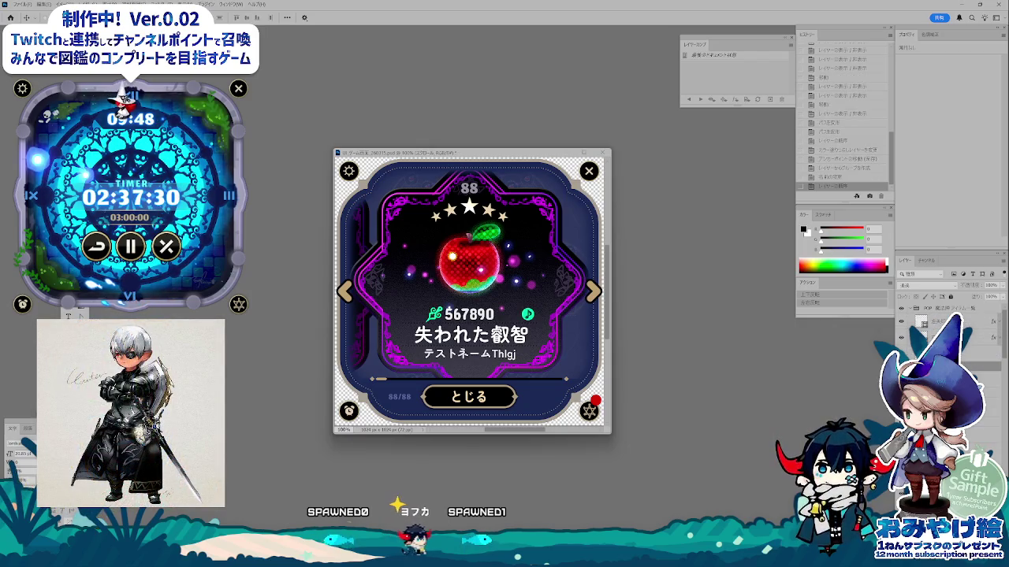
{"action": "left_click", "coordinate": [901, 337]}
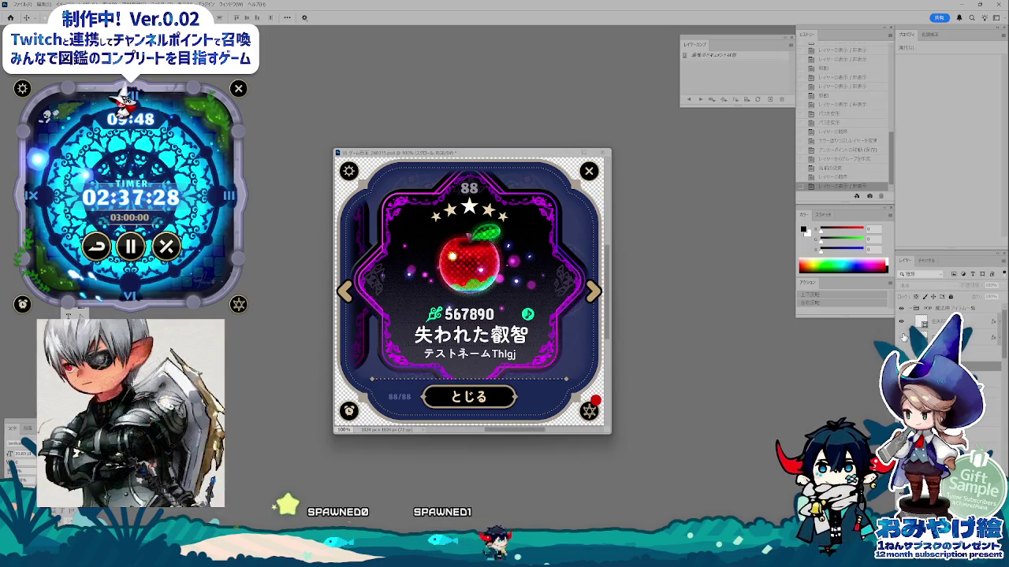
{"action": "left_click", "coordinate": [902, 323]}
{"action": "left_click", "coordinate": [901, 323]}
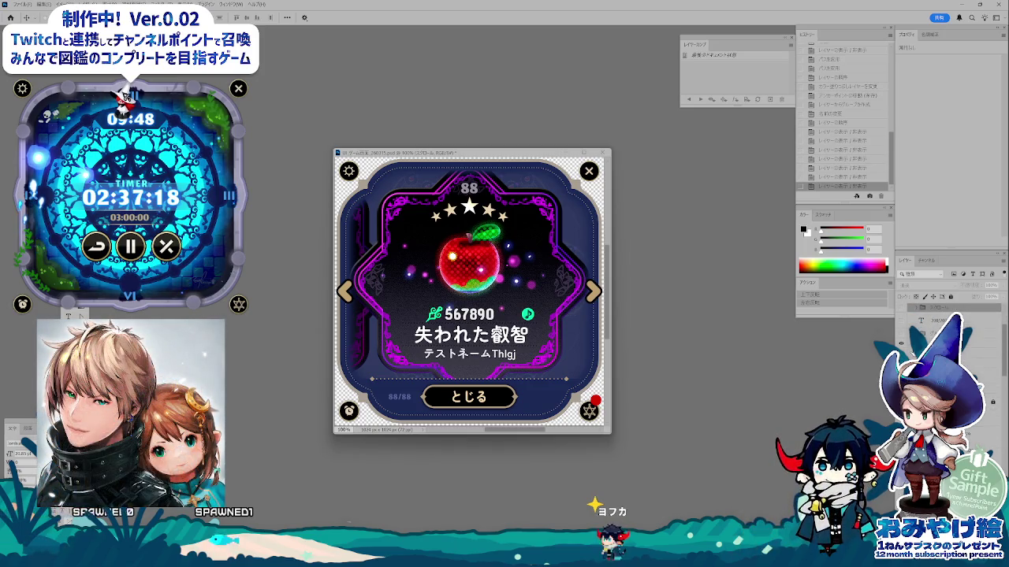
- Export the card via Save for Web as a PNG, adding 旧 to the file name
{"action": "left_click_drag", "start_coordinate": [473, 154], "coordinate": [467, 160]}
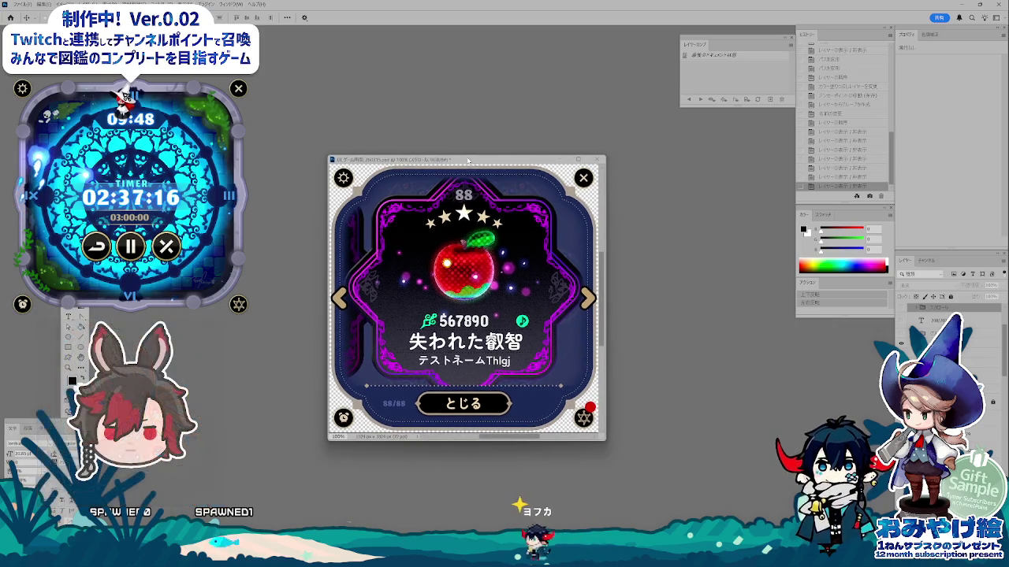
{"action": "key", "text": "ctrl+alt+shift+s"}
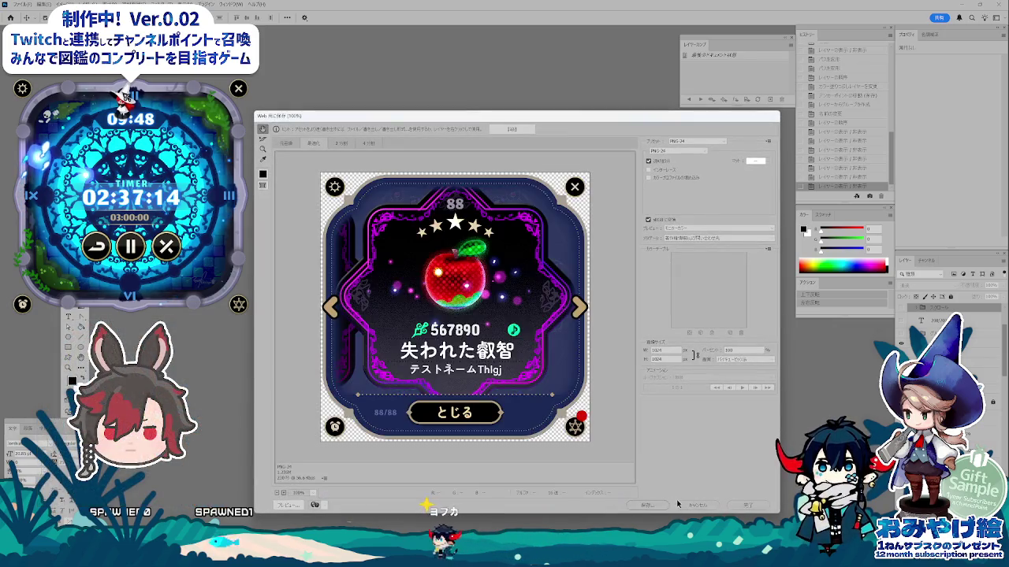
{"action": "left_click", "coordinate": [654, 505]}
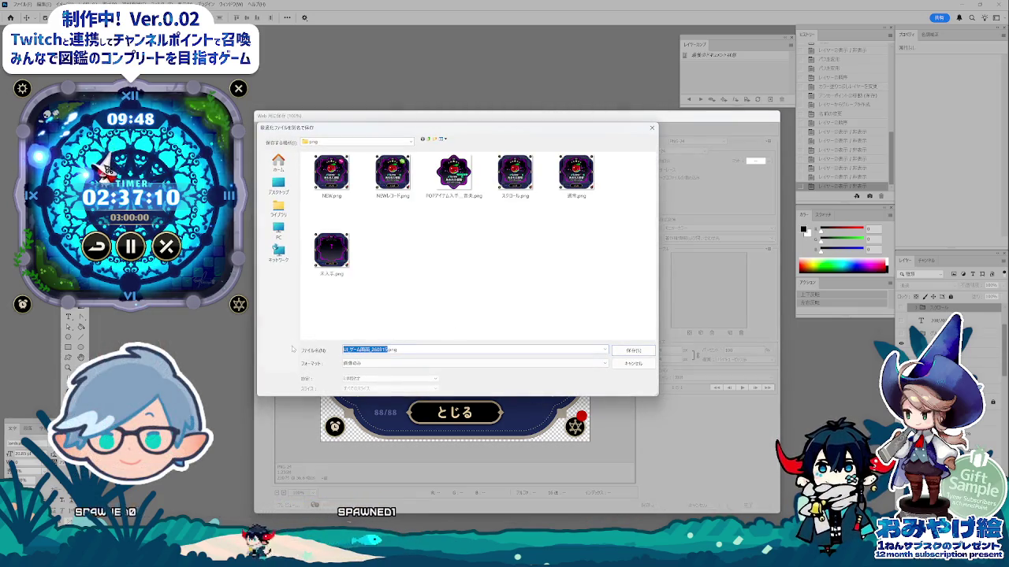
{"action": "type", "text": "旧"}
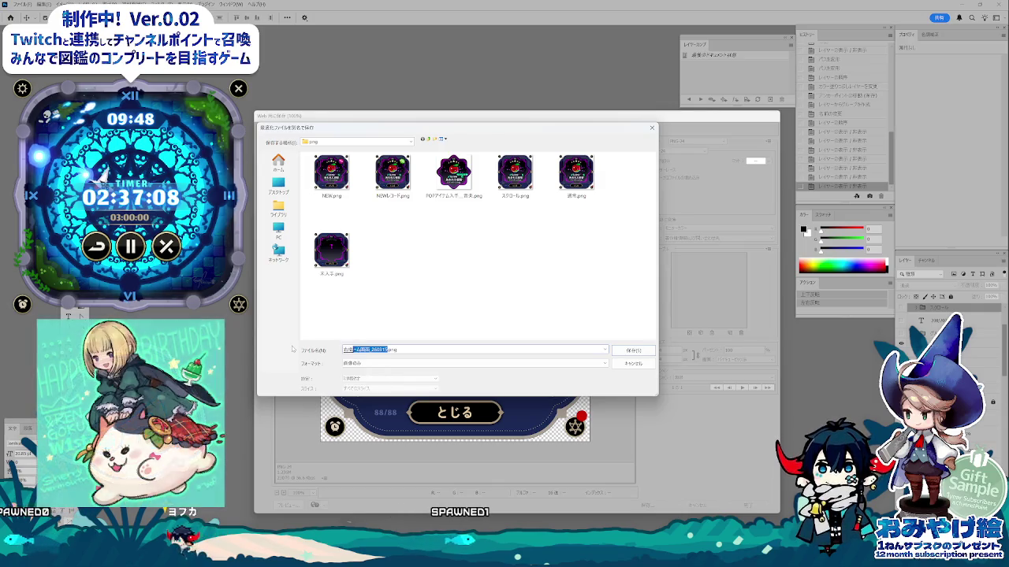
{"action": "key", "text": "Return"}
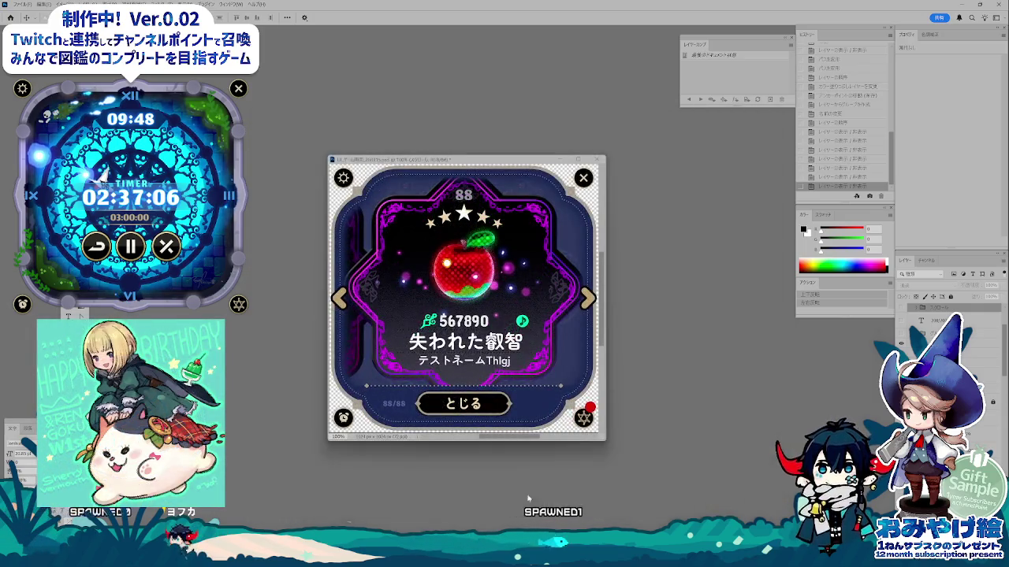
{"action": "left_click", "coordinate": [378, 497]}
- Upload the exported card PNG from Explorer as an in-cell image in C33
{"action": "left_click", "coordinate": [416, 334]}
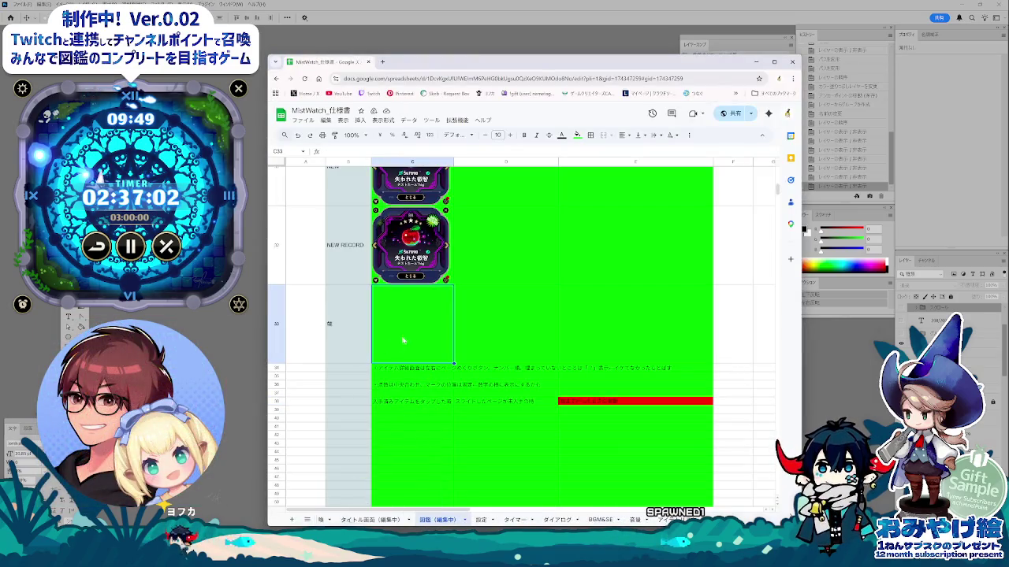
{"action": "left_click", "coordinate": [360, 120]}
{"action": "mouse_move", "coordinate": [374, 235]}
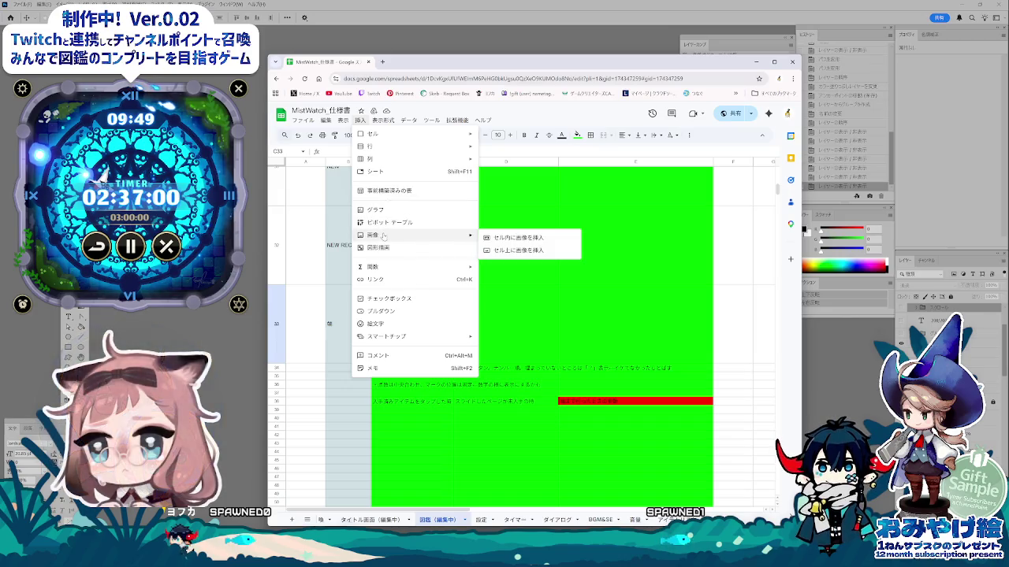
{"action": "left_click", "coordinate": [539, 238]}
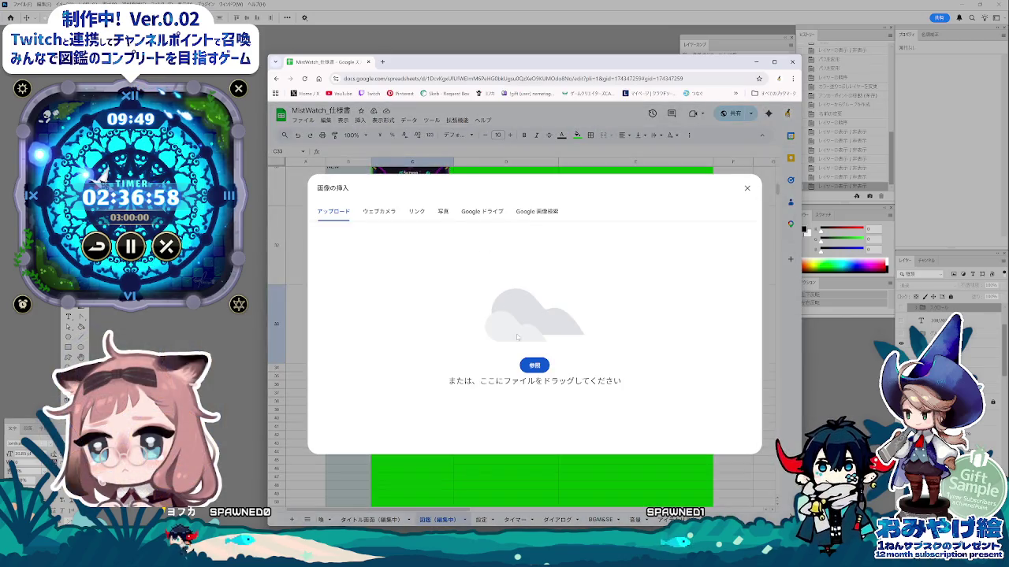
{"action": "left_click", "coordinate": [538, 367]}
{"action": "left_click_drag", "start_coordinate": [563, 272], "coordinate": [827, 271]}
{"action": "left_click", "coordinate": [768, 387]}
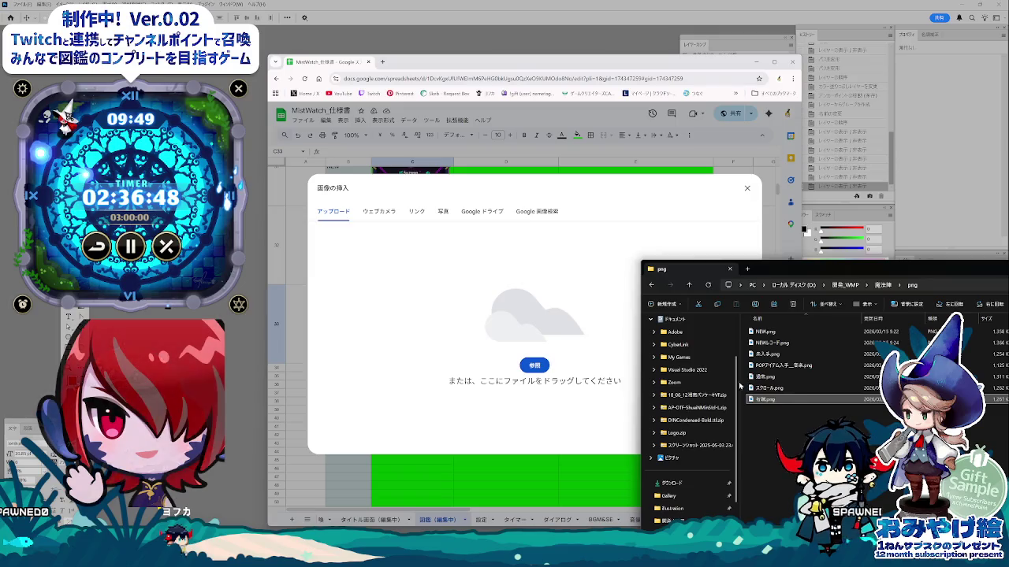
{"action": "left_click_drag", "start_coordinate": [757, 399], "coordinate": [601, 434]}
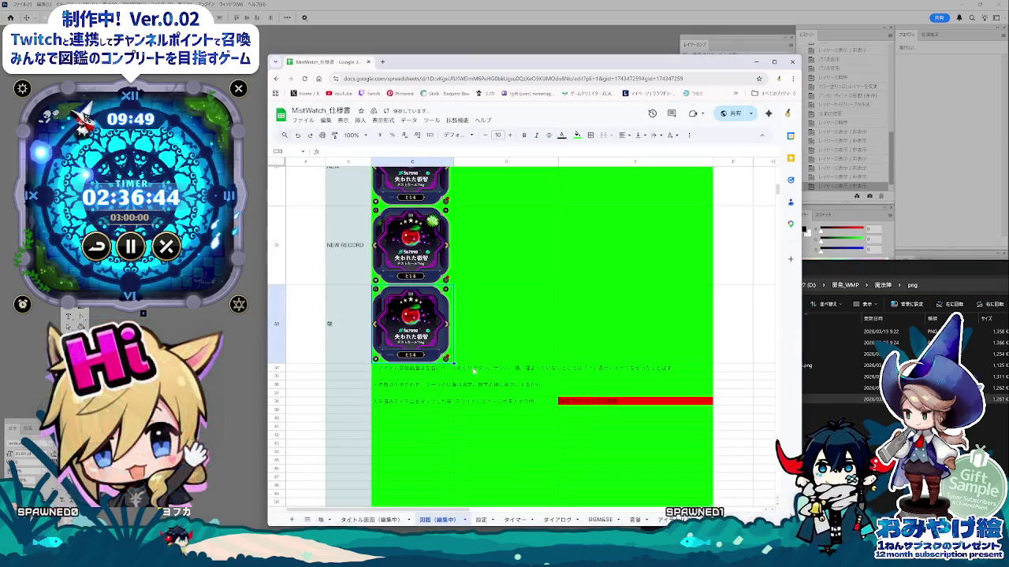
{"action": "left_click", "coordinate": [494, 325]}
{"action": "scroll", "coordinate": [478, 432], "scroll_direction": "down", "scroll_amount": 3}
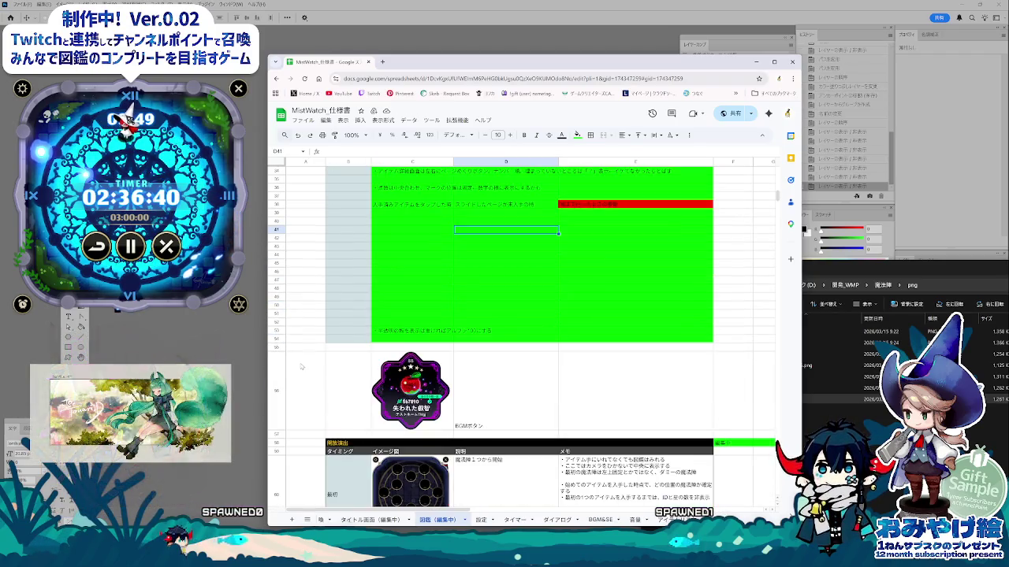
- Insert a new row below row 55 and set row 56's height to 100
{"action": "scroll", "coordinate": [379, 360], "scroll_direction": "up", "scroll_amount": 1}
{"action": "scroll", "coordinate": [310, 426], "scroll_direction": "down", "scroll_amount": 1}
{"action": "left_click", "coordinate": [276, 387]}
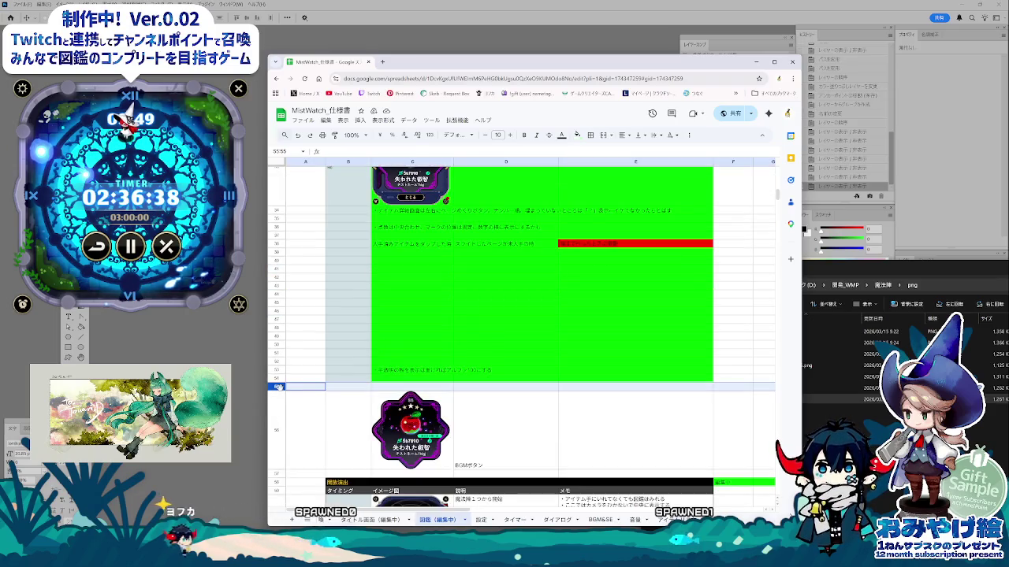
{"action": "right_click", "coordinate": [277, 387]}
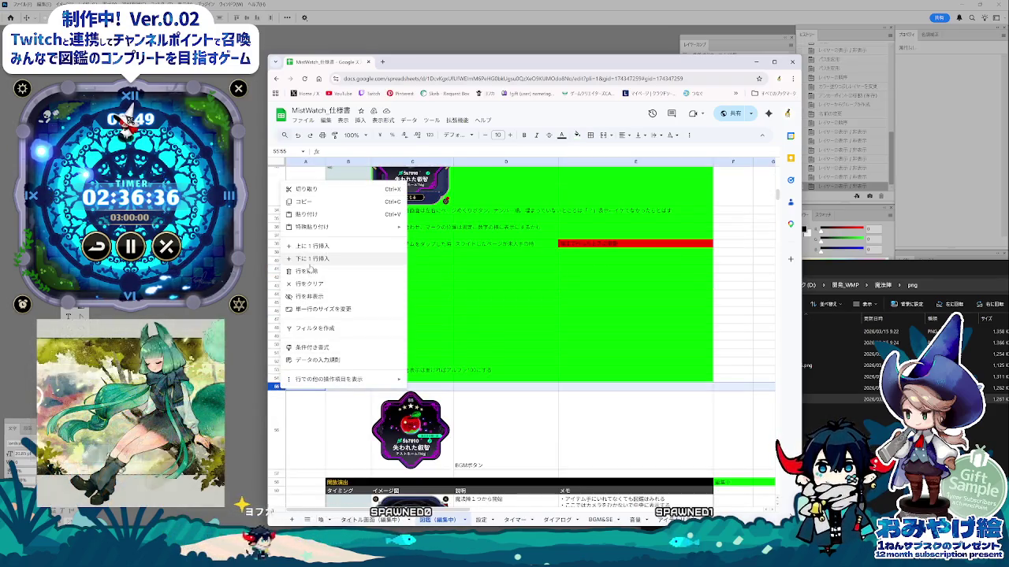
{"action": "left_click", "coordinate": [309, 258]}
{"action": "right_click", "coordinate": [279, 392]}
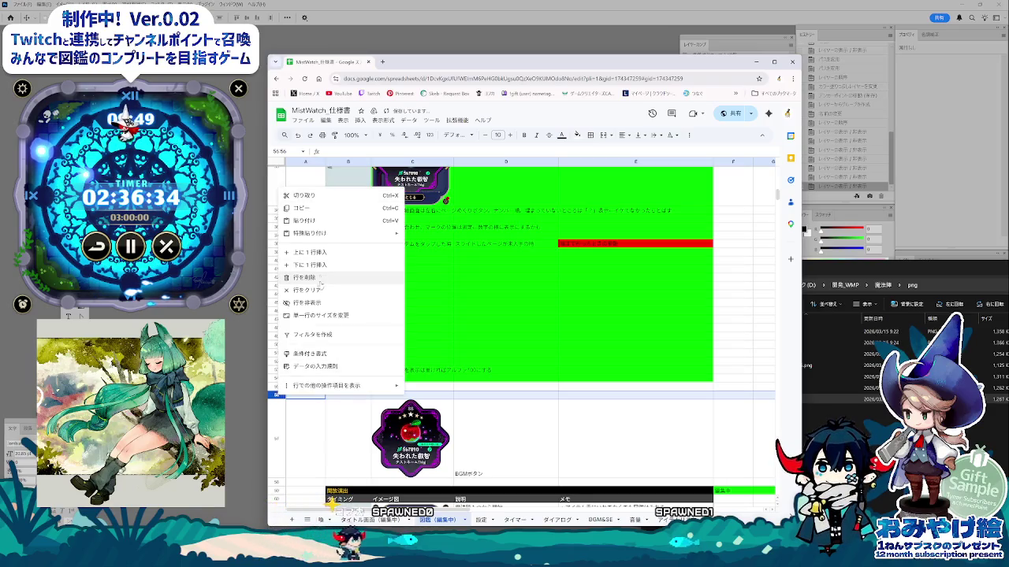
{"action": "left_click", "coordinate": [341, 316]}
{"action": "type", "text": "100"}
{"action": "key", "text": "Return"}
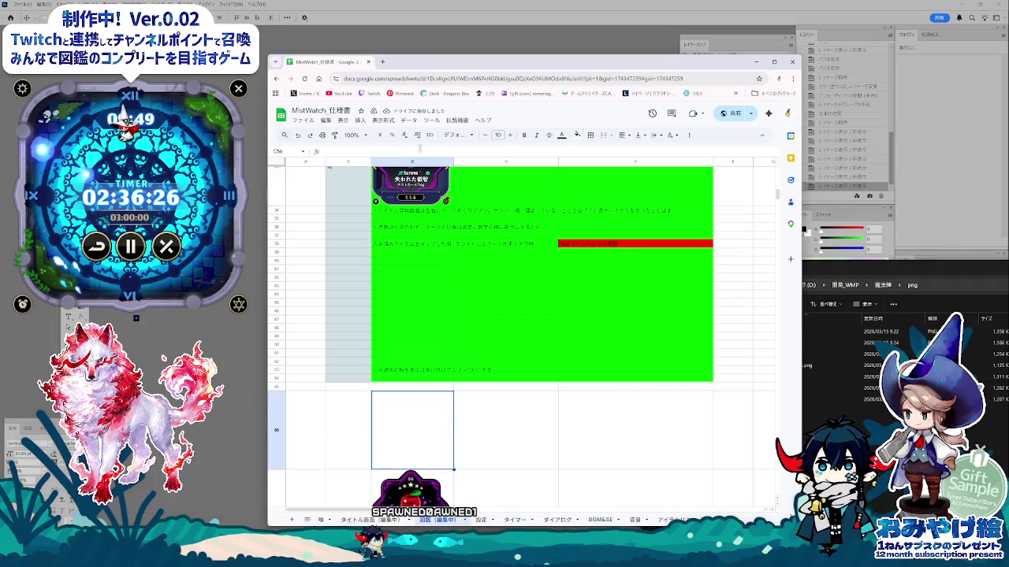
- Start Insert image in cell for the selected cell in row 56
{"action": "left_click", "coordinate": [383, 120]}
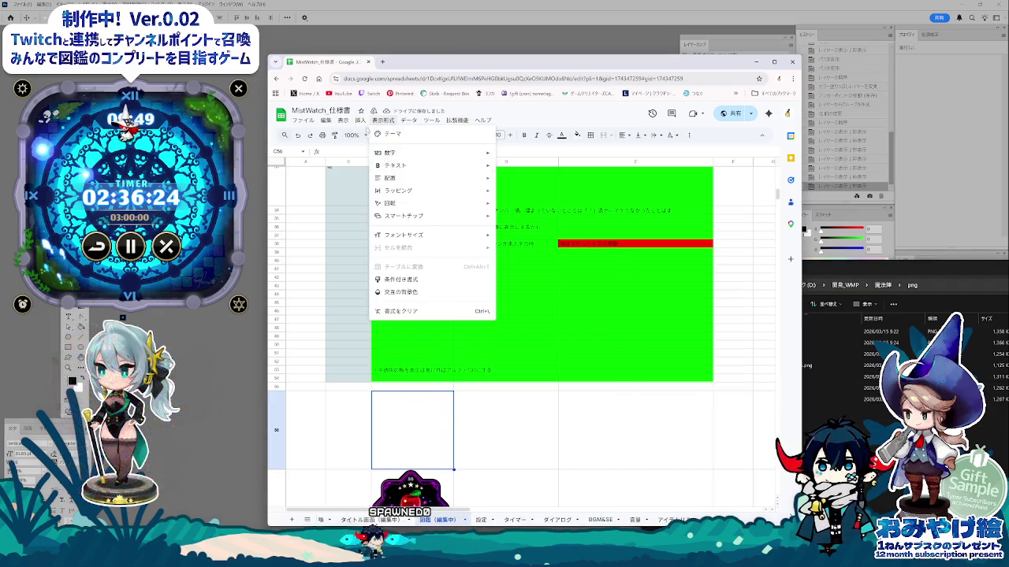
{"action": "mouse_move", "coordinate": [432, 235]}
{"action": "left_click", "coordinate": [501, 239]}
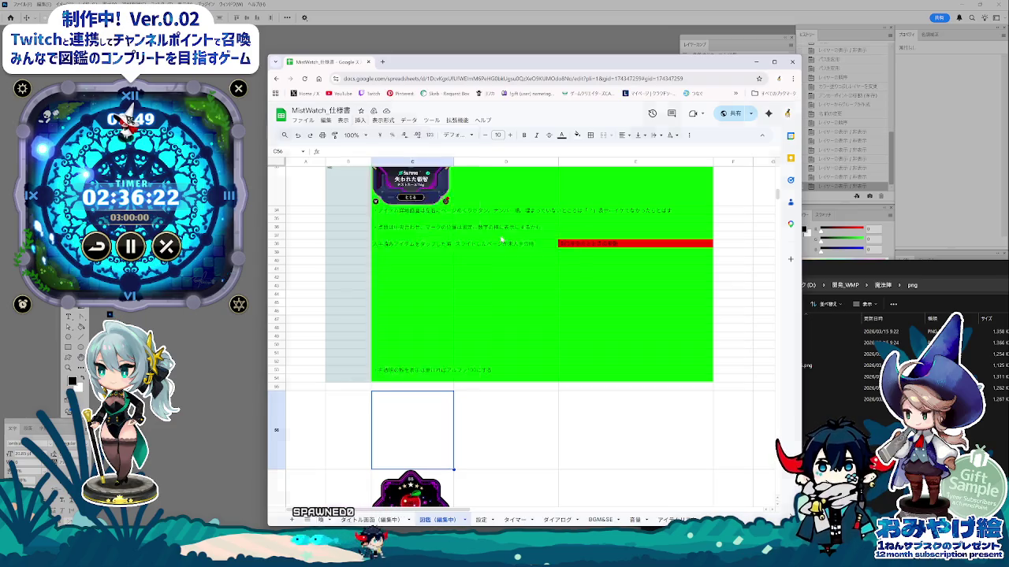
{"action": "left_click", "coordinate": [820, 378]}
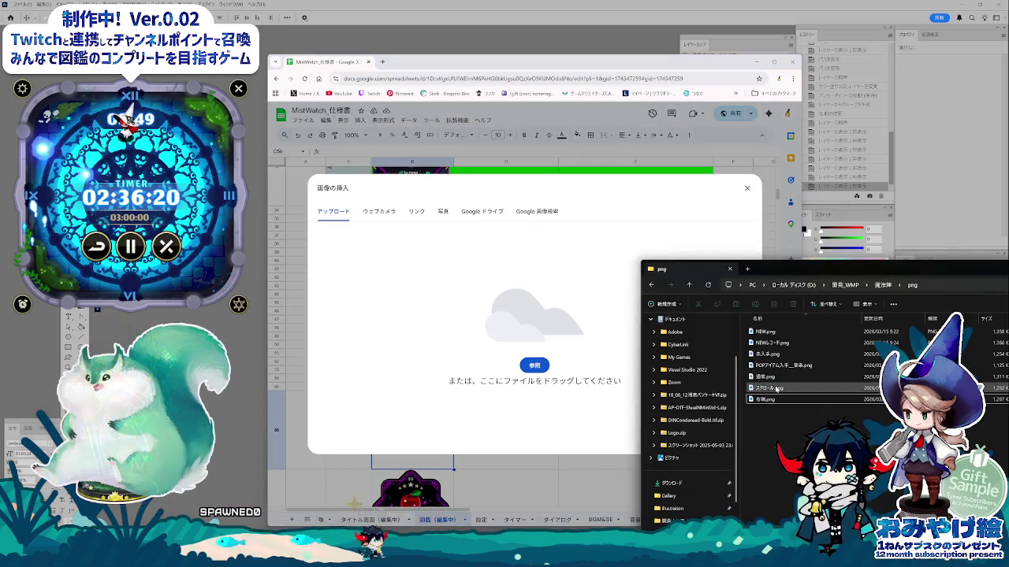
- Upload スクロール.png into row 56 and label D56 スクロールバー
{"action": "left_click_drag", "start_coordinate": [776, 389], "coordinate": [569, 387]}
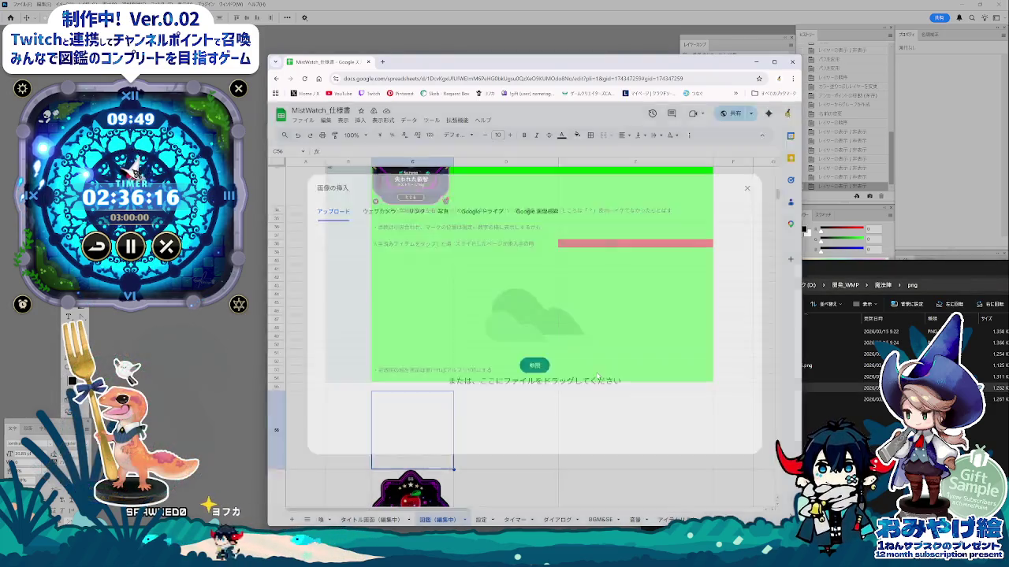
{"action": "left_click", "coordinate": [547, 408]}
{"action": "scroll", "coordinate": [546, 407], "scroll_direction": "down", "scroll_amount": 1}
{"action": "scroll", "coordinate": [547, 407], "scroll_direction": "down", "scroll_amount": 1}
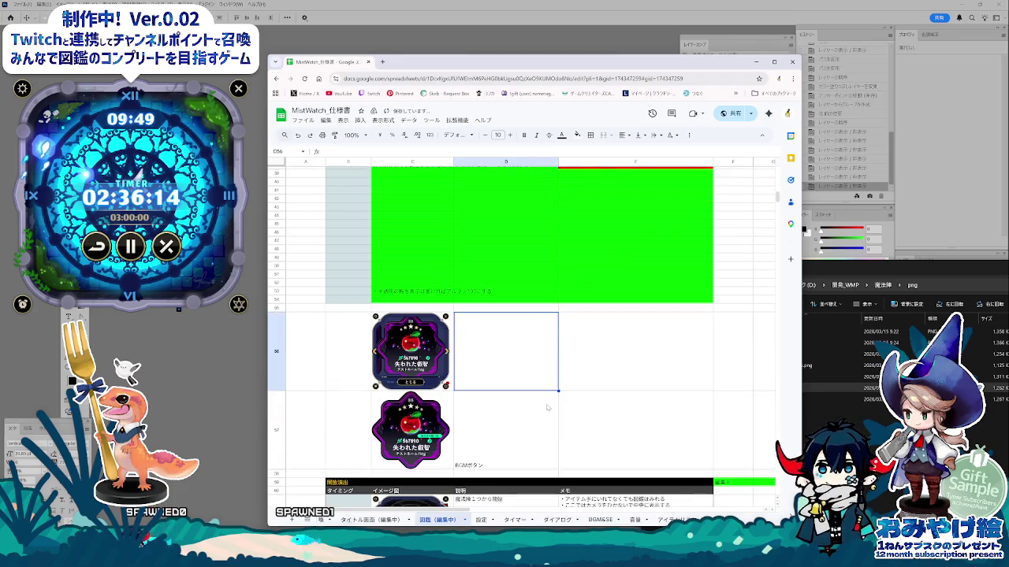
{"action": "type", "text": "すくろ"}
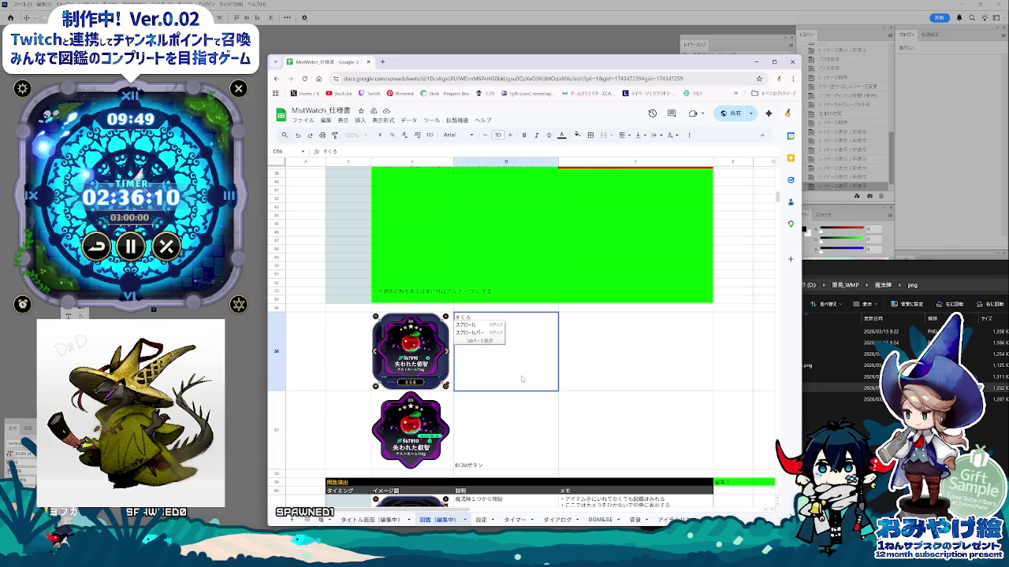
{"action": "type", "text": "ーるばー"}
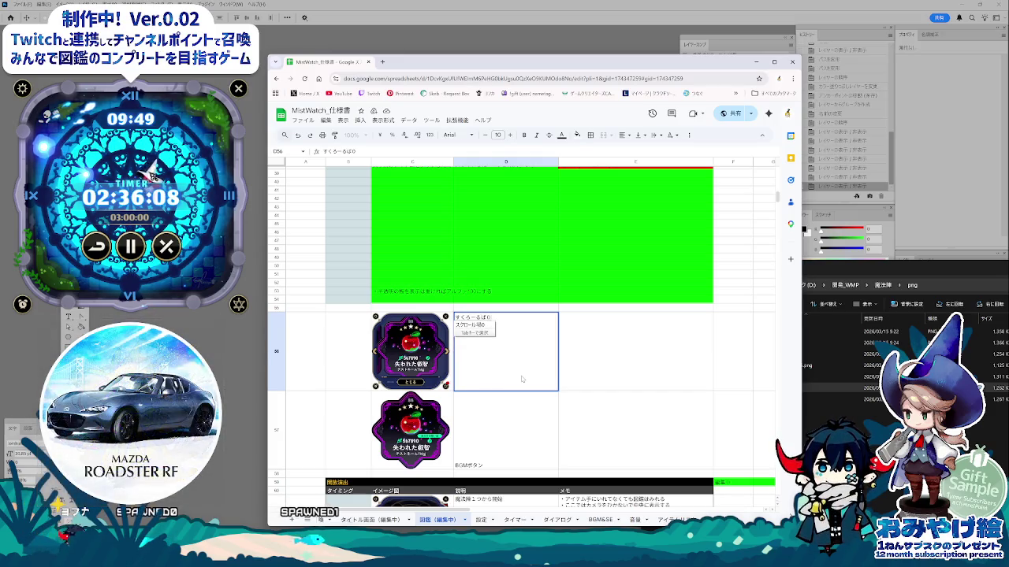
{"action": "key", "text": "Return"}
{"action": "key", "text": "Return"}
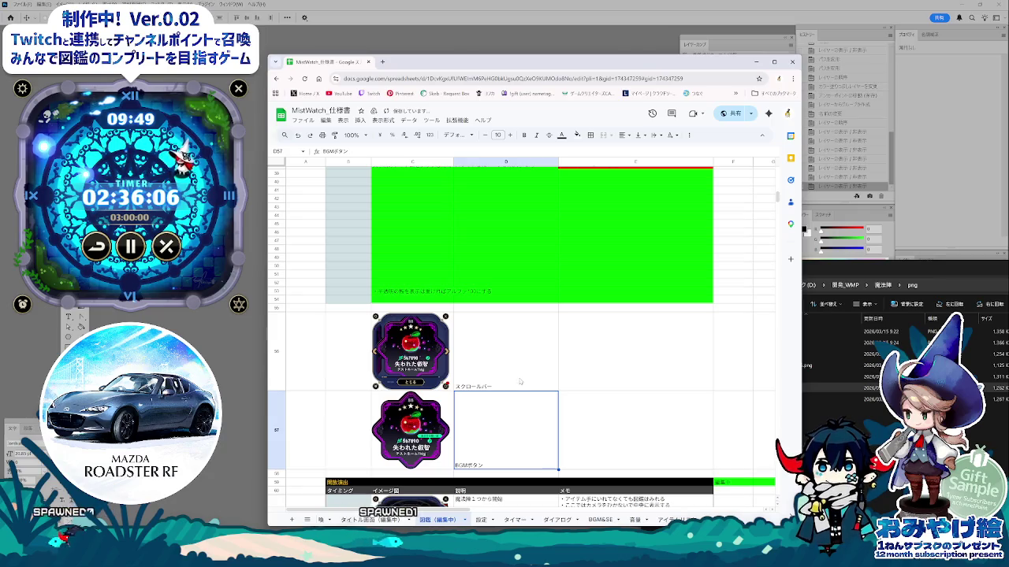
- Top-align the description cells D56:D57
{"action": "left_click", "coordinate": [519, 382], "text": "shift"}
{"action": "left_click", "coordinate": [625, 135]}
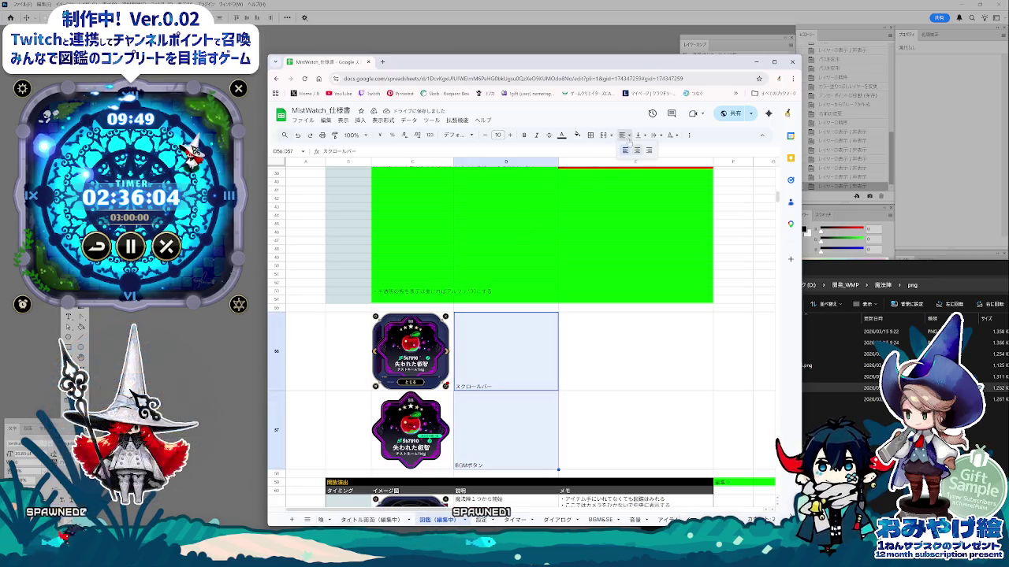
{"action": "left_click", "coordinate": [641, 150]}
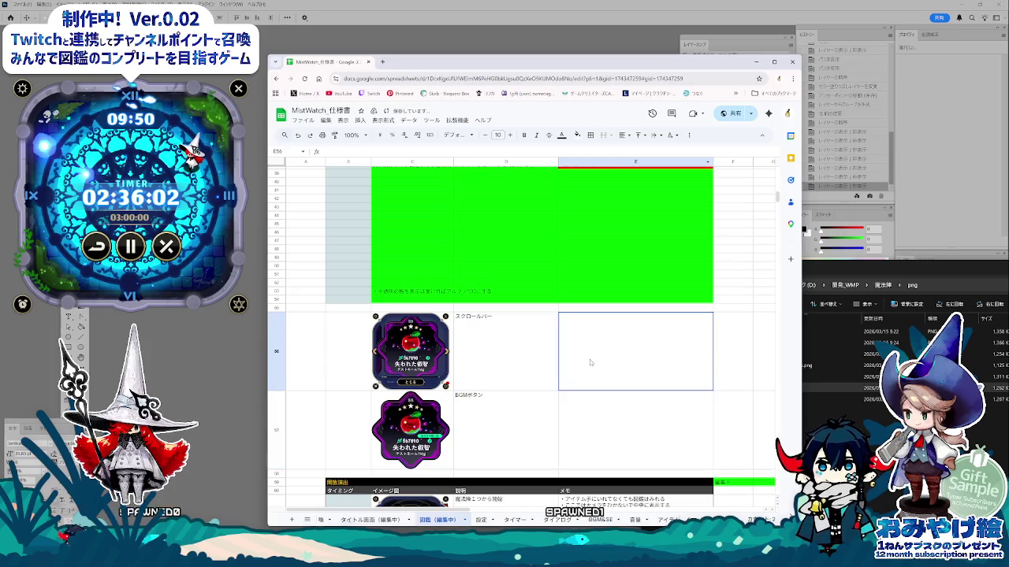
{"action": "left_click", "coordinate": [537, 438]}
{"action": "left_click", "coordinate": [525, 370]}
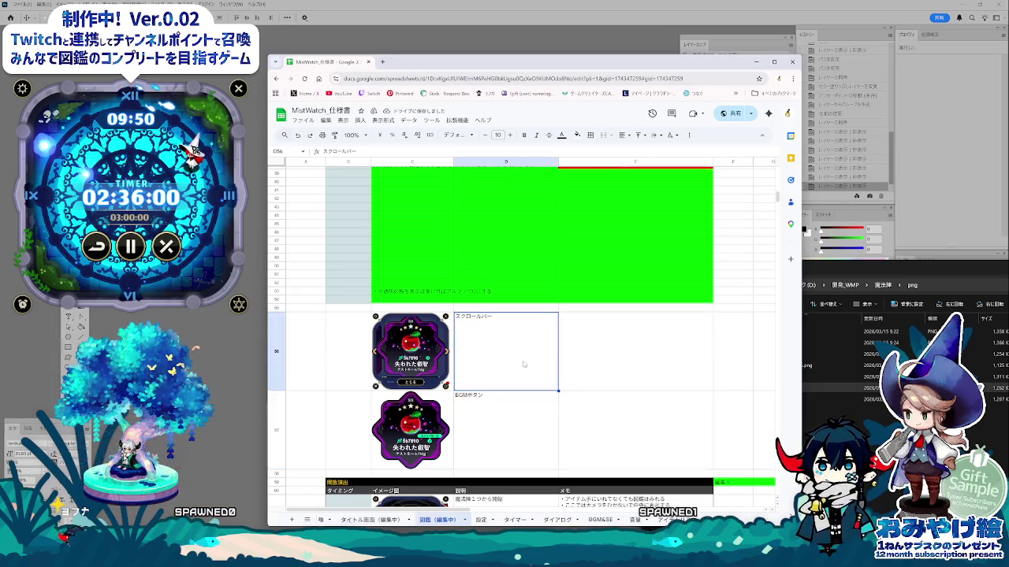
- Write a 図鑑 page-number note (ページ目, 8) in D33 beside the row 33 card
{"action": "scroll", "coordinate": [526, 369], "scroll_direction": "up", "scroll_amount": 5}
{"action": "scroll", "coordinate": [526, 369], "scroll_direction": "down", "scroll_amount": 1}
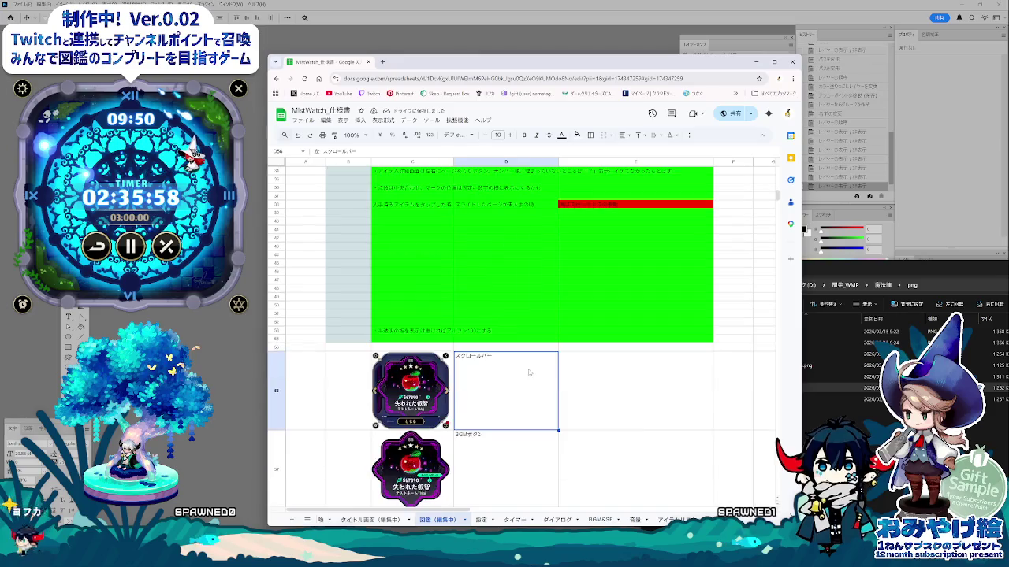
{"action": "scroll", "coordinate": [534, 369], "scroll_direction": "up", "scroll_amount": 1}
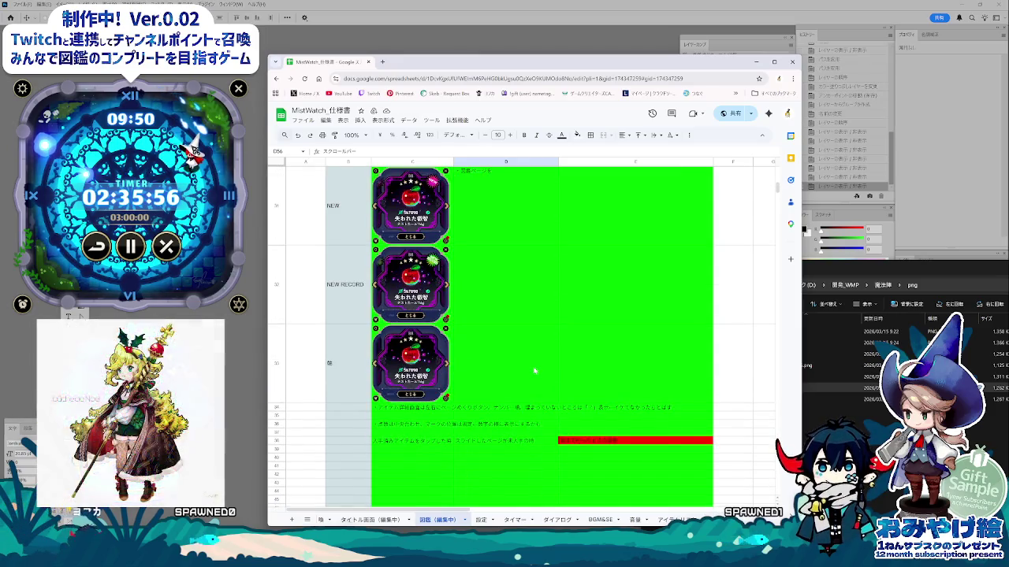
{"action": "scroll", "coordinate": [528, 354], "scroll_direction": "up", "scroll_amount": 2}
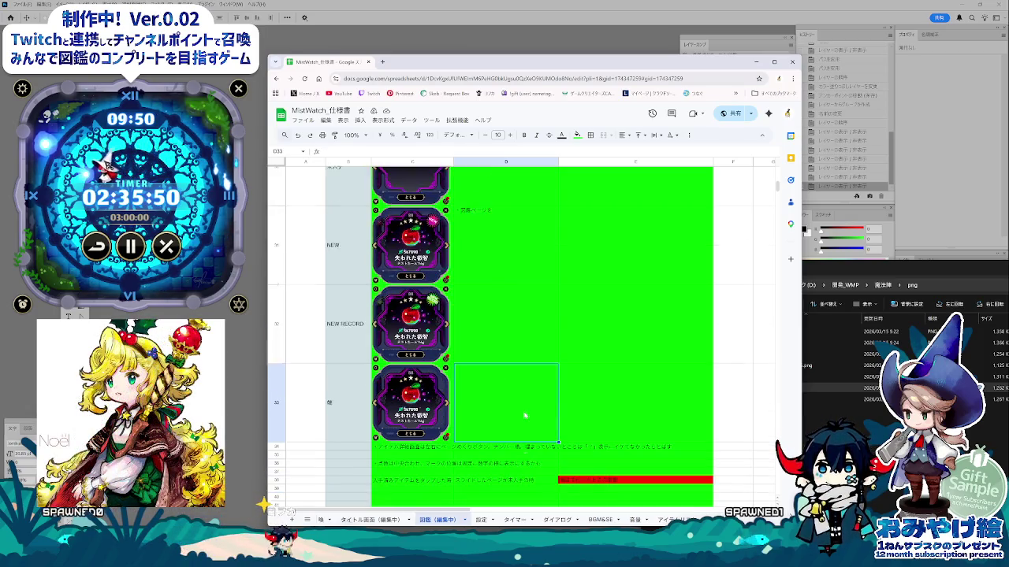
{"action": "scroll", "coordinate": [516, 418], "scroll_direction": "up", "scroll_amount": 3}
{"action": "scroll", "coordinate": [526, 413], "scroll_direction": "down", "scroll_amount": 5}
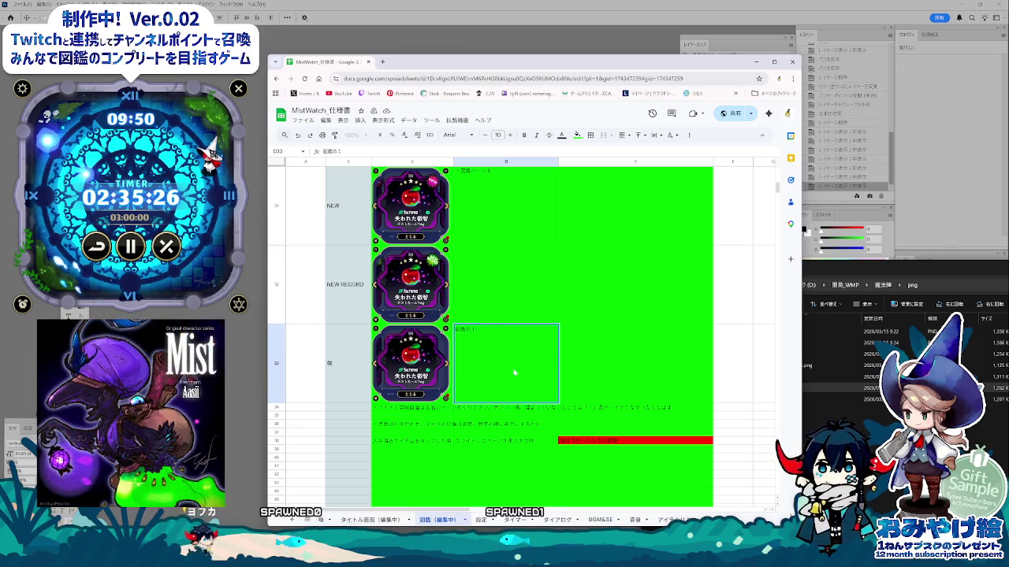
{"action": "type", "text": "ページめと"}
{"action": "key", "text": "Return"}
{"action": "type", "text": "8"}
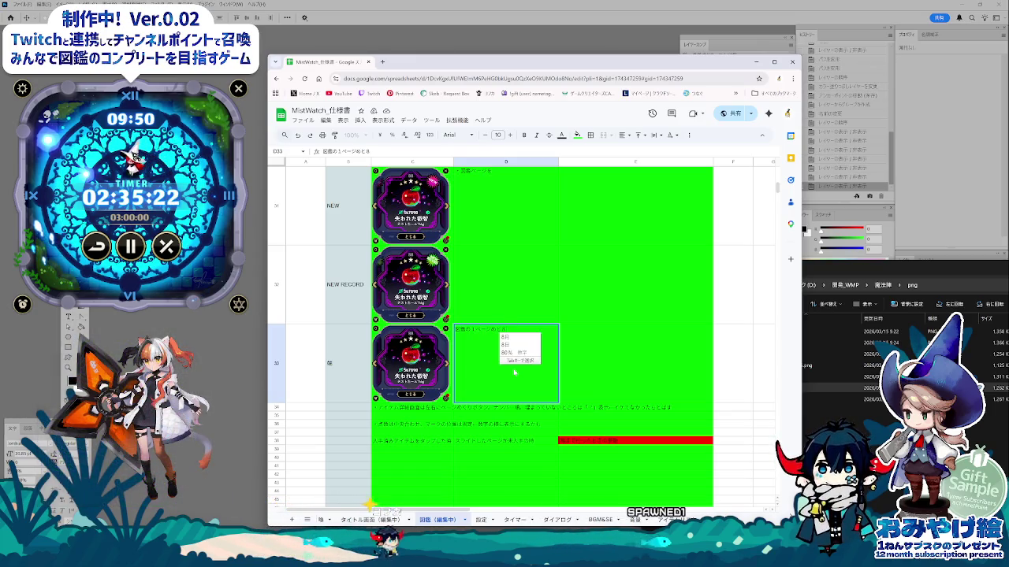
{"action": "key", "text": "Return"}
{"action": "type", "text": "ぺー"}
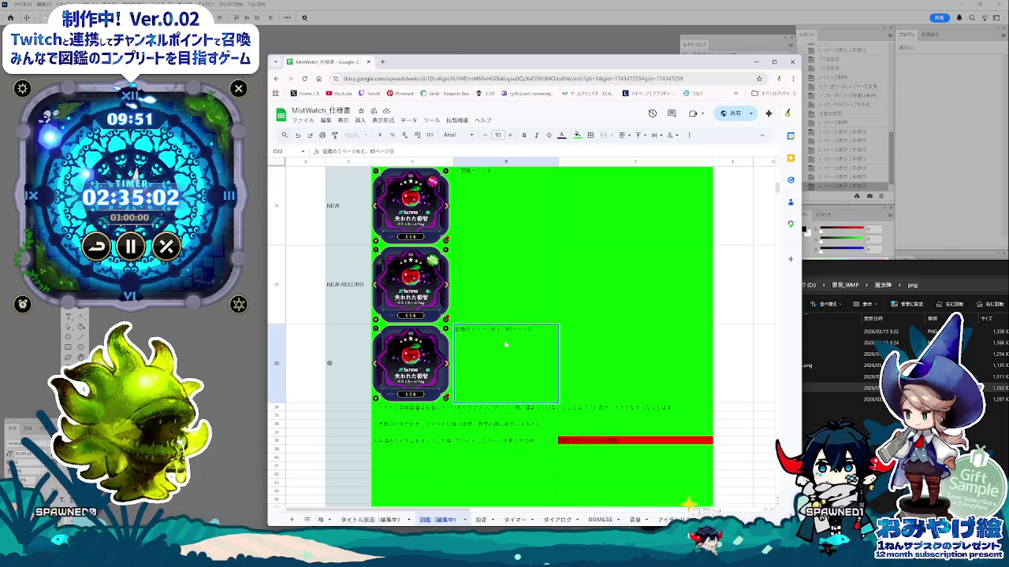
{"action": "key", "text": "ctrl+Page_Down"}
{"action": "key", "text": "ctrl+Page_Down"}
{"action": "key", "text": "ctrl+Page_Down"}
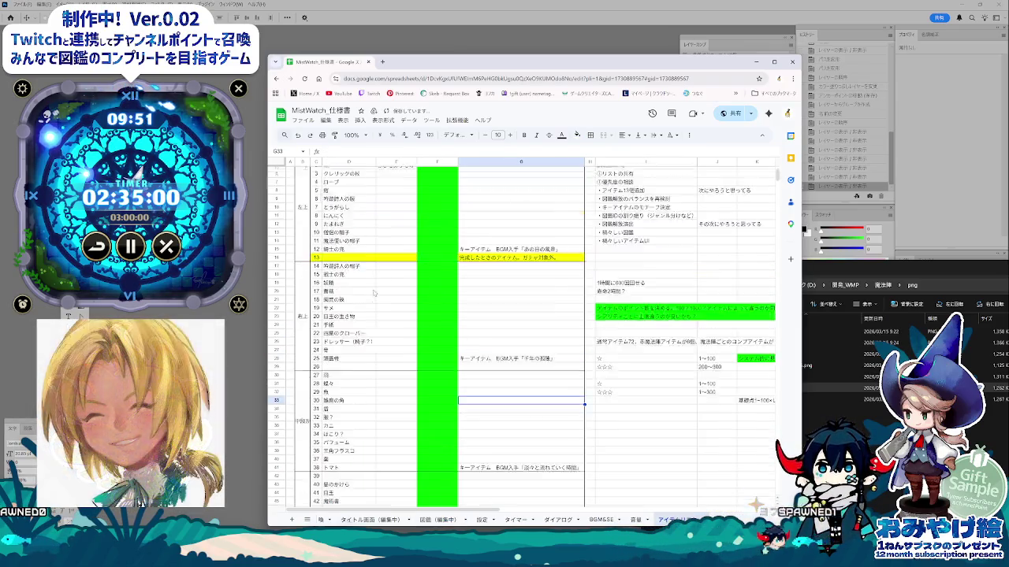
{"action": "scroll", "coordinate": [375, 293], "scroll_direction": "up", "scroll_amount": 2}
{"action": "scroll", "coordinate": [368, 496], "scroll_direction": "down", "scroll_amount": 5}
{"action": "scroll", "coordinate": [370, 488], "scroll_direction": "down", "scroll_amount": 5}
{"action": "scroll", "coordinate": [374, 480], "scroll_direction": "down", "scroll_amount": 5}
{"action": "scroll", "coordinate": [379, 469], "scroll_direction": "up", "scroll_amount": 5}
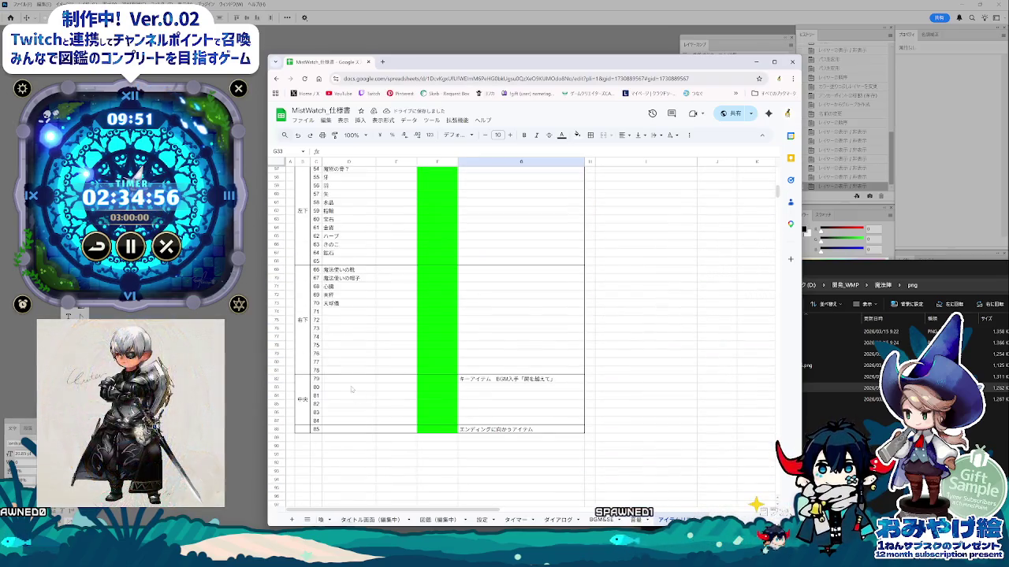
{"action": "left_click", "coordinate": [303, 400]}
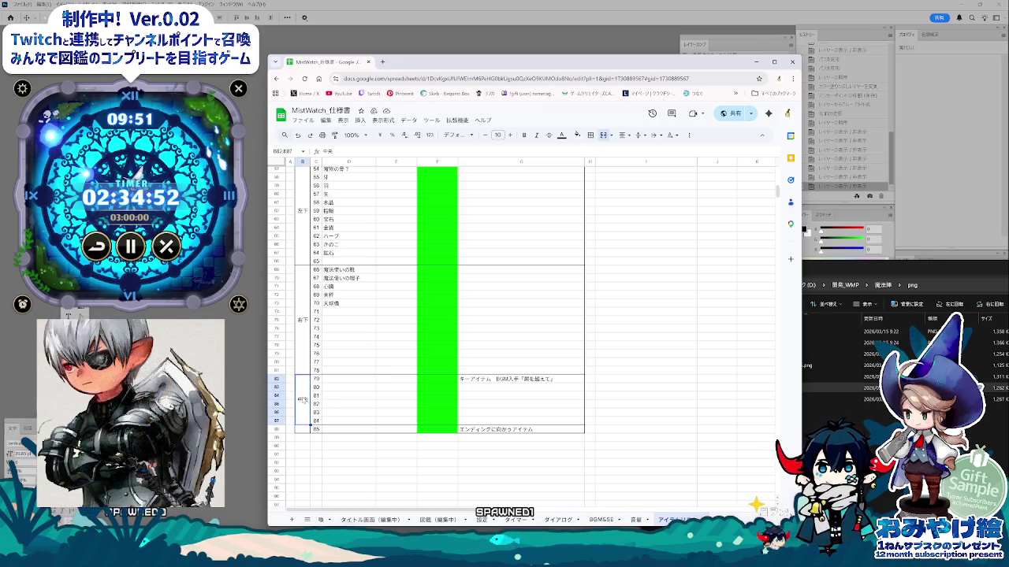
{"action": "left_click", "coordinate": [561, 135]}
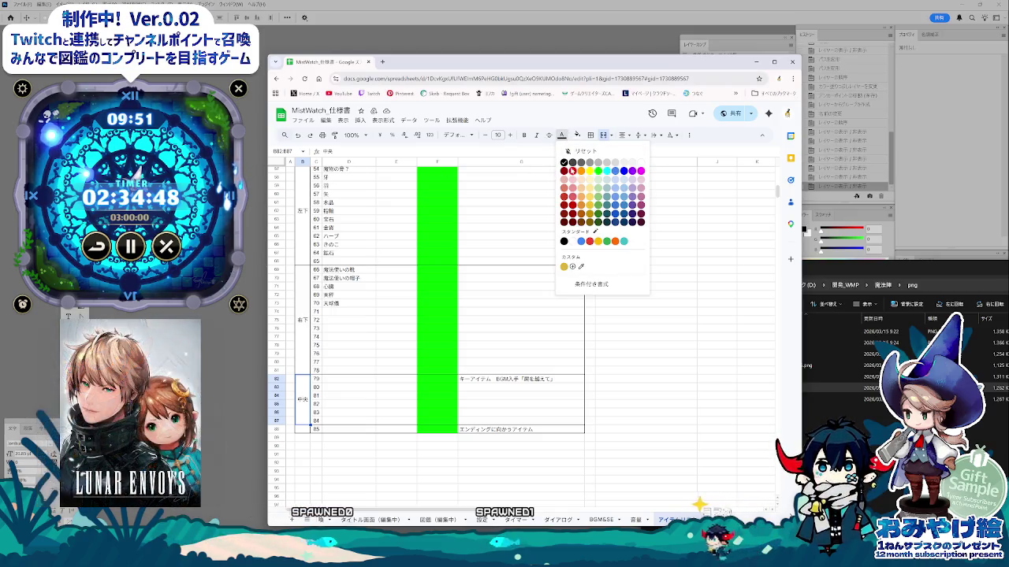
{"action": "left_click", "coordinate": [572, 170]}
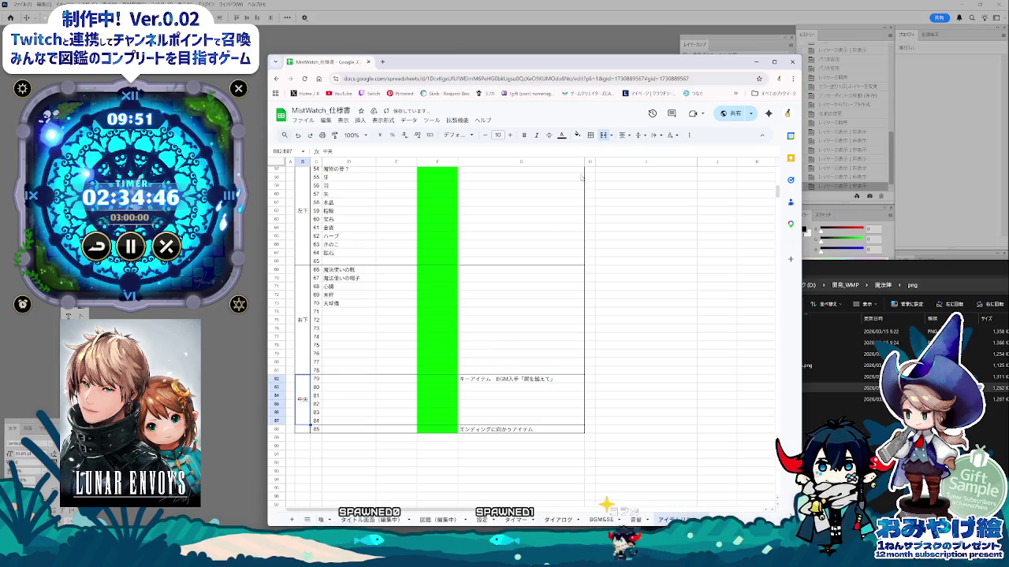
{"action": "left_click", "coordinate": [577, 135]}
{"action": "left_click", "coordinate": [591, 171]}
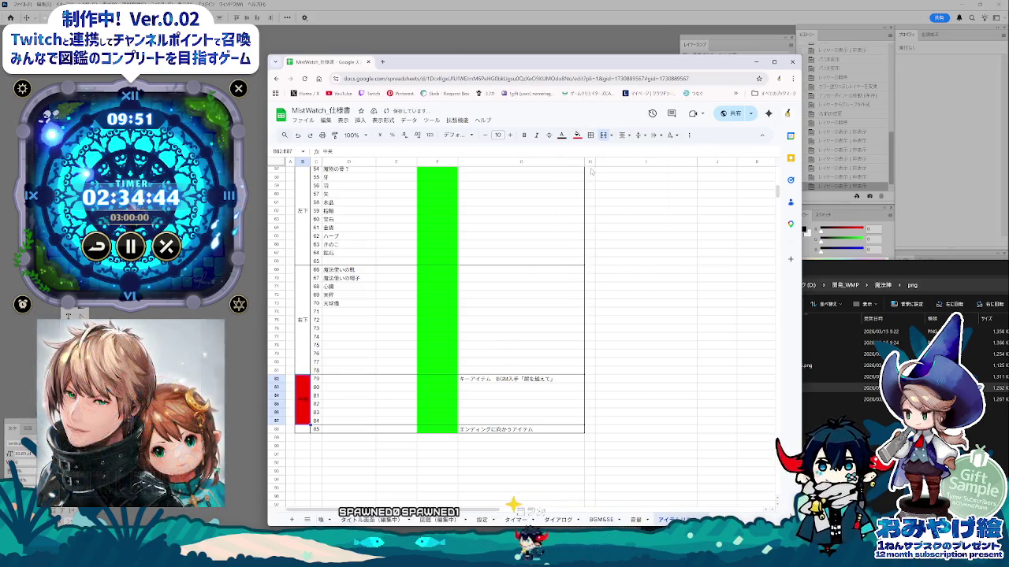
{"action": "left_click", "coordinate": [576, 135]}
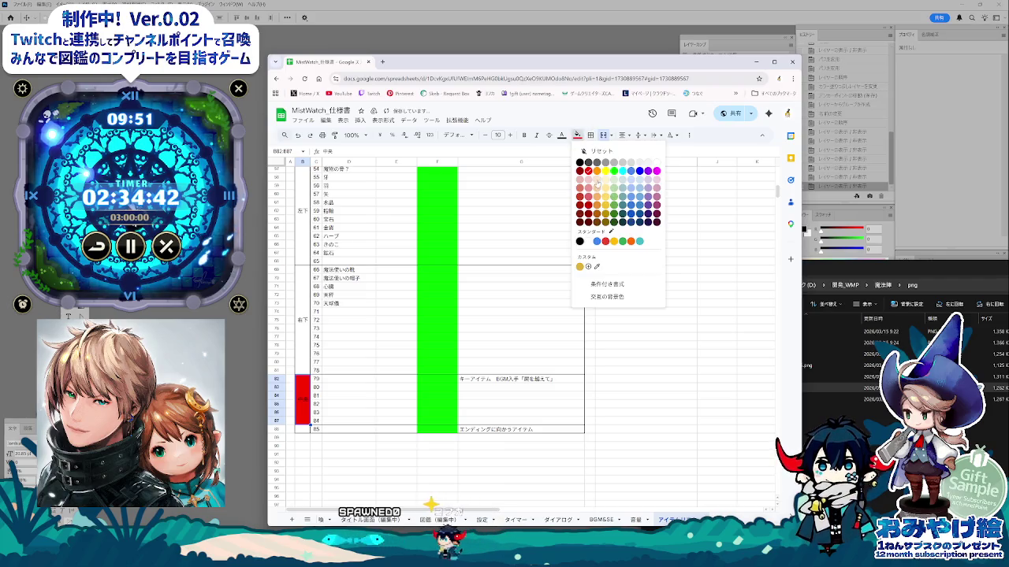
{"action": "left_click", "coordinate": [588, 187]}
{"action": "left_click", "coordinate": [551, 329]}
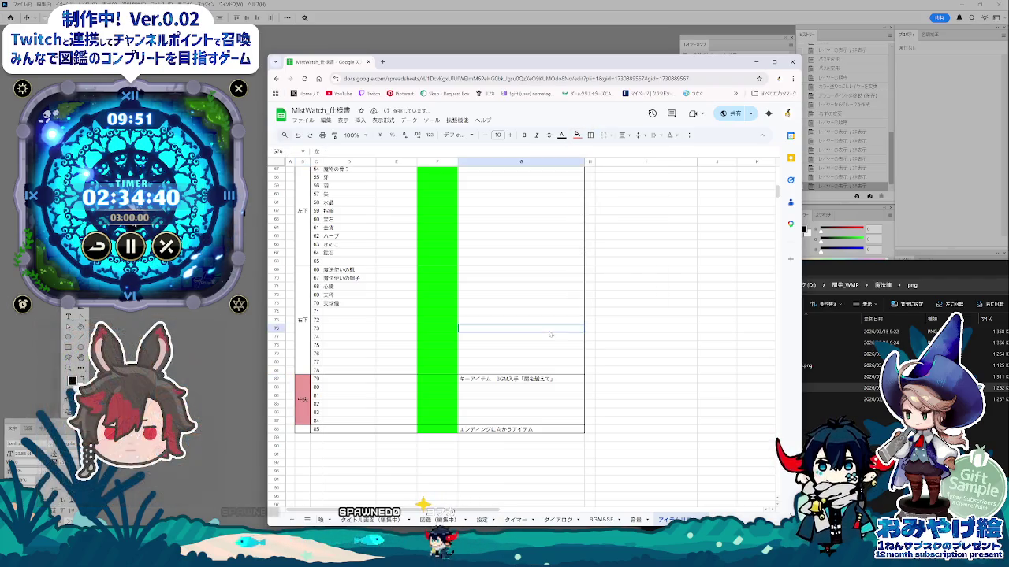
{"action": "scroll", "coordinate": [551, 335], "scroll_direction": "up", "scroll_amount": 6}
{"action": "scroll", "coordinate": [528, 351], "scroll_direction": "up", "scroll_amount": 9}
{"action": "scroll", "coordinate": [501, 371], "scroll_direction": "up", "scroll_amount": 3}
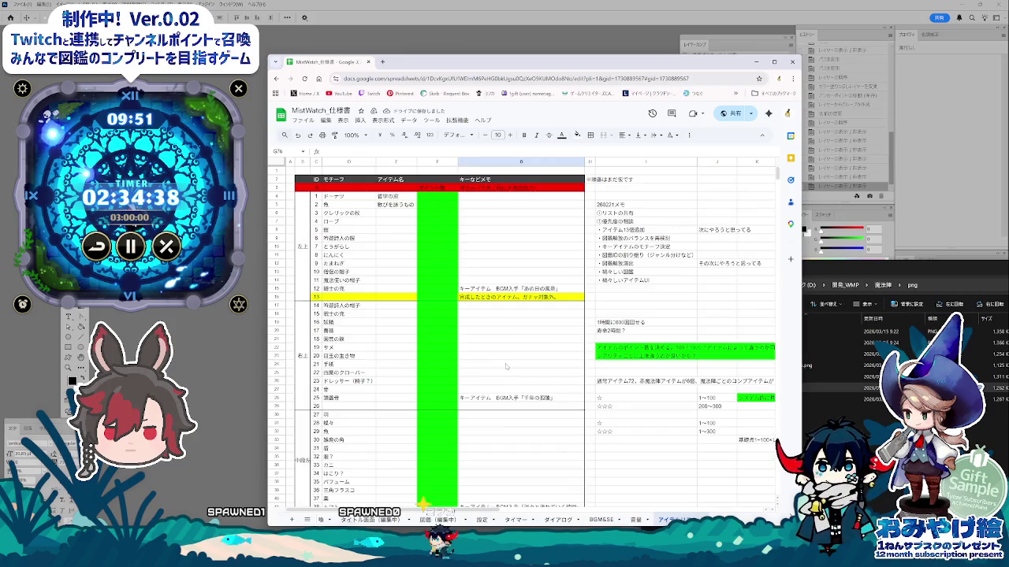
{"action": "scroll", "coordinate": [508, 368], "scroll_direction": "down", "scroll_amount": 8}
{"action": "scroll", "coordinate": [509, 367], "scroll_direction": "up", "scroll_amount": 3}
{"action": "scroll", "coordinate": [509, 368], "scroll_direction": "down", "scroll_amount": 9}
{"action": "scroll", "coordinate": [510, 368], "scroll_direction": "up", "scroll_amount": 5}
{"action": "scroll", "coordinate": [510, 368], "scroll_direction": "down", "scroll_amount": 10}
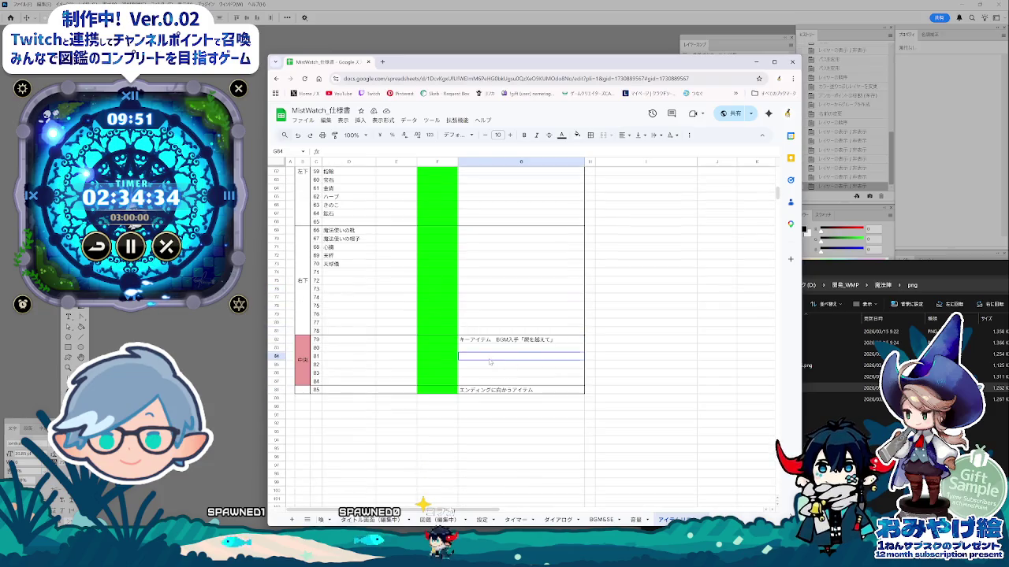
{"action": "left_click", "coordinate": [488, 341]}
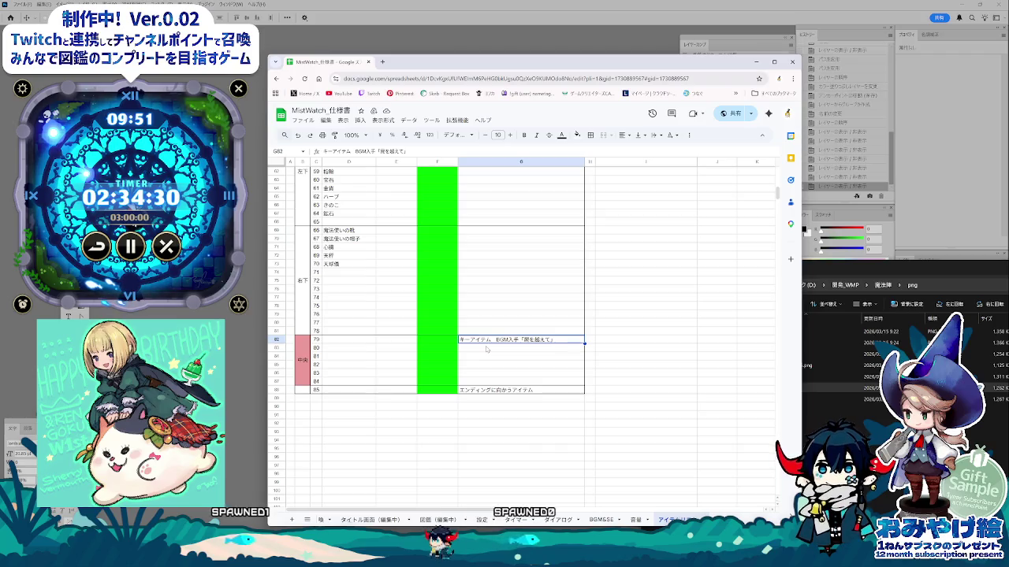
{"action": "scroll", "coordinate": [486, 350], "scroll_direction": "up", "scroll_amount": 3}
{"action": "scroll", "coordinate": [484, 355], "scroll_direction": "down", "scroll_amount": 3}
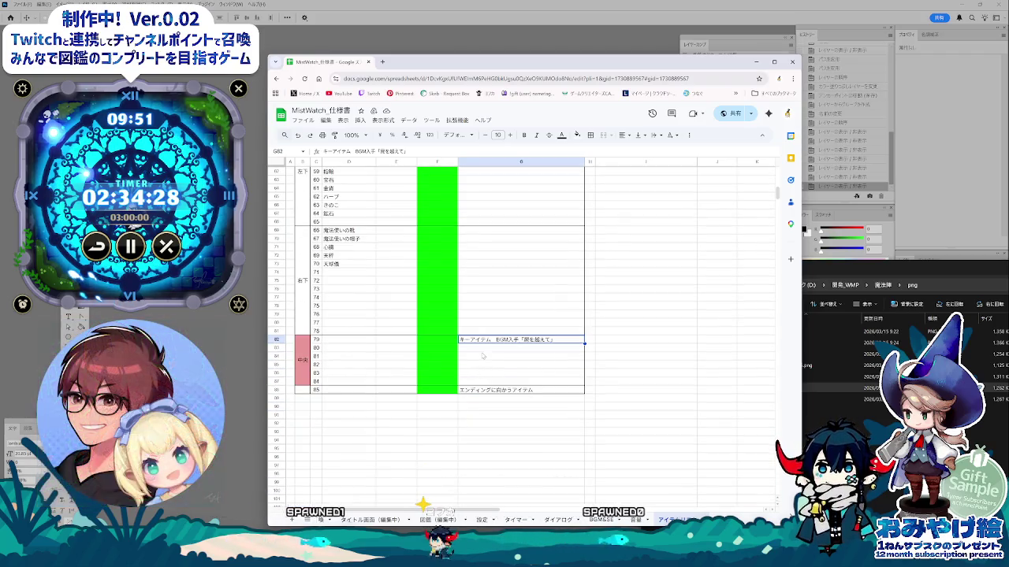
{"action": "key", "text": "Down"}
{"action": "scroll", "coordinate": [489, 357], "scroll_direction": "up", "scroll_amount": 15}
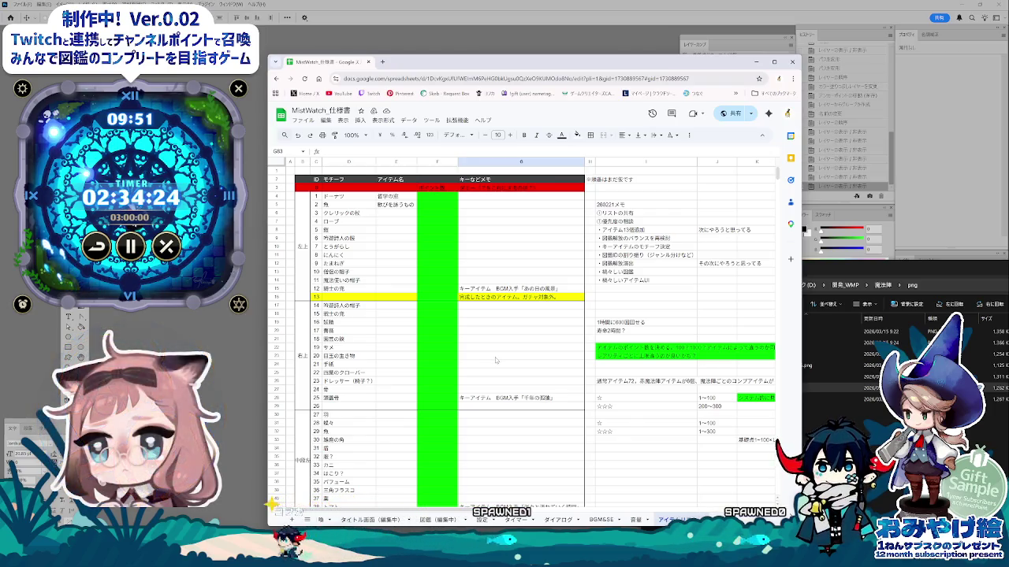
{"action": "scroll", "coordinate": [495, 360], "scroll_direction": "down", "scroll_amount": 3}
{"action": "scroll", "coordinate": [495, 360], "scroll_direction": "down", "scroll_amount": 4}
{"action": "scroll", "coordinate": [496, 361], "scroll_direction": "down", "scroll_amount": 4}
{"action": "scroll", "coordinate": [497, 362], "scroll_direction": "down", "scroll_amount": 4}
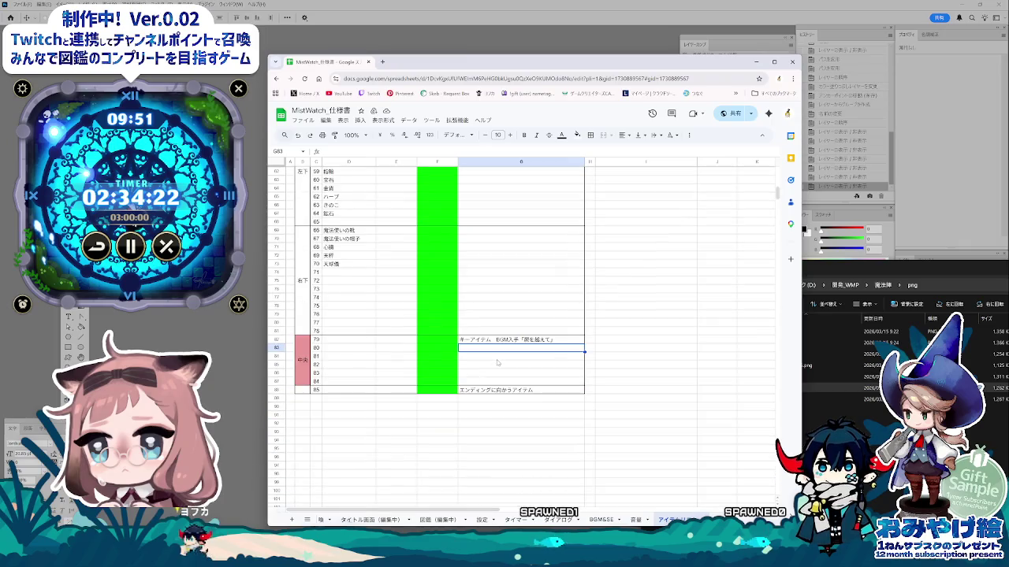
{"action": "left_click", "coordinate": [445, 349]}
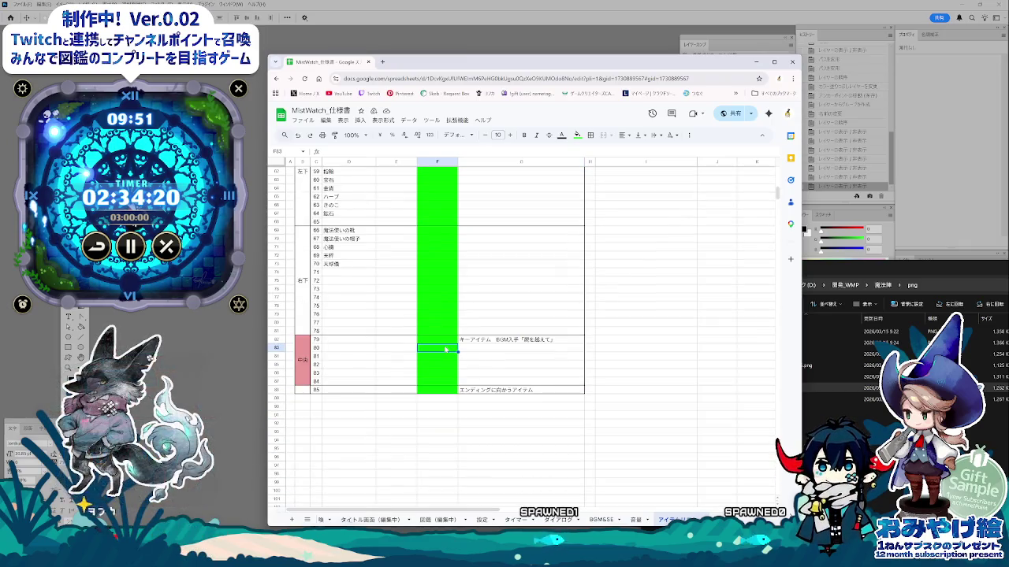
{"action": "scroll", "coordinate": [473, 352], "scroll_direction": "up", "scroll_amount": 2}
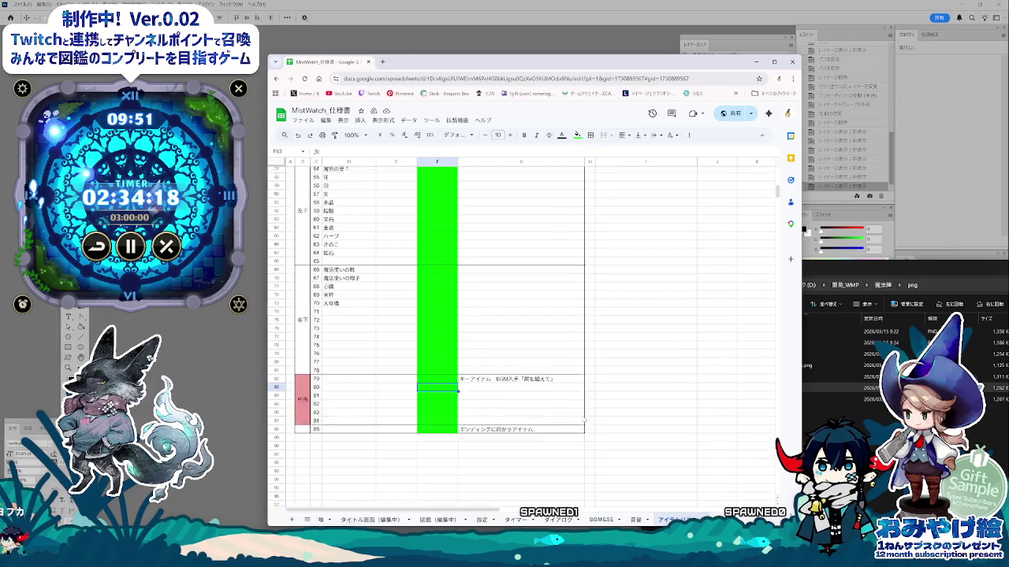
{"action": "scroll", "coordinate": [583, 359], "scroll_direction": "down", "scroll_amount": 2}
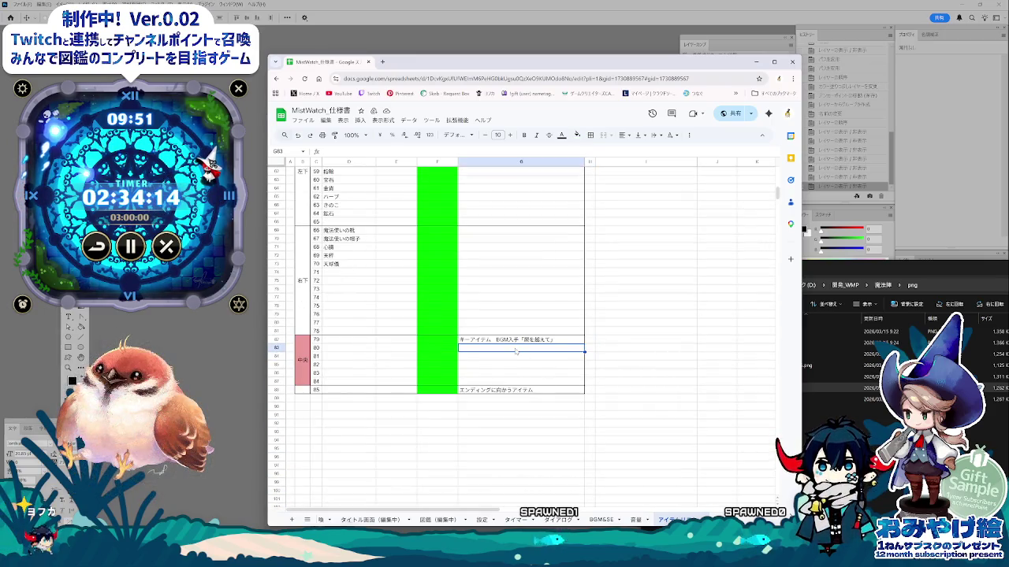
{"action": "left_click", "coordinate": [556, 342]}
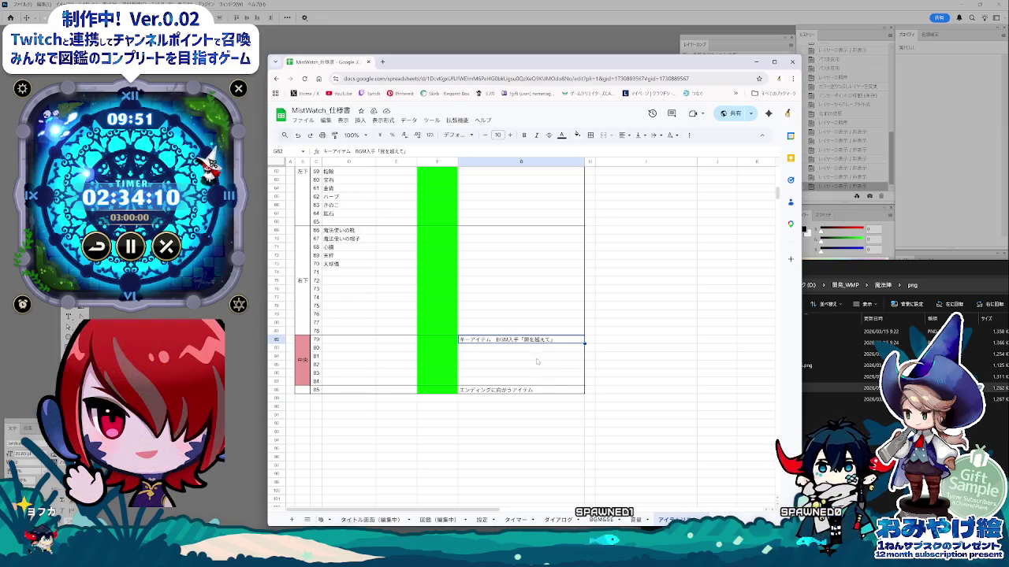
{"action": "left_click", "coordinate": [533, 348]}
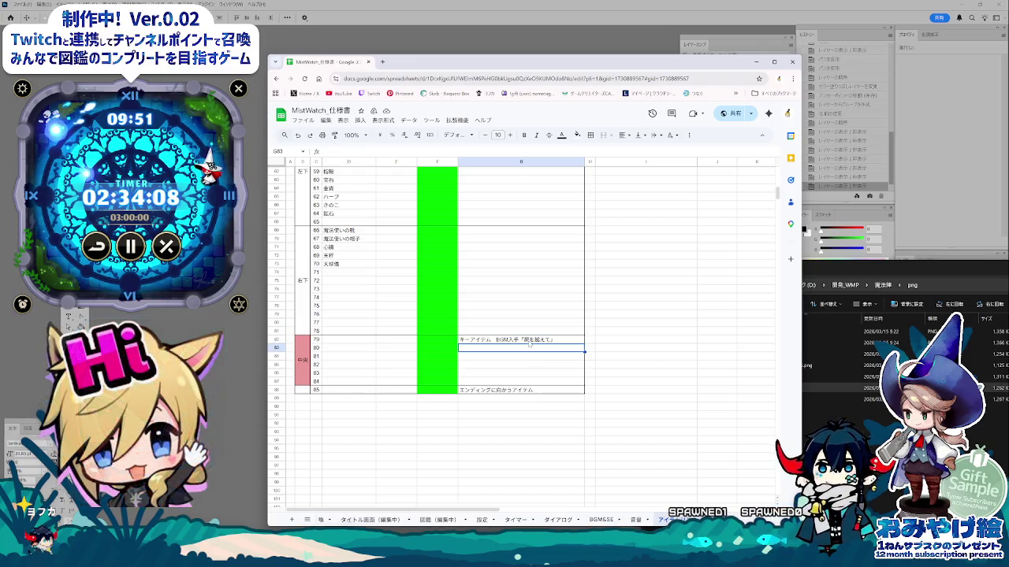
{"action": "left_click", "coordinate": [529, 340]}
{"action": "scroll", "coordinate": [536, 362], "scroll_direction": "up", "scroll_amount": 3}
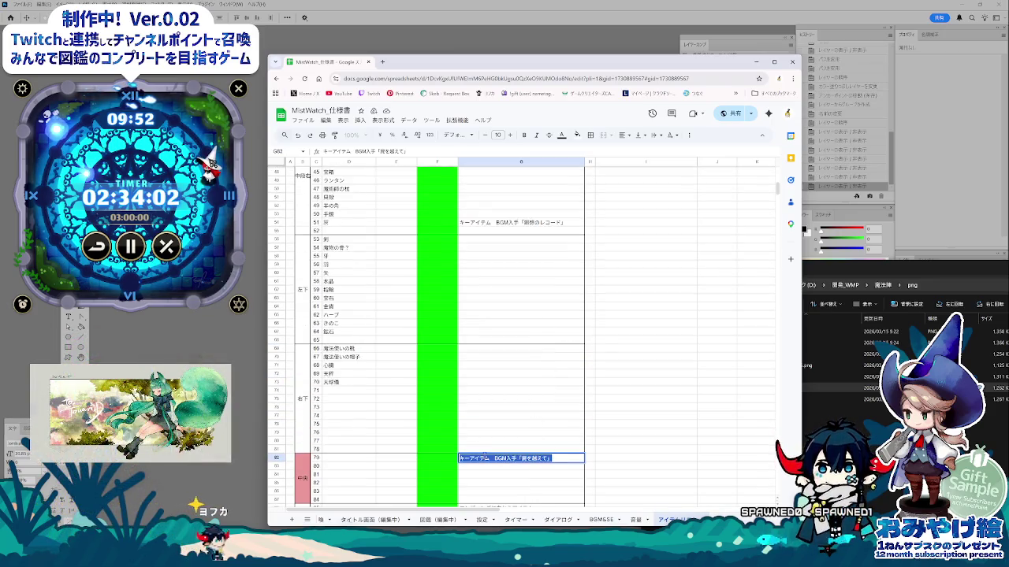
- Move the BGM memo up to item 78 and merge items 79–84's memo cells, vertically centred
{"action": "left_click", "coordinate": [484, 450]}
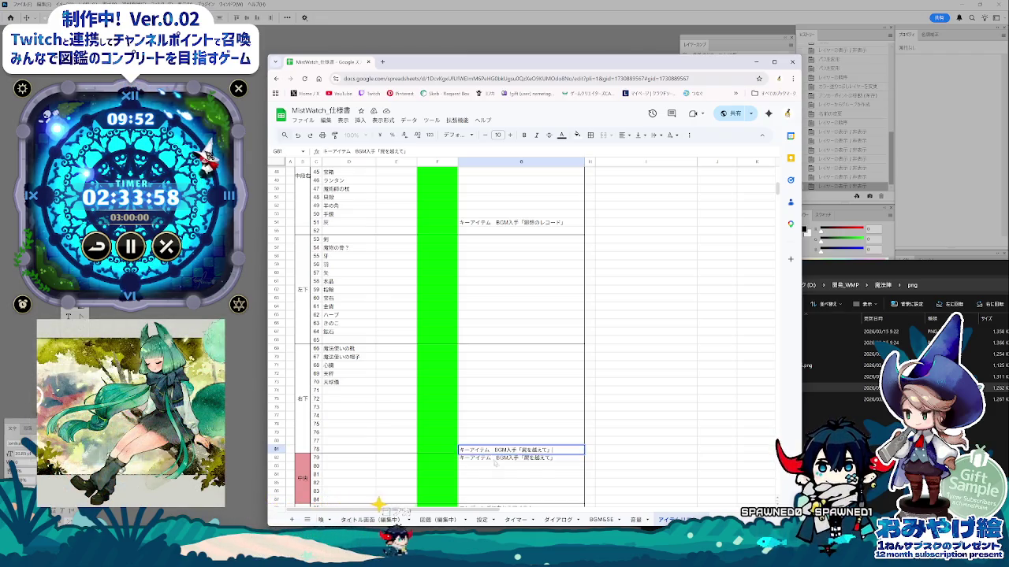
{"action": "key", "text": "Down"}
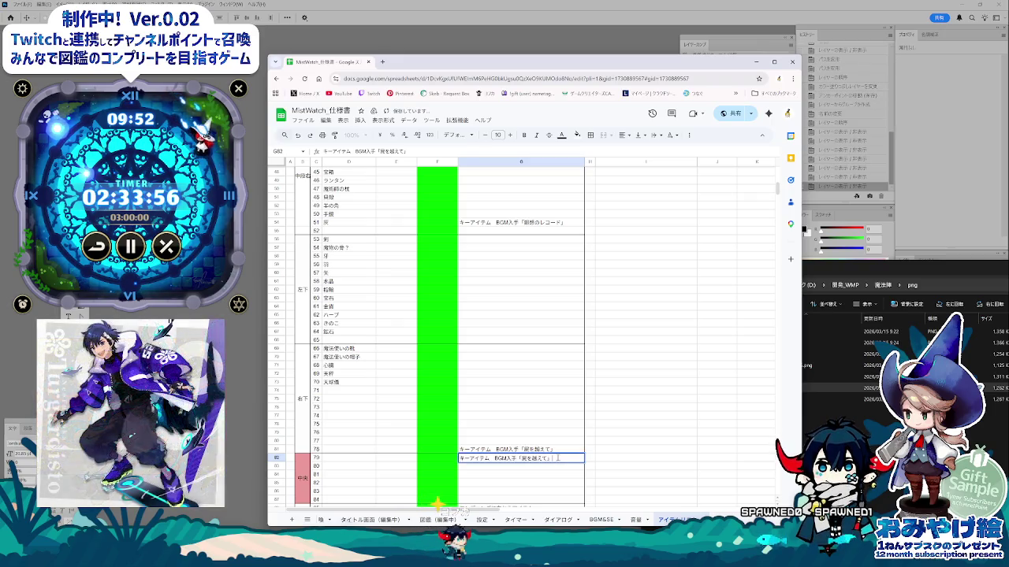
{"action": "left_click_drag", "start_coordinate": [520, 457], "coordinate": [520, 500]}
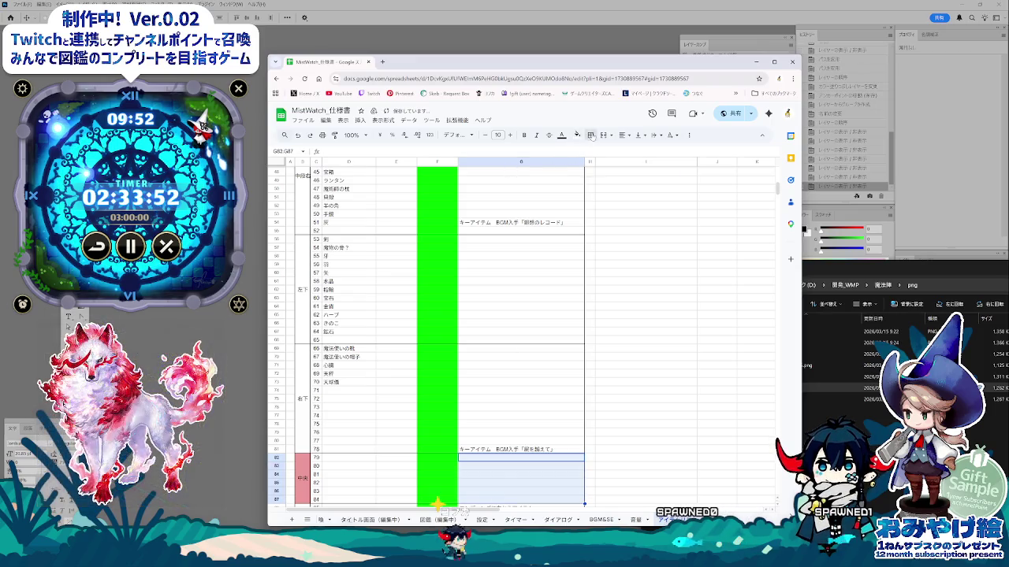
{"action": "left_click", "coordinate": [622, 136]}
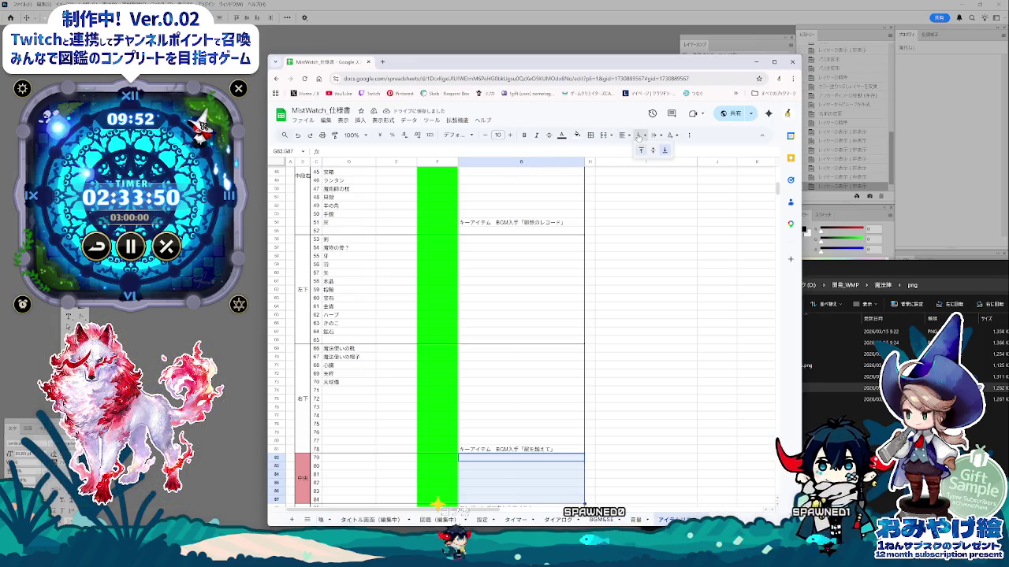
{"action": "left_click", "coordinate": [602, 134]}
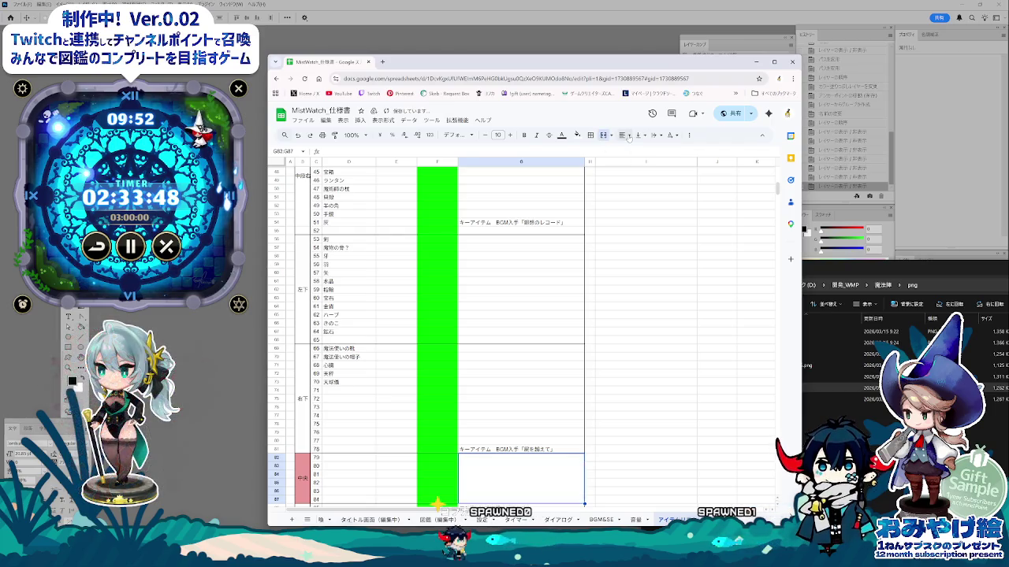
{"action": "left_click", "coordinate": [653, 151]}
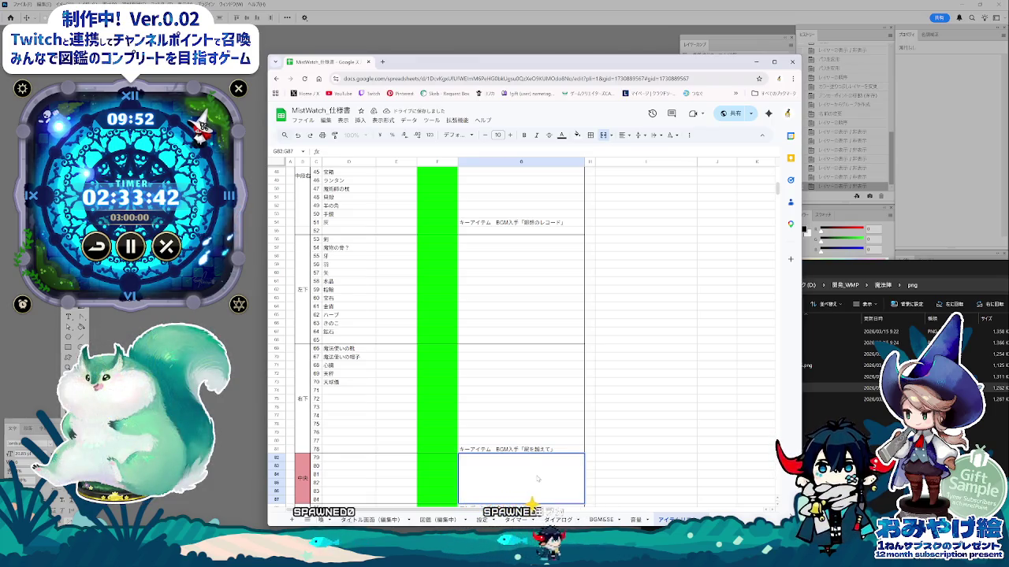
- Enter 隠し in the merged memo cell for items 79–84
{"action": "scroll", "coordinate": [525, 412], "scroll_direction": "up", "scroll_amount": 10}
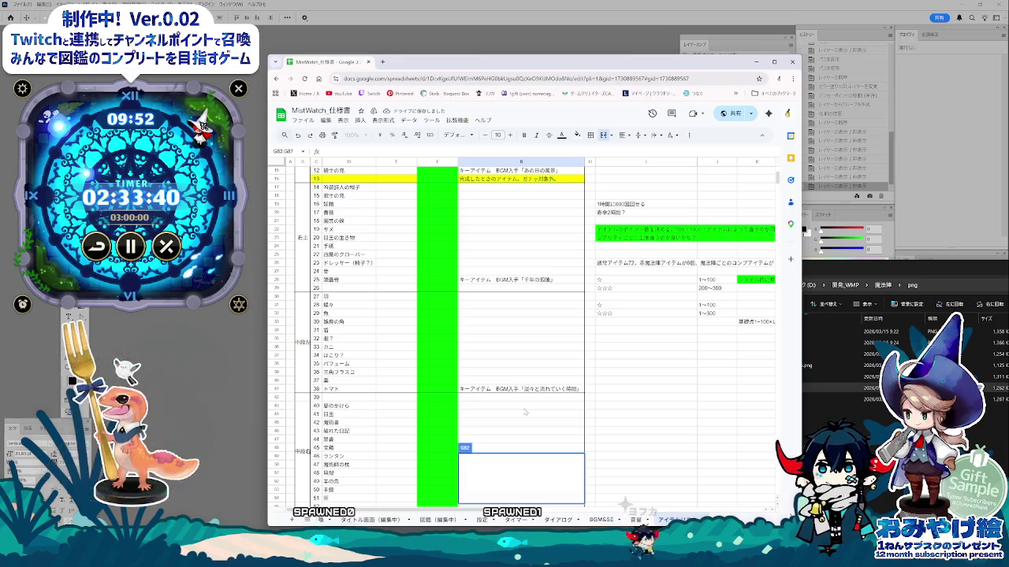
{"action": "scroll", "coordinate": [525, 411], "scroll_direction": "down", "scroll_amount": 6}
{"action": "scroll", "coordinate": [524, 412], "scroll_direction": "down", "scroll_amount": 5}
{"action": "scroll", "coordinate": [524, 411], "scroll_direction": "down", "scroll_amount": 4}
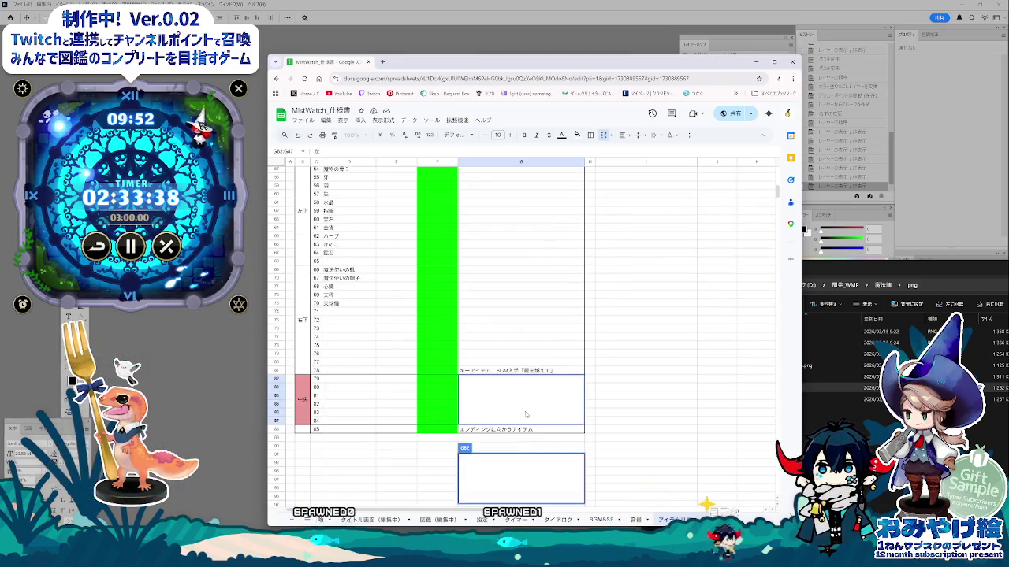
{"action": "scroll", "coordinate": [618, 399], "scroll_direction": "down", "scroll_amount": 1}
{"action": "left_click", "coordinate": [618, 399]}
{"action": "left_click", "coordinate": [500, 357]}
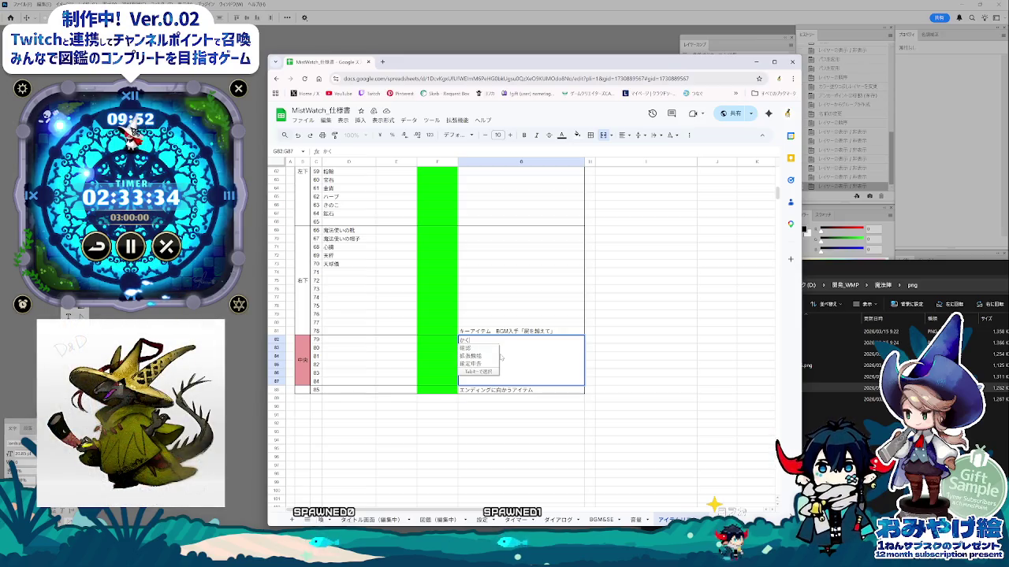
{"action": "key", "text": "Tab"}
{"action": "key", "text": "Return"}
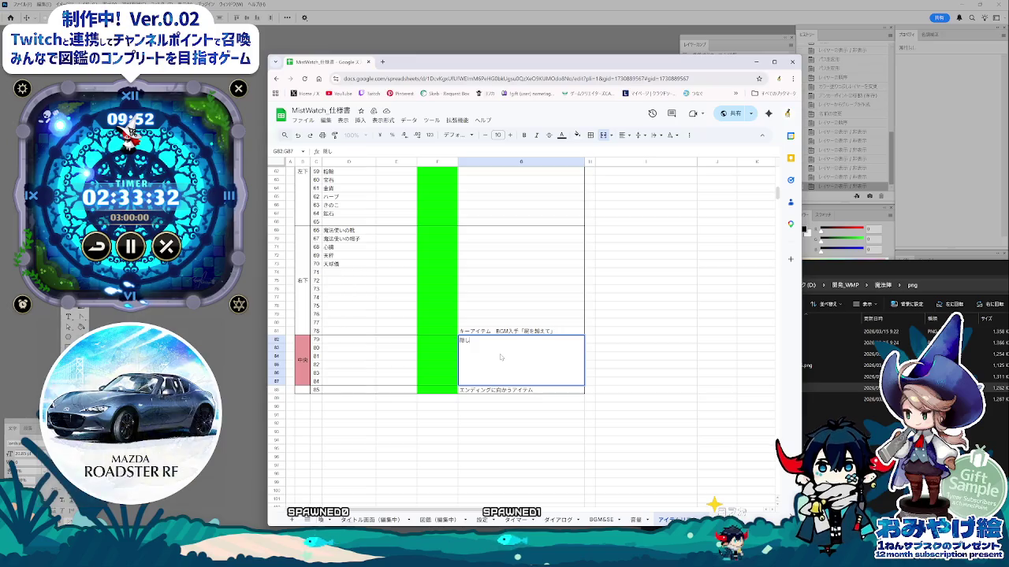
{"action": "left_click", "coordinate": [623, 465]}
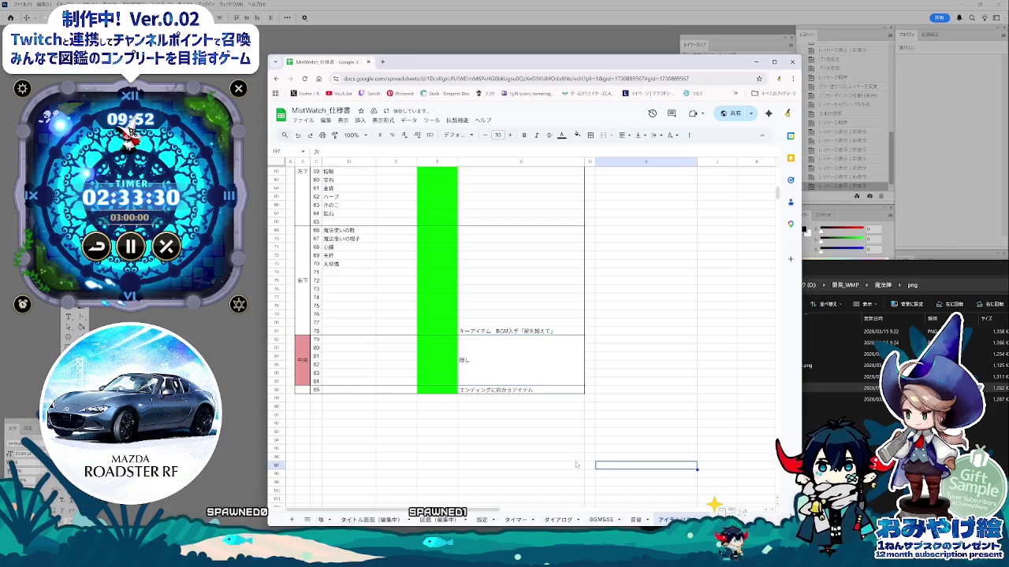
{"action": "key", "text": "Left"}
{"action": "key", "text": "Left"}
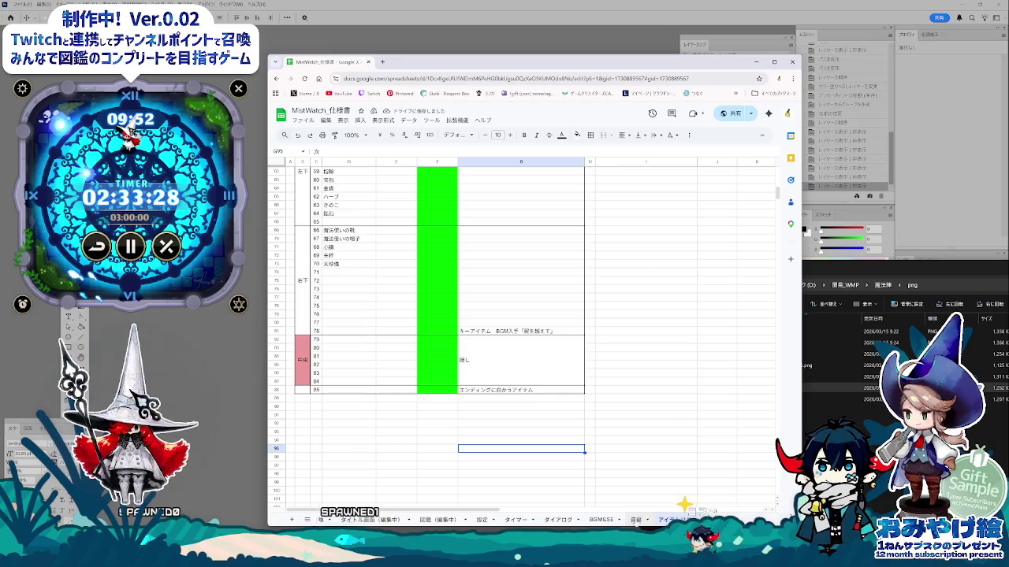
{"action": "left_click", "coordinate": [437, 520]}
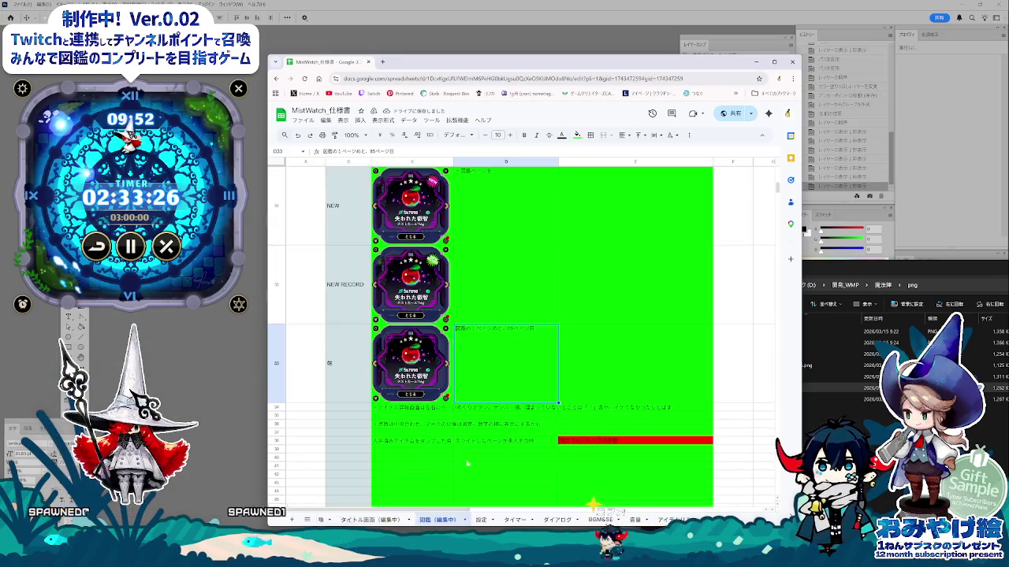
{"action": "left_click", "coordinate": [482, 519]}
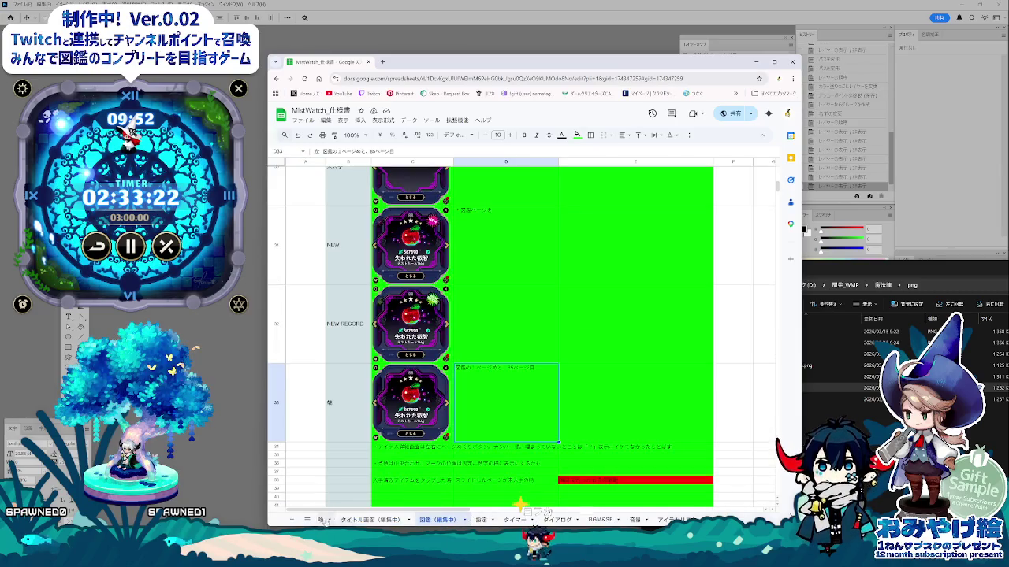
{"action": "scroll", "coordinate": [630, 358], "scroll_direction": "up", "scroll_amount": 3}
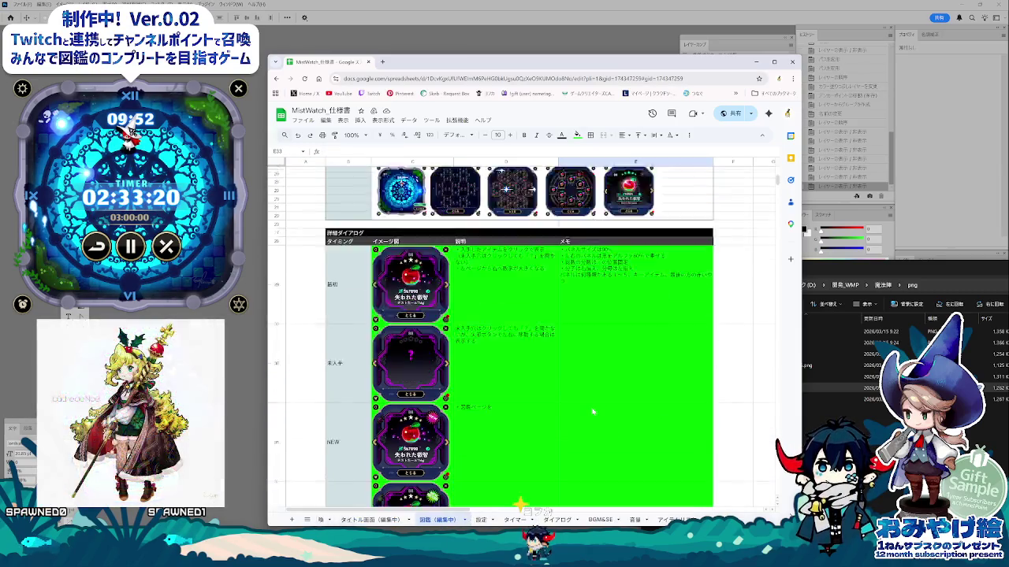
{"action": "scroll", "coordinate": [592, 411], "scroll_direction": "up", "scroll_amount": 2}
{"action": "scroll", "coordinate": [593, 412], "scroll_direction": "down", "scroll_amount": 2}
{"action": "scroll", "coordinate": [595, 410], "scroll_direction": "down", "scroll_amount": 3}
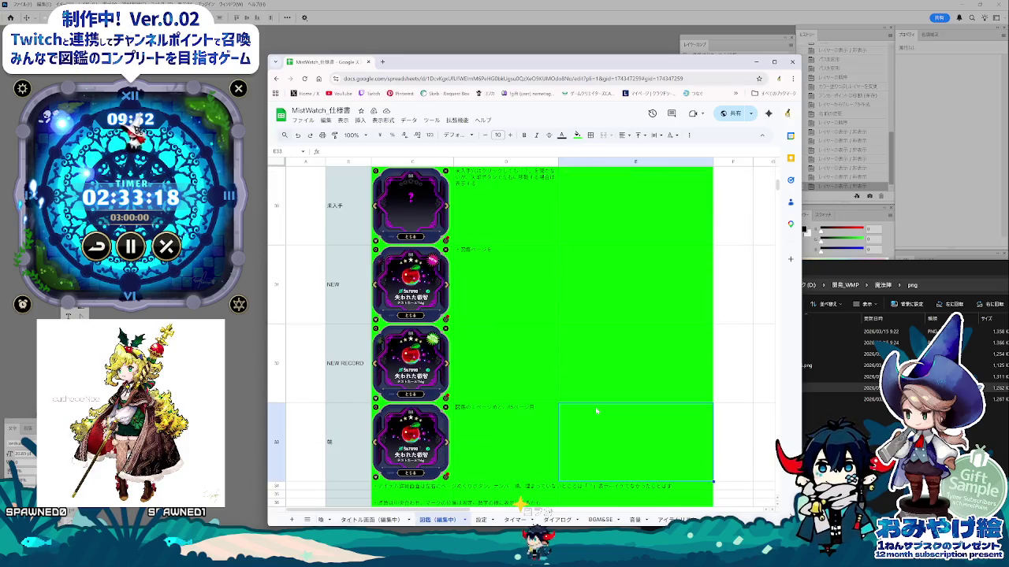
{"action": "scroll", "coordinate": [530, 440], "scroll_direction": "down", "scroll_amount": 3}
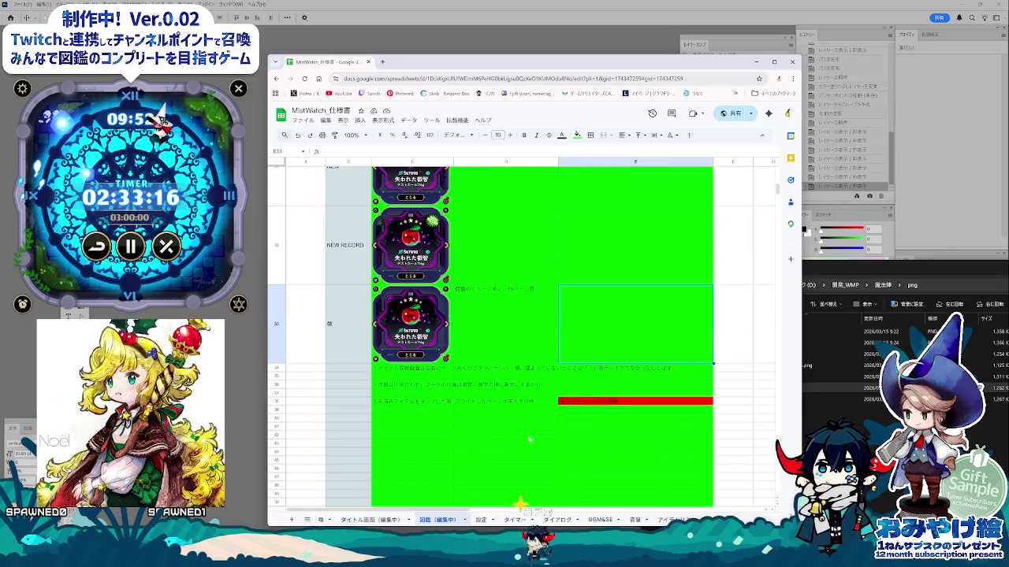
{"action": "scroll", "coordinate": [529, 430], "scroll_direction": "down", "scroll_amount": 3}
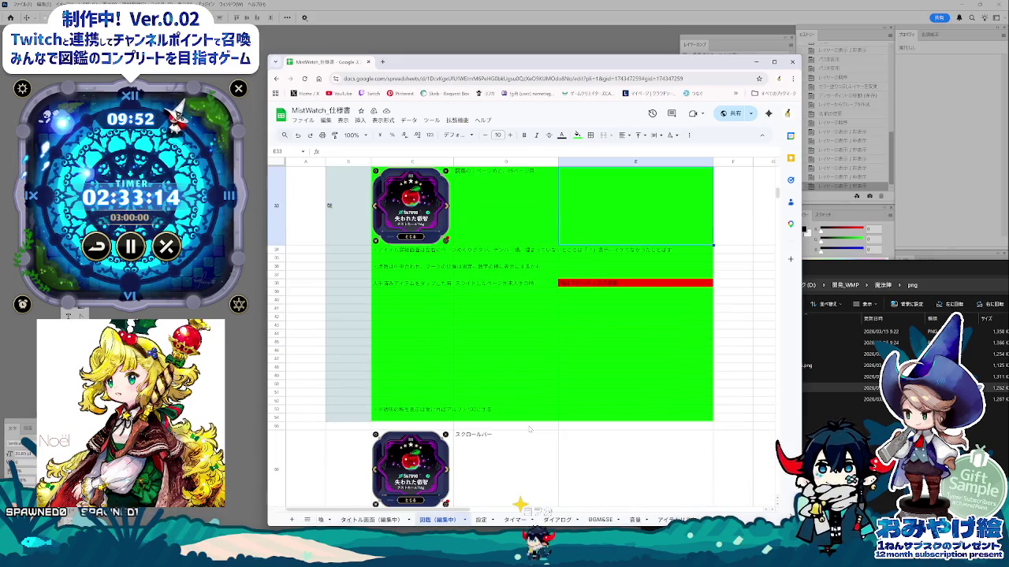
{"action": "scroll", "coordinate": [529, 429], "scroll_direction": "down", "scroll_amount": 3}
{"action": "scroll", "coordinate": [530, 430], "scroll_direction": "down", "scroll_amount": 3}
{"action": "scroll", "coordinate": [530, 429], "scroll_direction": "down", "scroll_amount": 3}
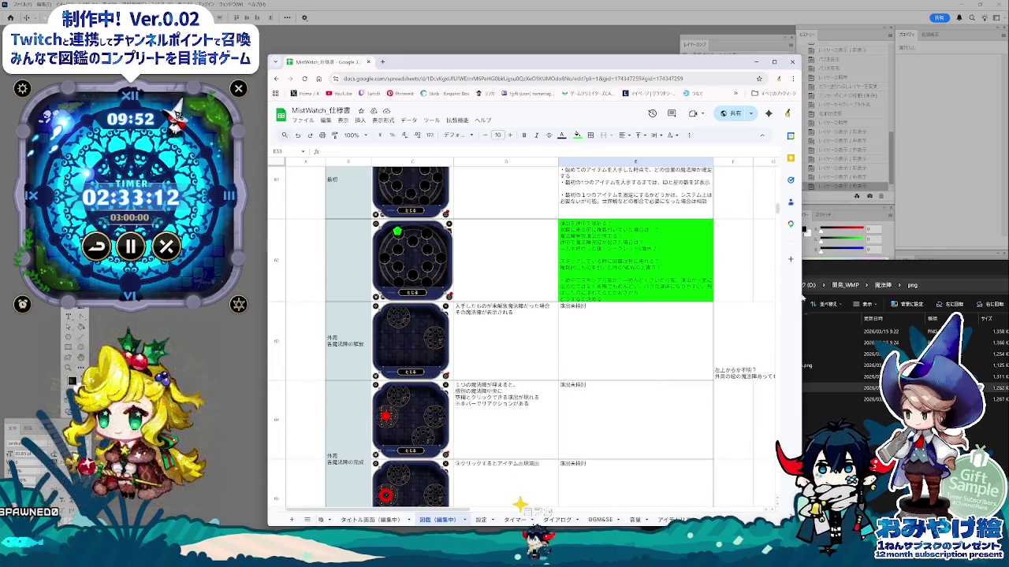
{"action": "left_click_drag", "start_coordinate": [777, 219], "coordinate": [777, 215]}
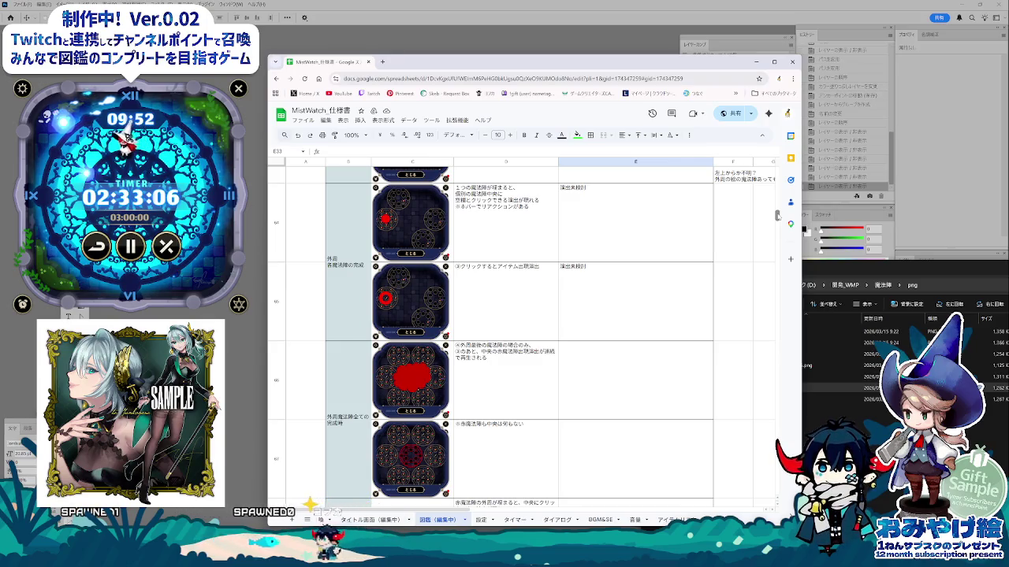
{"action": "left_click_drag", "start_coordinate": [777, 215], "coordinate": [777, 216]}
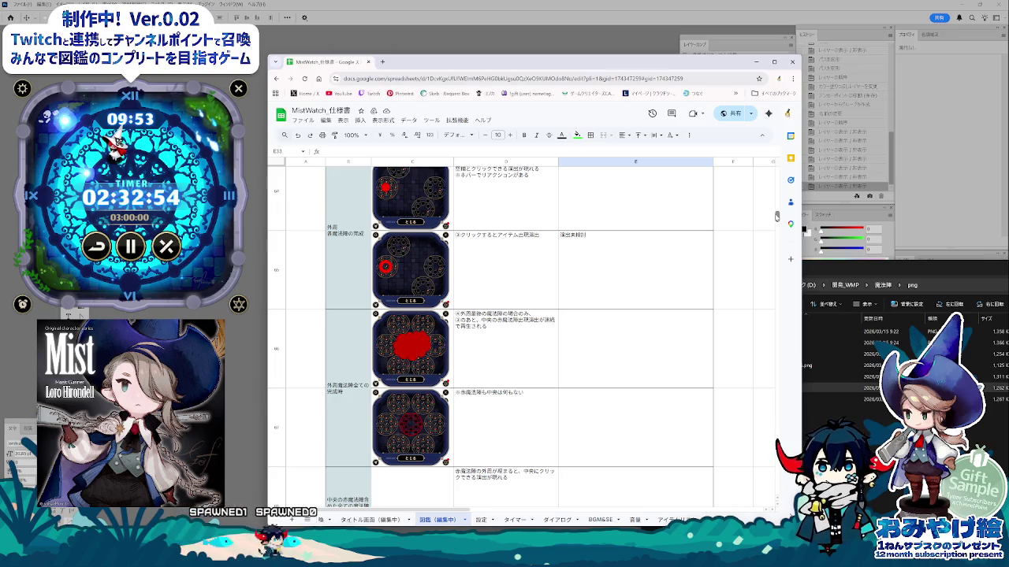
{"action": "left_click_drag", "start_coordinate": [777, 216], "coordinate": [774, 195]}
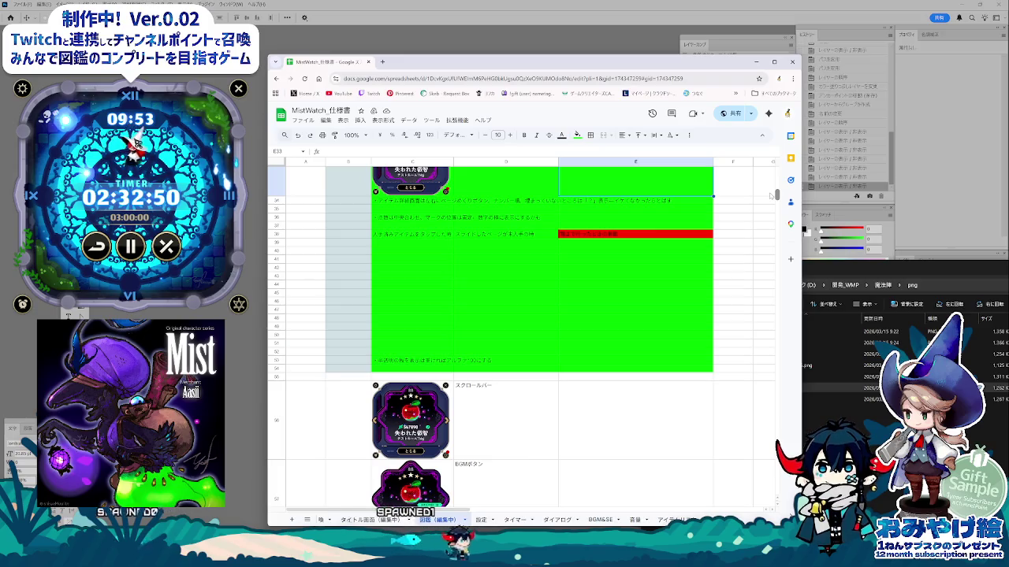
{"action": "scroll", "coordinate": [616, 340], "scroll_direction": "up", "scroll_amount": 5}
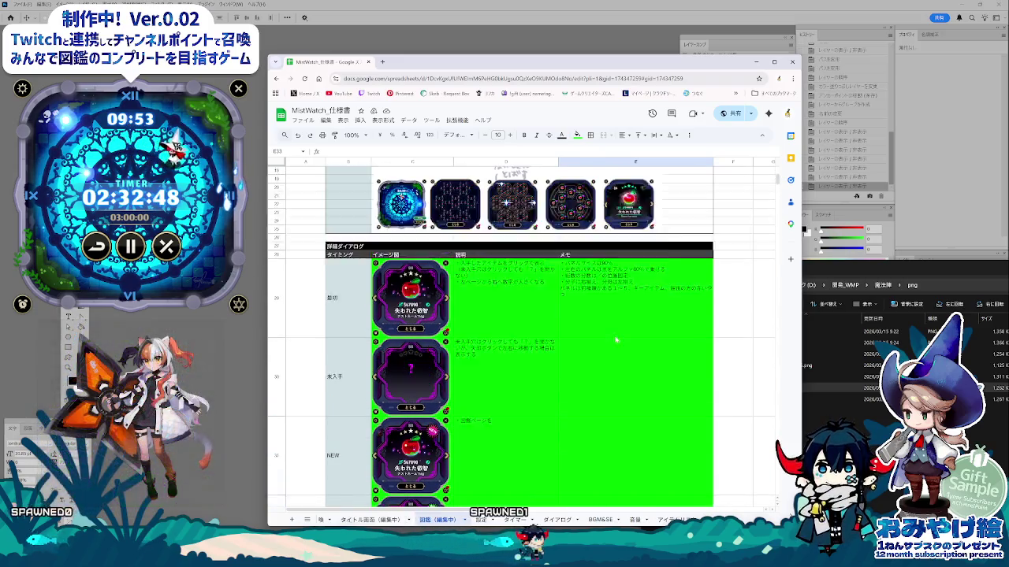
{"action": "scroll", "coordinate": [616, 340], "scroll_direction": "up", "scroll_amount": 1}
{"action": "scroll", "coordinate": [636, 354], "scroll_direction": "down", "scroll_amount": 3}
{"action": "scroll", "coordinate": [635, 356], "scroll_direction": "down", "scroll_amount": 3}
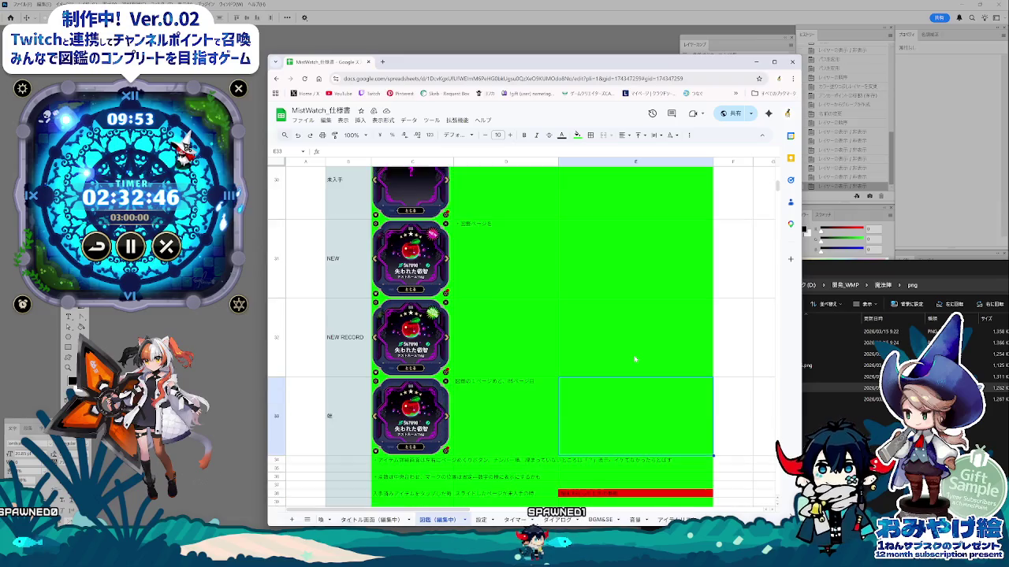
{"action": "scroll", "coordinate": [635, 360], "scroll_direction": "down", "scroll_amount": 2}
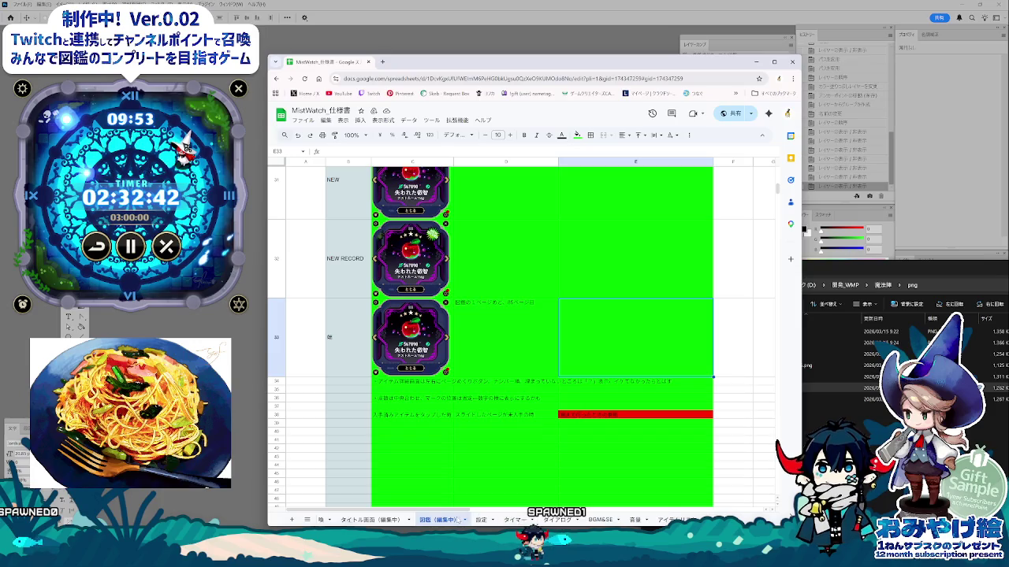
{"action": "left_click", "coordinate": [557, 521]}
{"action": "left_click", "coordinate": [673, 521]}
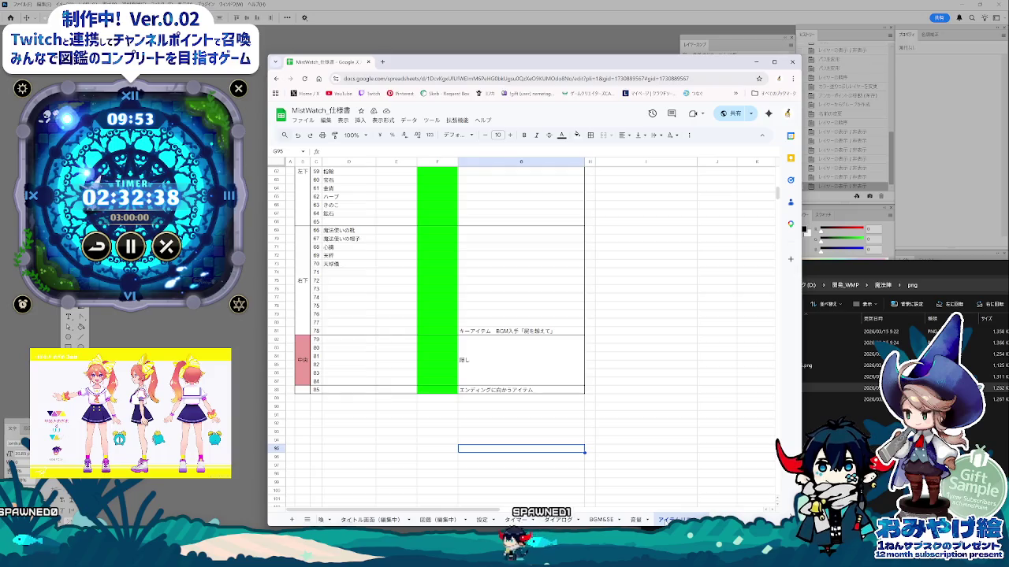
{"action": "left_click", "coordinate": [338, 373]}
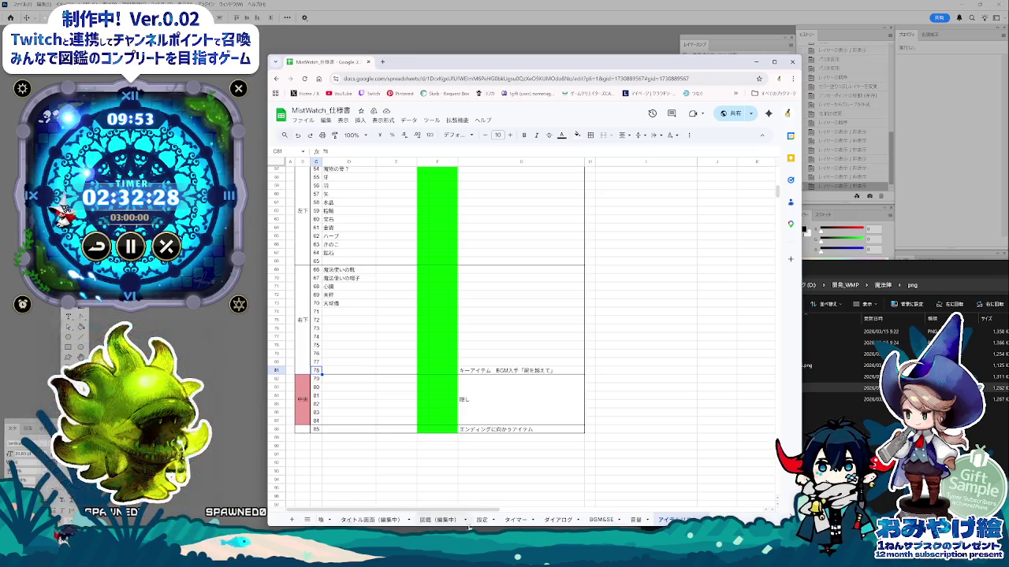
{"action": "left_click", "coordinate": [438, 520]}
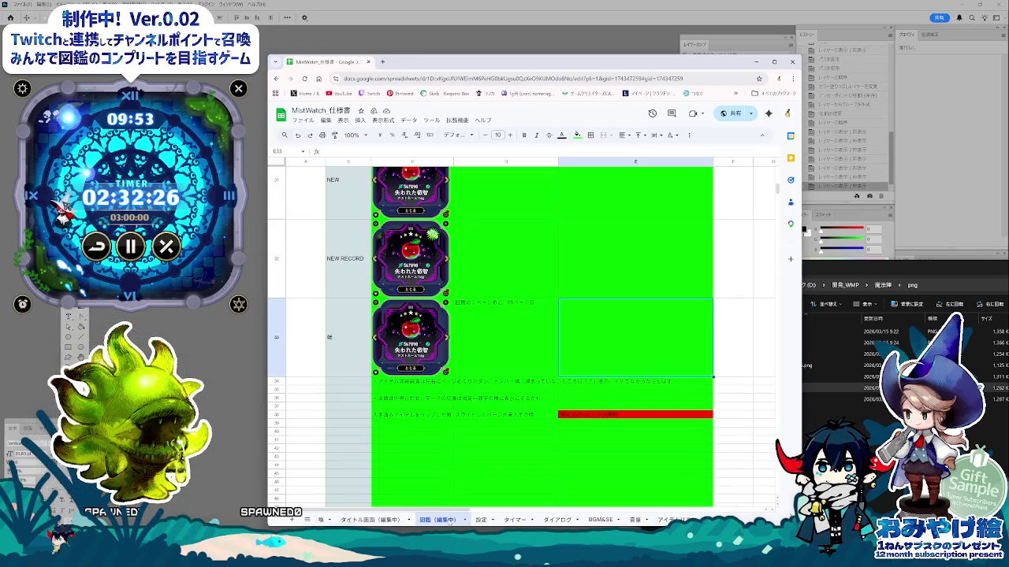
{"action": "left_click", "coordinate": [534, 330]}
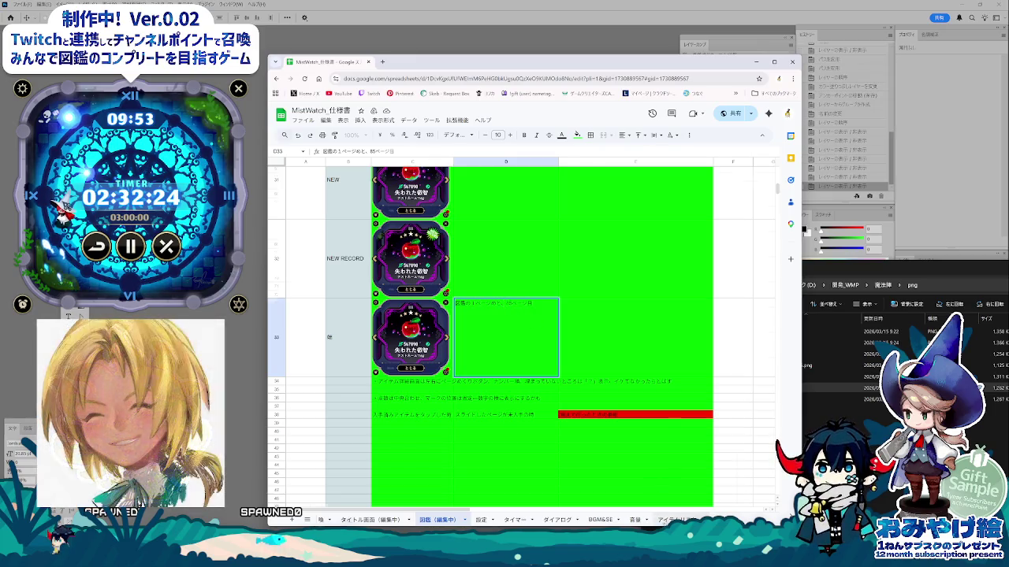
- Add 左側 and ページ目 to D33's description, marking the left side as the first page
{"action": "left_click", "coordinate": [673, 520]}
{"action": "left_click", "coordinate": [448, 519]}
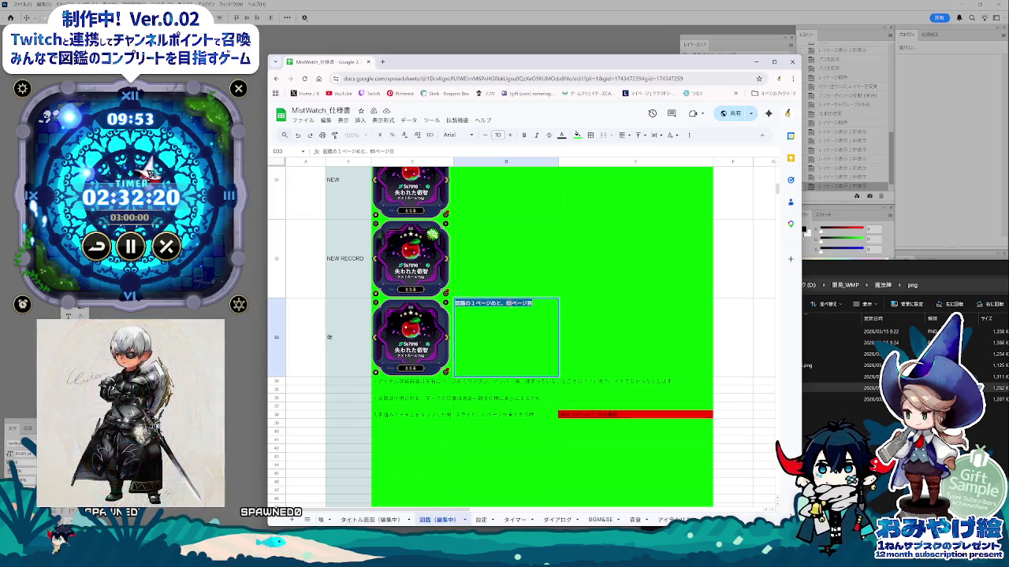
{"action": "type", "text": "7/ページ目"}
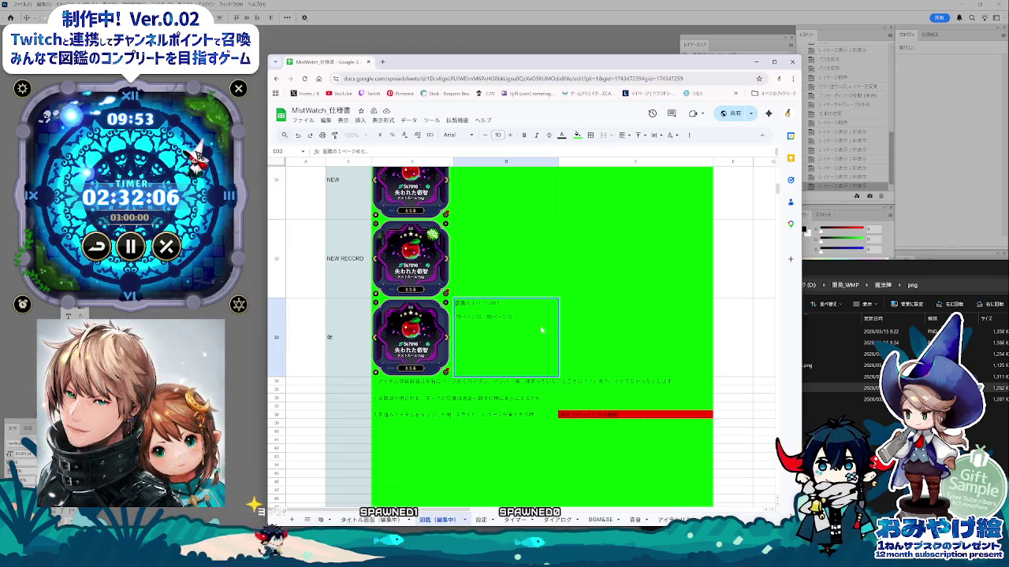
{"action": "type", "text": "ひだりが"}
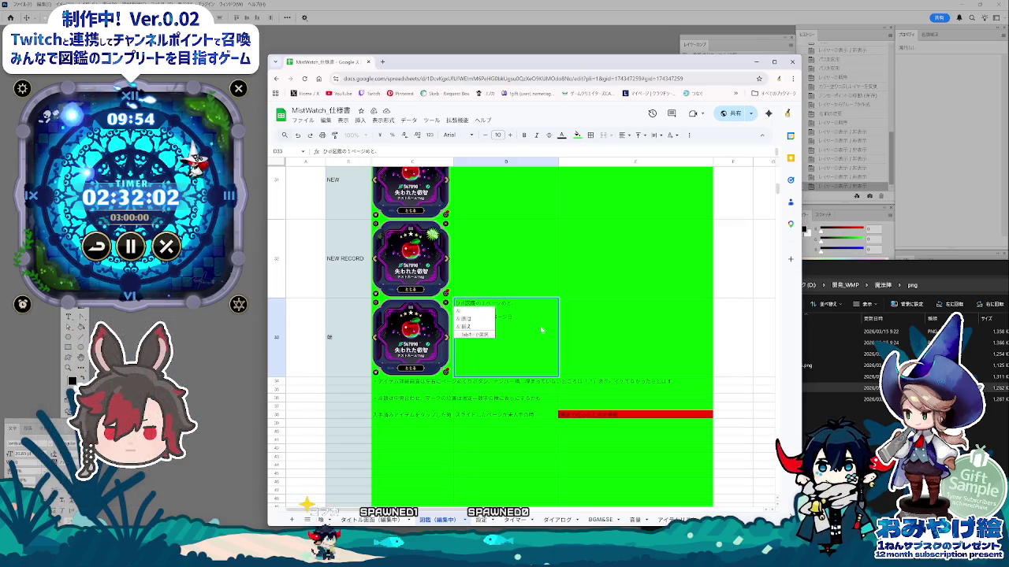
{"action": "key", "text": "Return"}
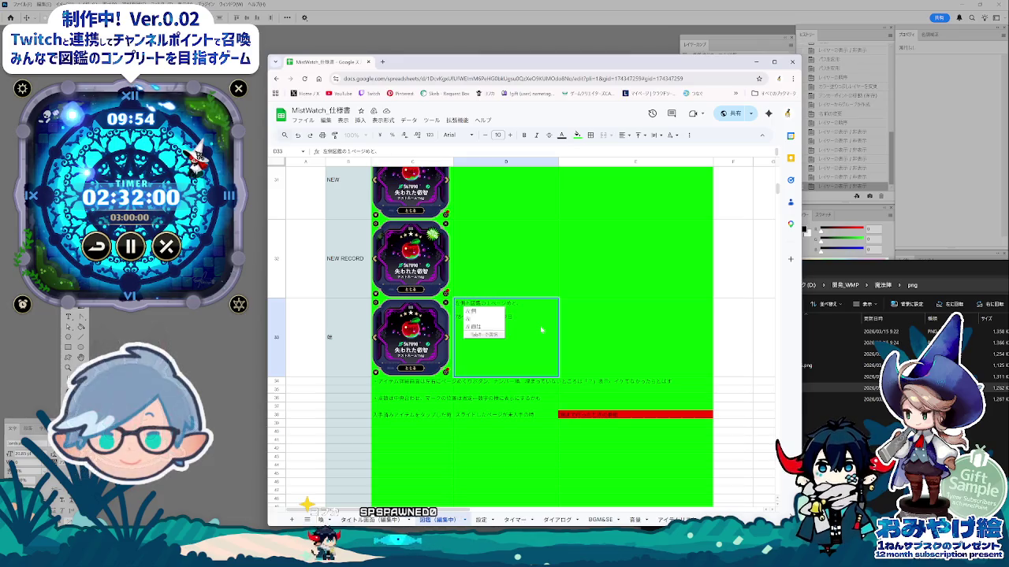
{"action": "key", "text": "Return"}
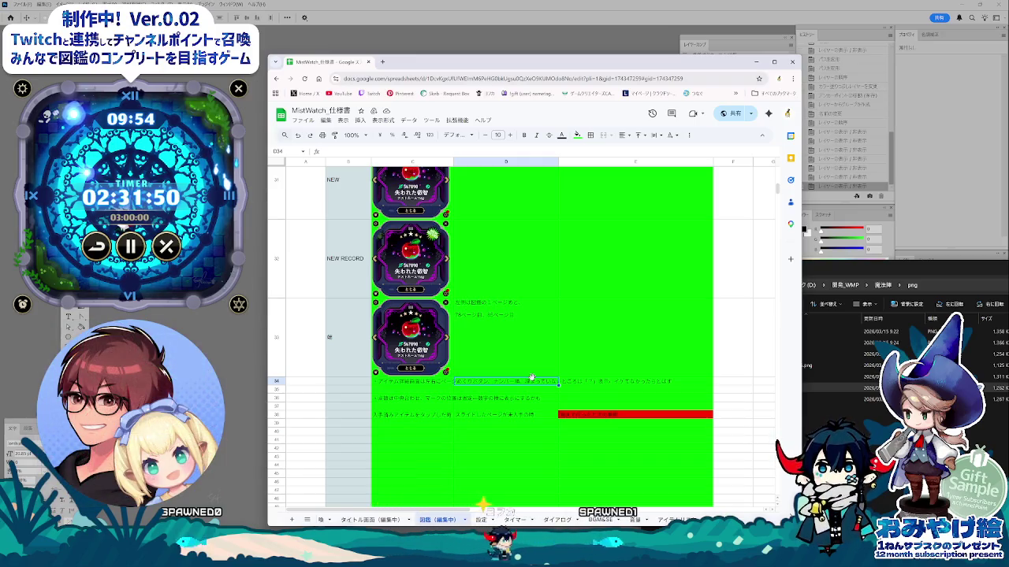
- Enter 図鑑ページを as the NEW row's description in D31
{"action": "left_click", "coordinate": [500, 304]}
{"action": "double_click", "coordinate": [500, 306]}
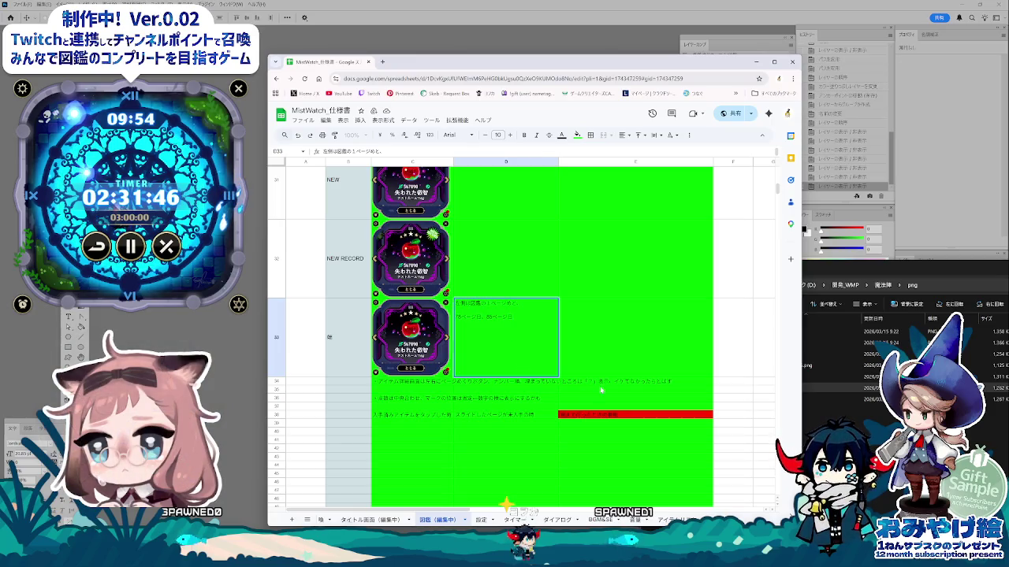
{"action": "scroll", "coordinate": [601, 389], "scroll_direction": "up", "scroll_amount": 1}
{"action": "left_click", "coordinate": [481, 235]}
{"action": "type", "text": "図鑑ページを"}
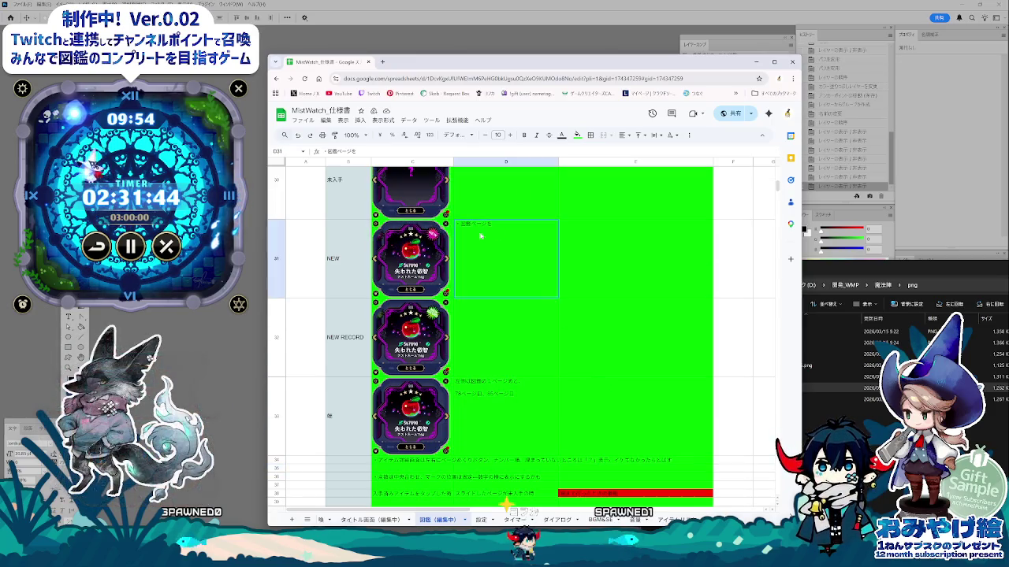
{"action": "left_click", "coordinate": [503, 325]}
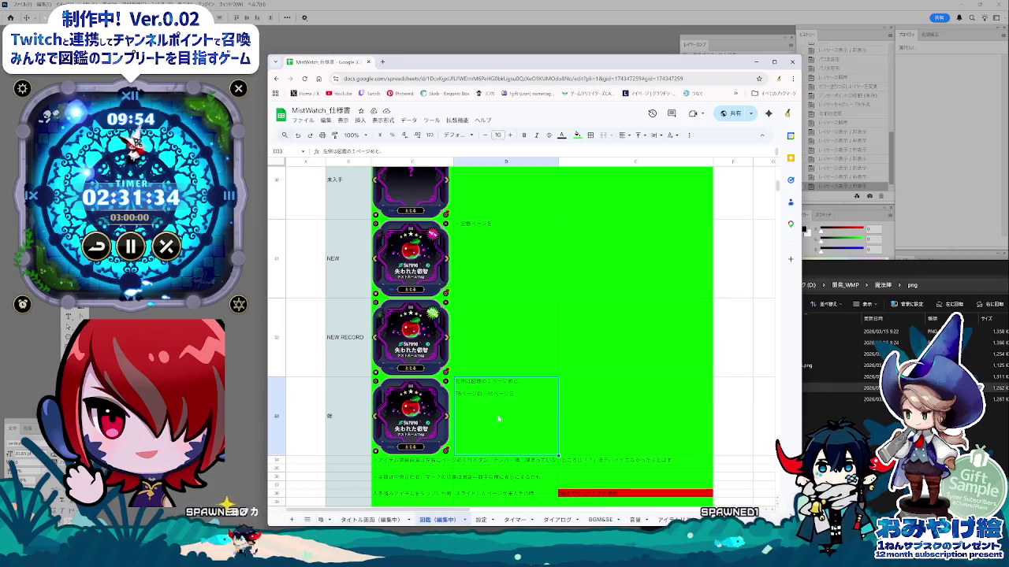
{"action": "scroll", "coordinate": [508, 335], "scroll_direction": "up", "scroll_amount": 2}
{"action": "scroll", "coordinate": [519, 351], "scroll_direction": "down", "scroll_amount": 1}
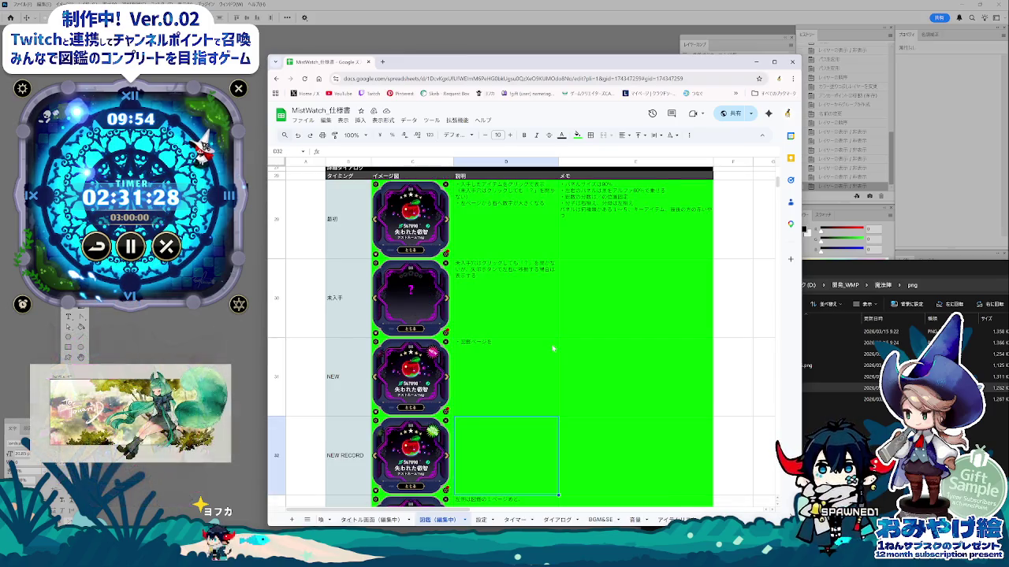
{"action": "left_click", "coordinate": [582, 319]}
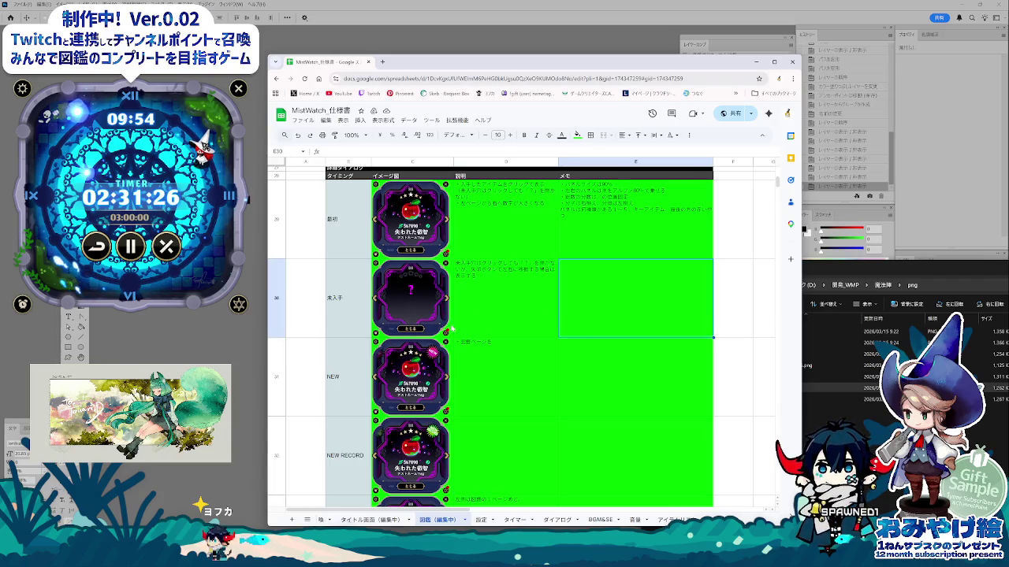
{"action": "left_click", "coordinate": [450, 328], "text": "shift"}
{"action": "left_click", "coordinate": [577, 135]}
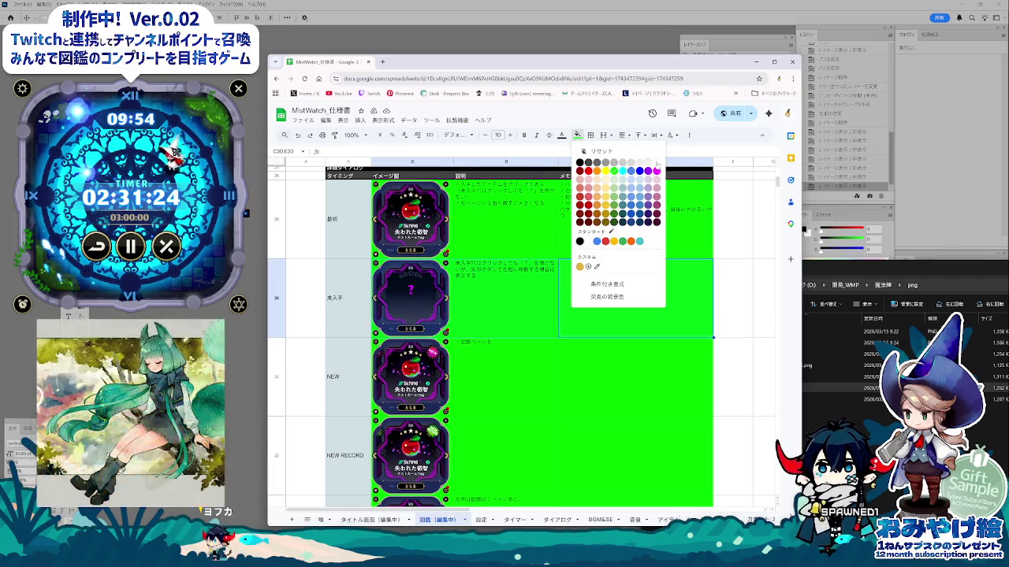
{"action": "left_click", "coordinate": [657, 163]}
{"action": "left_click", "coordinate": [548, 389]}
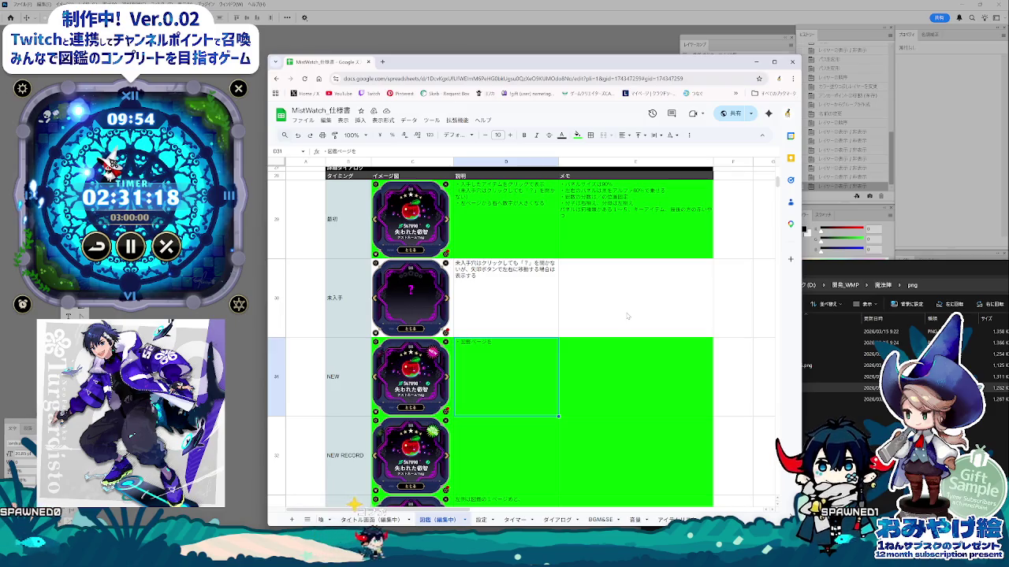
{"action": "key", "text": "ctrl+z"}
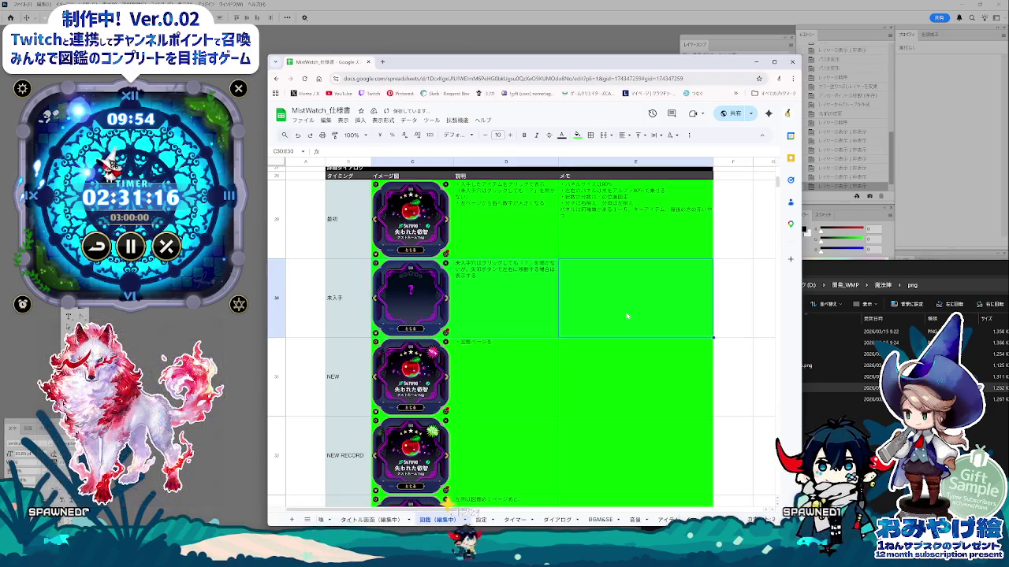
{"action": "left_click", "coordinate": [580, 255]}
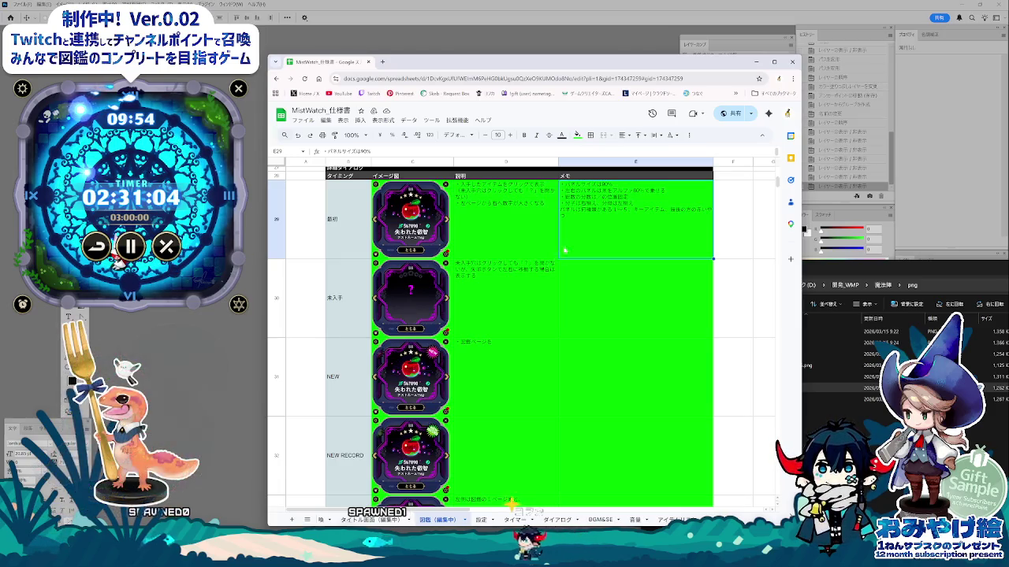
- Append a レアリティ note about rarity types to the 新規 row's memo in E29, then review it
{"action": "key", "text": "Escape"}
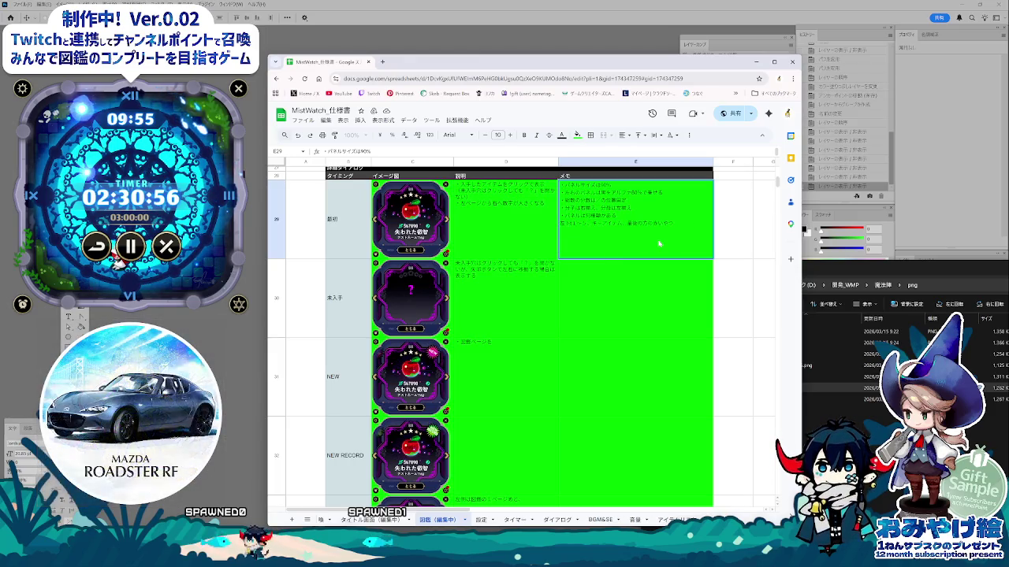
{"action": "type", "text": "ほう"}
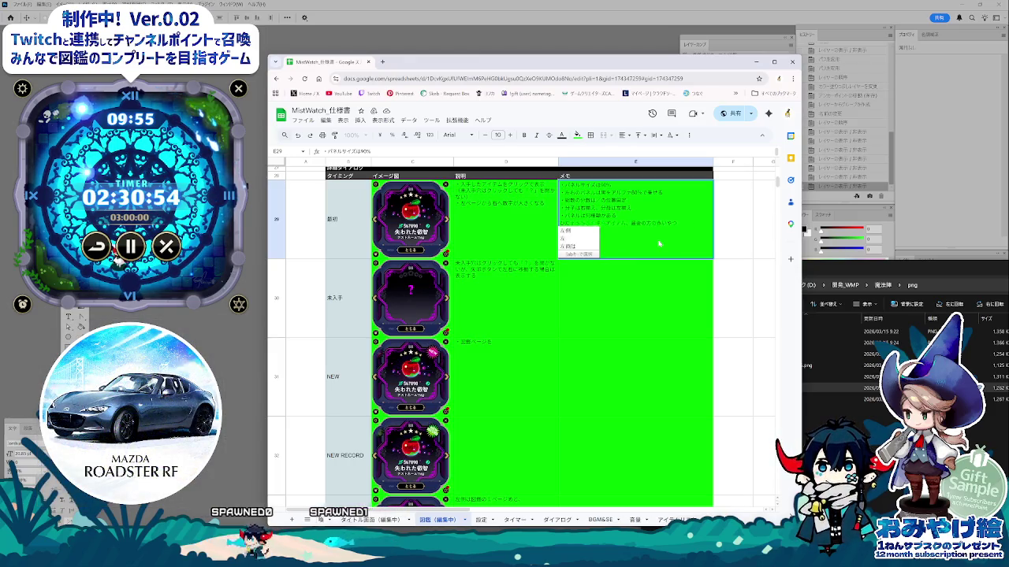
{"action": "key", "text": "Return"}
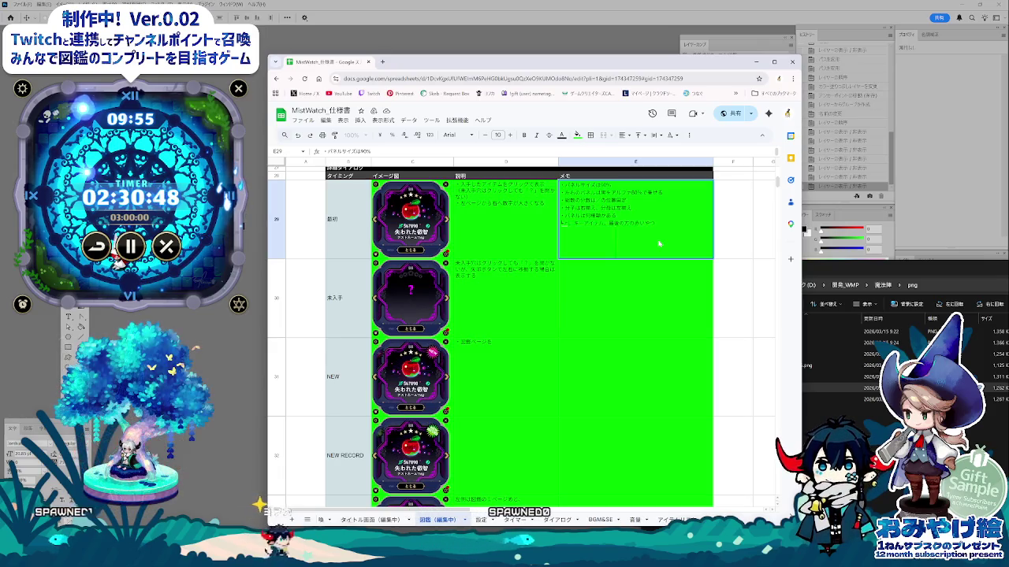
{"action": "type", "text": "れあ"}
{"action": "key", "text": "Tab"}
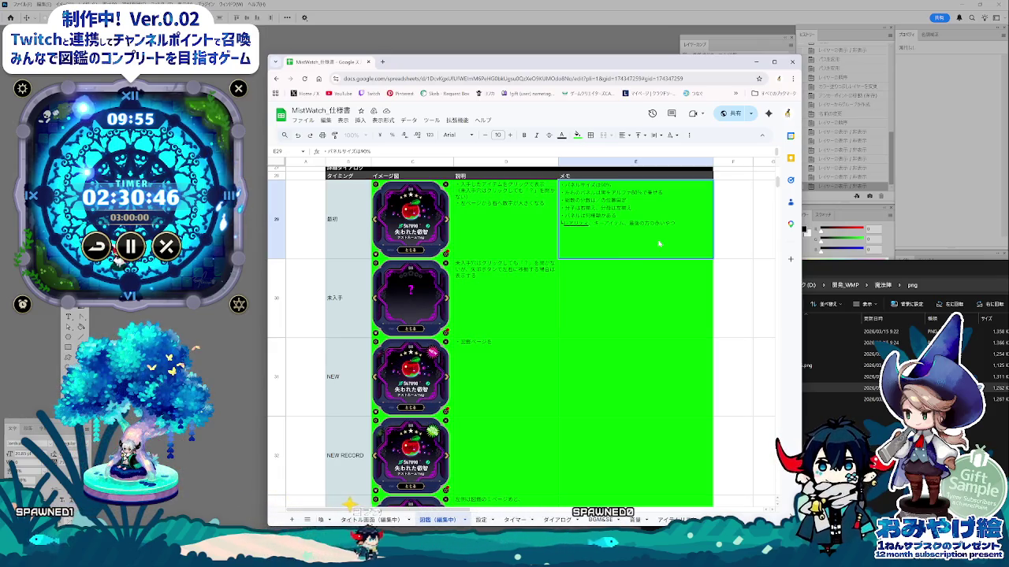
{"action": "type", "text": "の"}
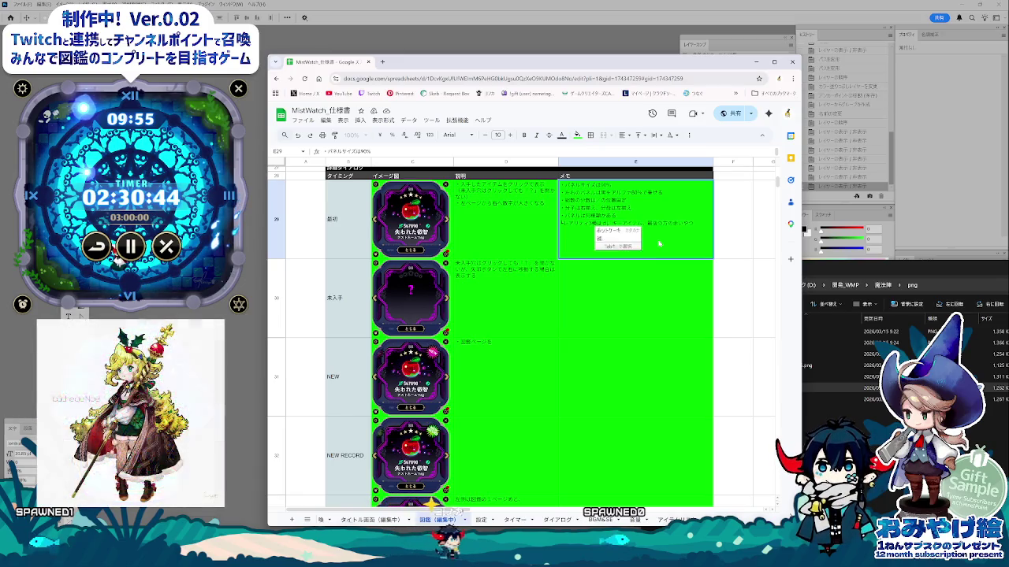
{"action": "key", "text": "space"}
{"action": "key", "text": "space"}
{"action": "key", "text": "Return"}
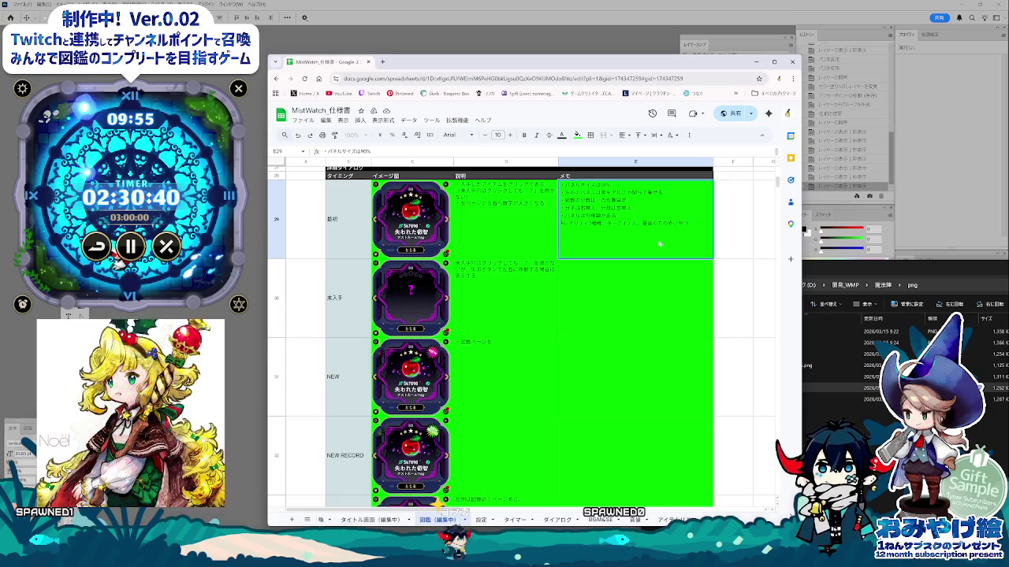
{"action": "left_click", "coordinate": [638, 293]}
{"action": "left_click", "coordinate": [601, 234]}
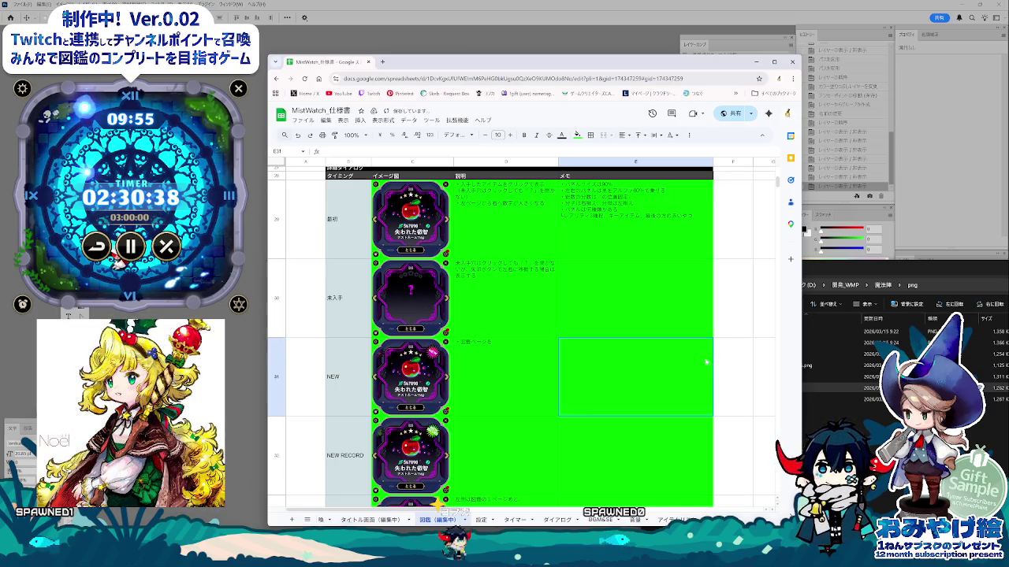
{"action": "key", "text": "Down"}
{"action": "key", "text": "Down"}
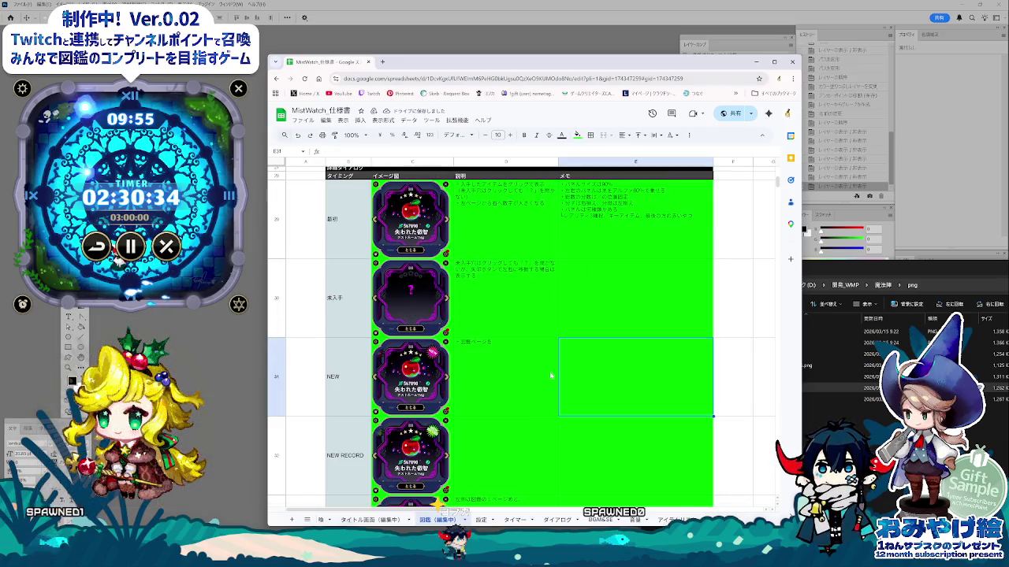
- Add a bulleted line saying this rarity is displayed to the 未入手 description in D30
{"action": "left_click", "coordinate": [541, 302]}
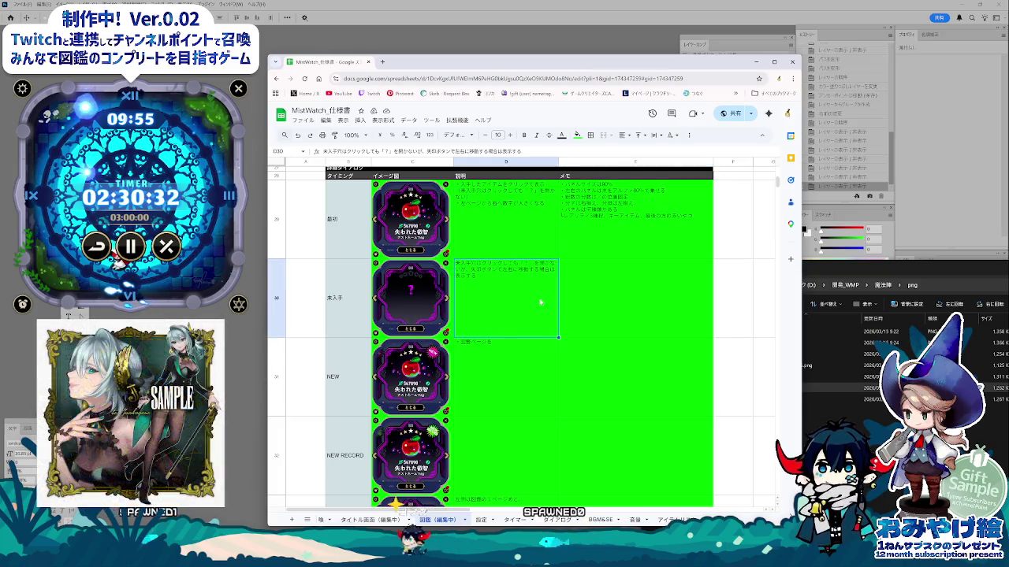
{"action": "double_click", "coordinate": [532, 289]}
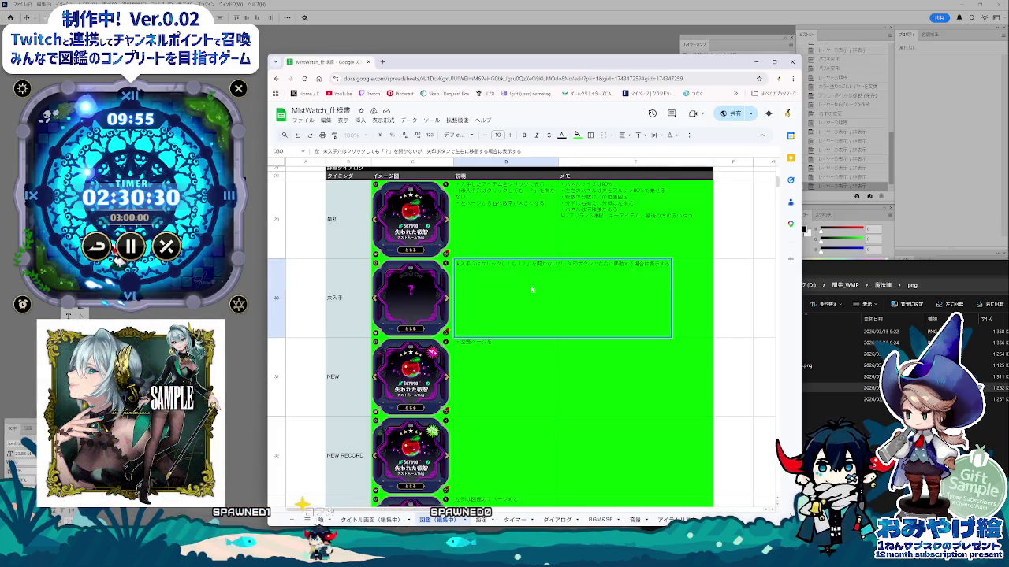
{"action": "key", "text": "Return"}
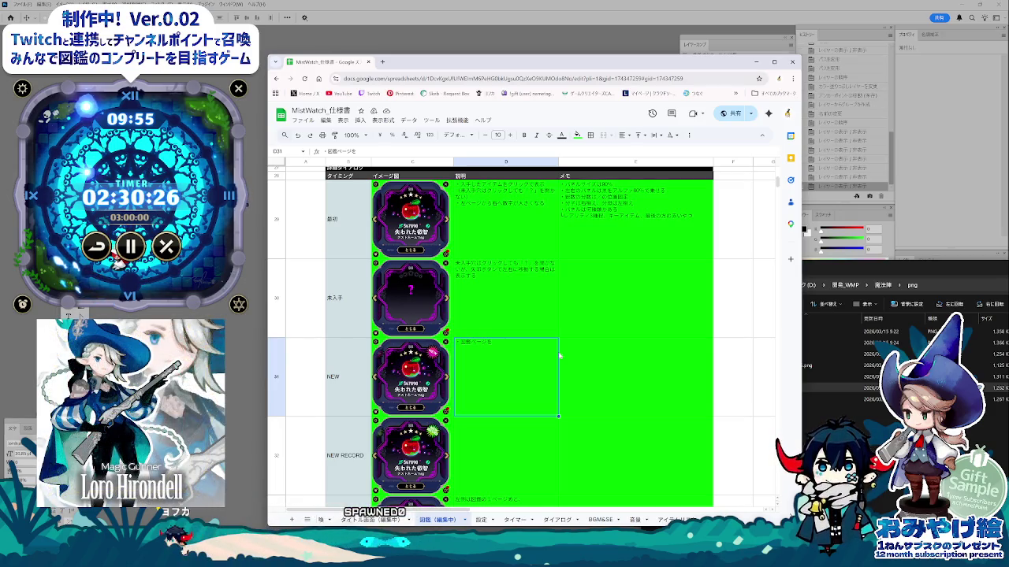
{"action": "left_click", "coordinate": [562, 331]}
{"action": "double_click", "coordinate": [526, 288]}
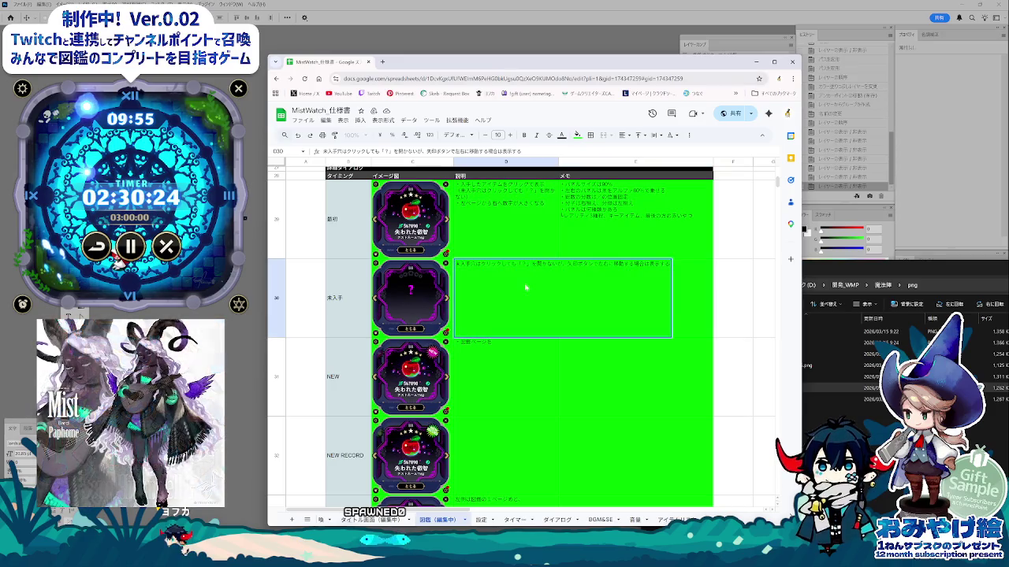
{"action": "key", "text": "alt+Return"}
{"action": "type", "text": "・ひとれあ"}
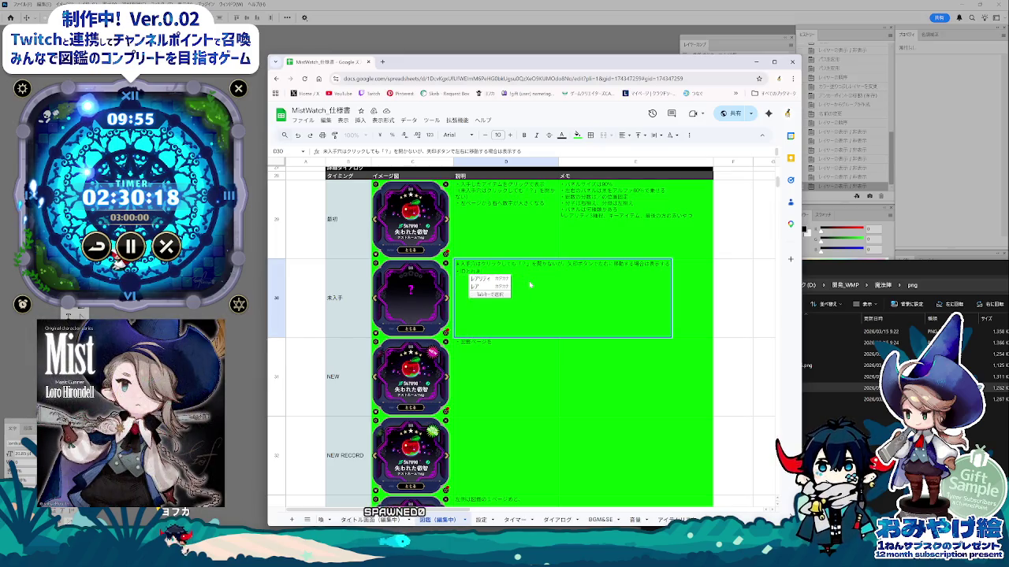
{"action": "type", "text": "レアリティはひょうじ"}
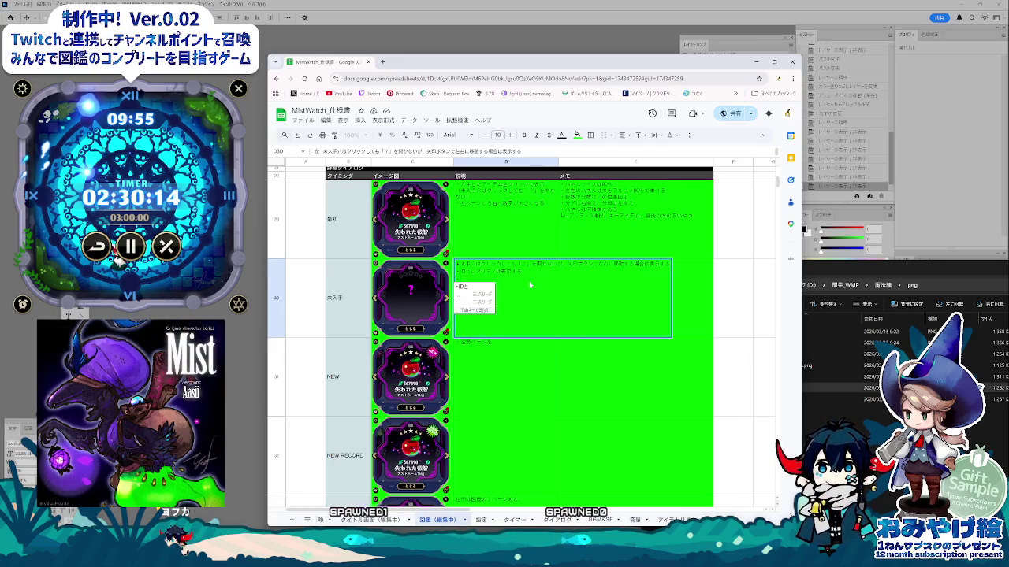
- Add the bullet line '・レアリティは未入手の時は表示しない' below it
{"action": "key", "text": "Return"}
{"action": "key", "text": "alt+Return"}
{"action": "type", "text": "・レアレ"}
{"action": "key", "text": "BackSpace"}
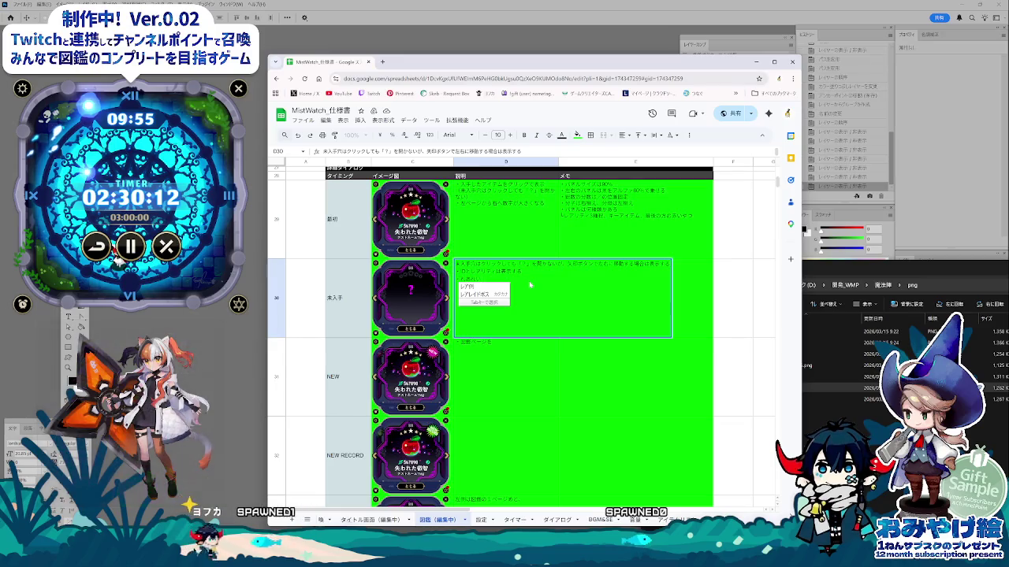
{"action": "type", "text": "は"}
{"action": "key", "text": "Return"}
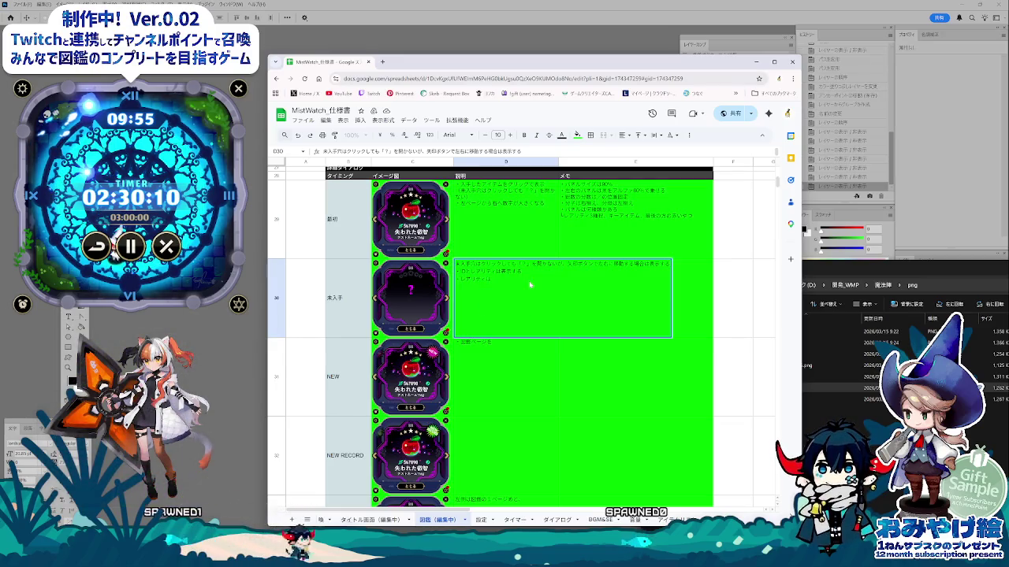
{"action": "type", "text": "未入手"}
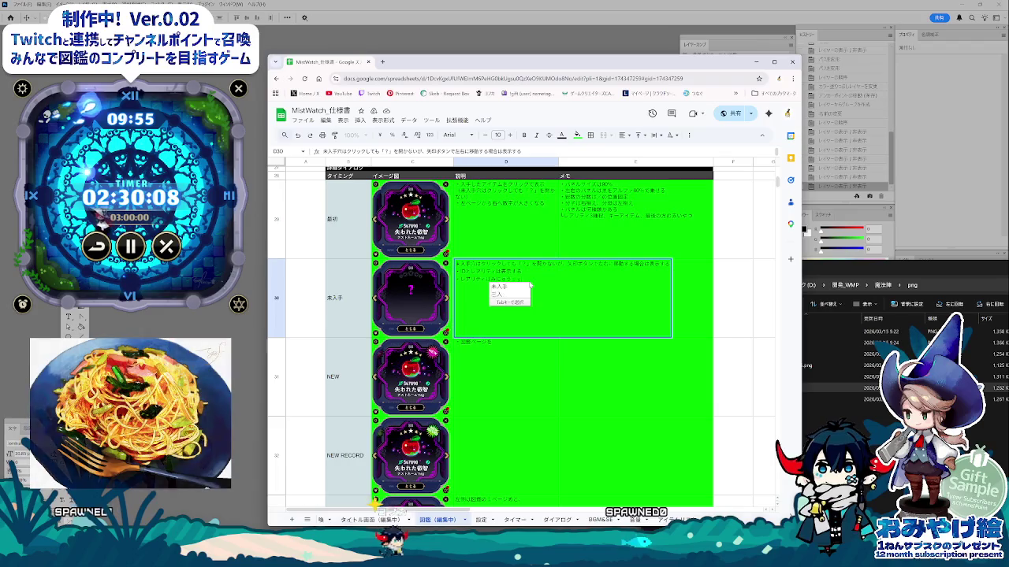
{"action": "type", "text": "の時は表示しない"}
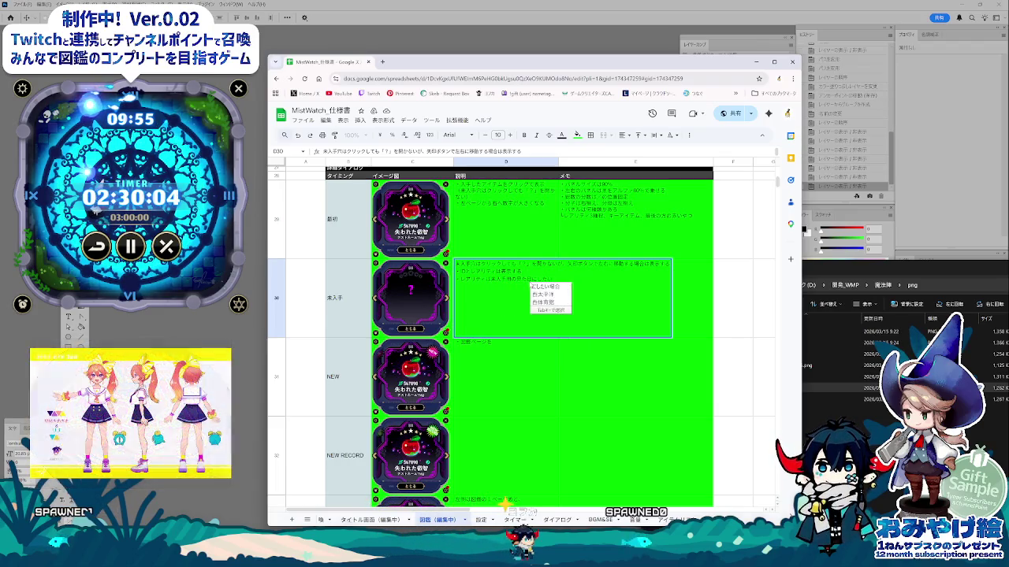
{"action": "key", "text": "Return"}
{"action": "key", "text": "Return"}
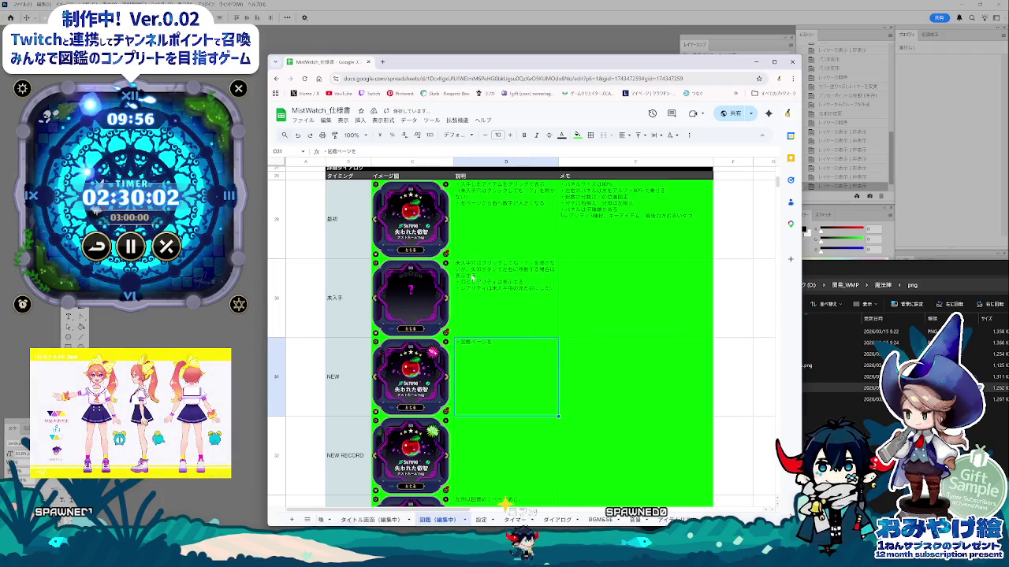
- Insert 魔法陣画面で into the 未入手 description so it refers to the magic-circle screen
{"action": "left_click", "coordinate": [473, 277]}
{"action": "type", "text": "、"}
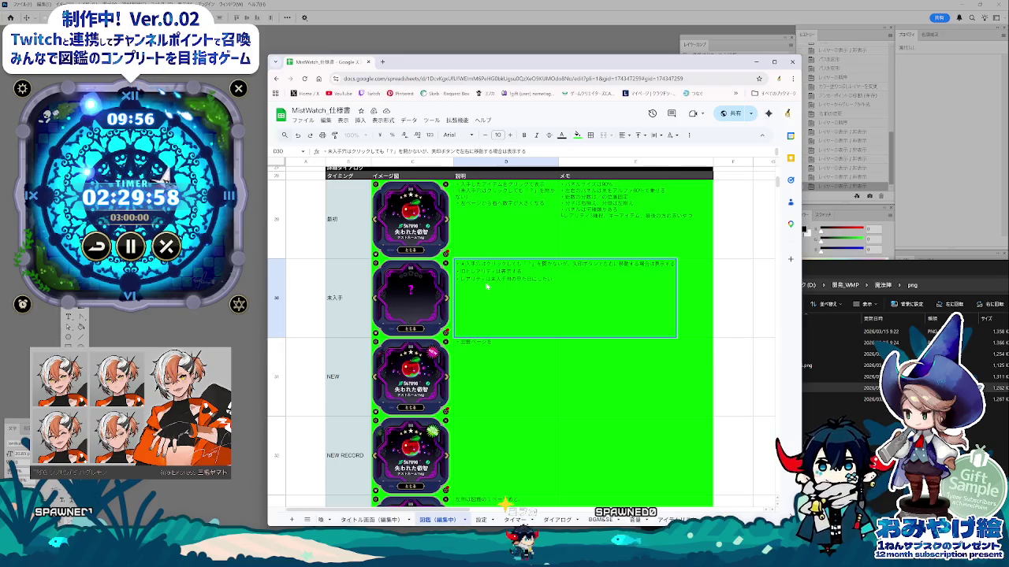
{"action": "type", "text": "魔法陣が"}
{"action": "type", "text": "画面で、"}
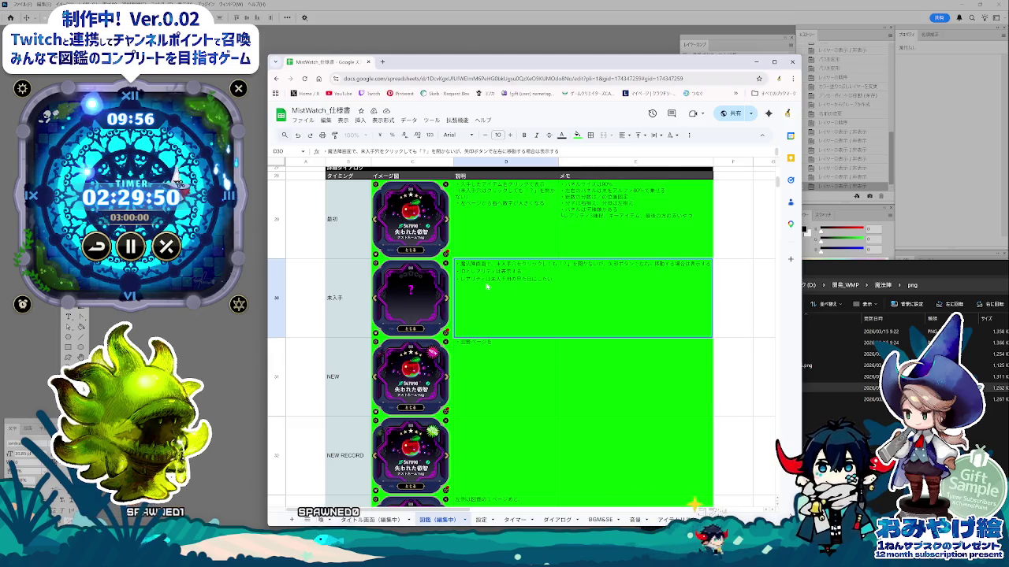
{"action": "type", "text": "は"}
{"action": "key", "text": "BackSpace"}
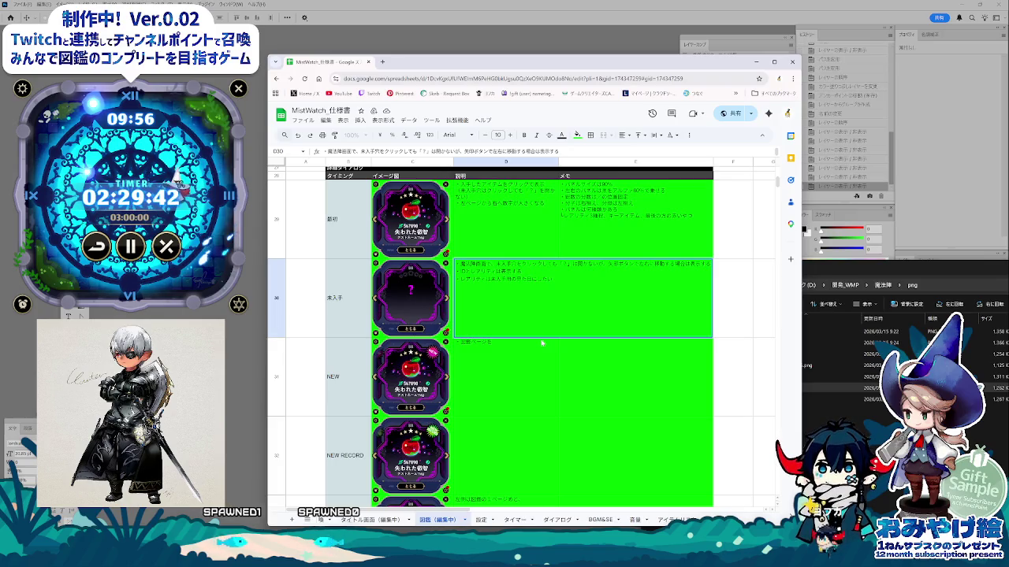
- Add a short memo note in E30 for the 未入手 row, then select D33
{"action": "left_click", "coordinate": [587, 294]}
{"action": "type", "text": "だ"}
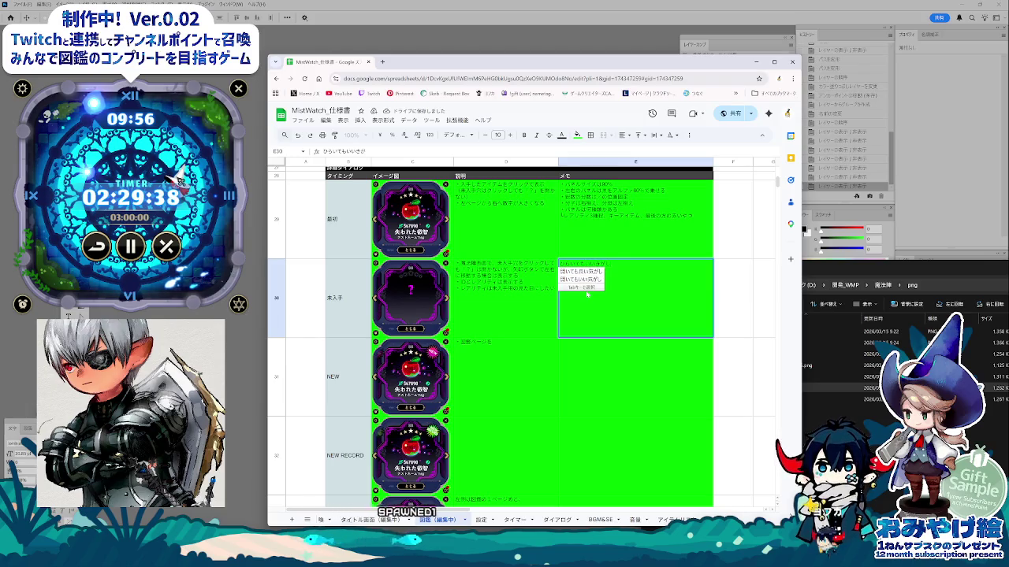
{"action": "type", "text": "してきた・・"}
{"action": "key", "text": "Return"}
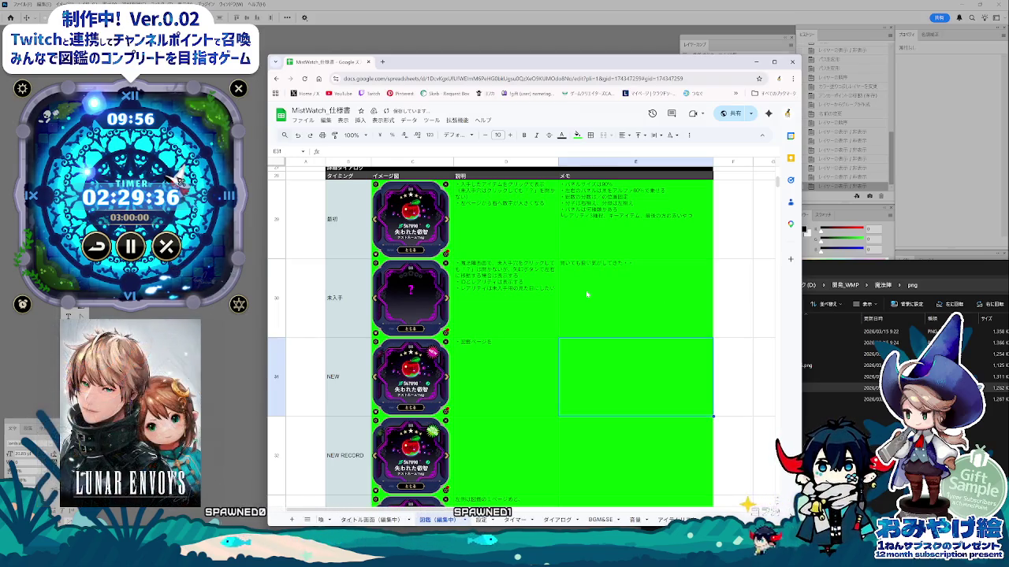
{"action": "left_click", "coordinate": [523, 415]}
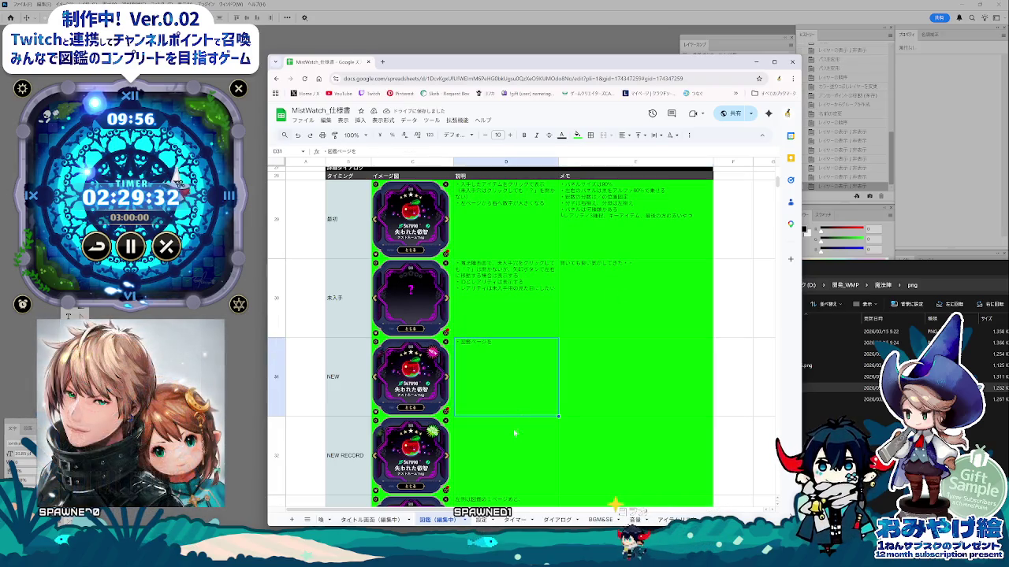
{"action": "left_click", "coordinate": [530, 426]}
{"action": "left_click", "coordinate": [534, 430]}
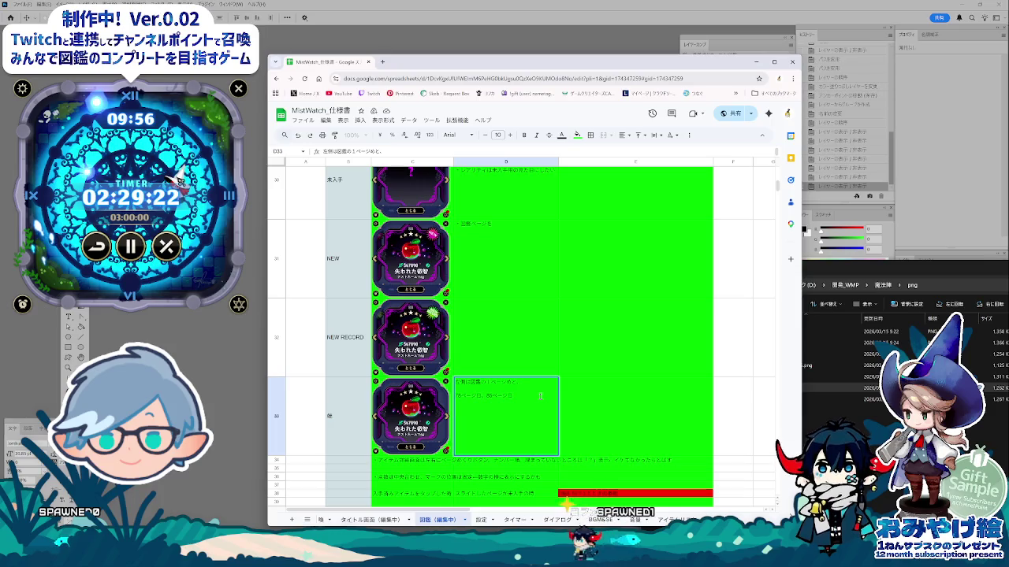
- Type 図鑑の最初と最後は繋がる as D33's first line, followed by a line break
{"action": "type", "text": "図"}
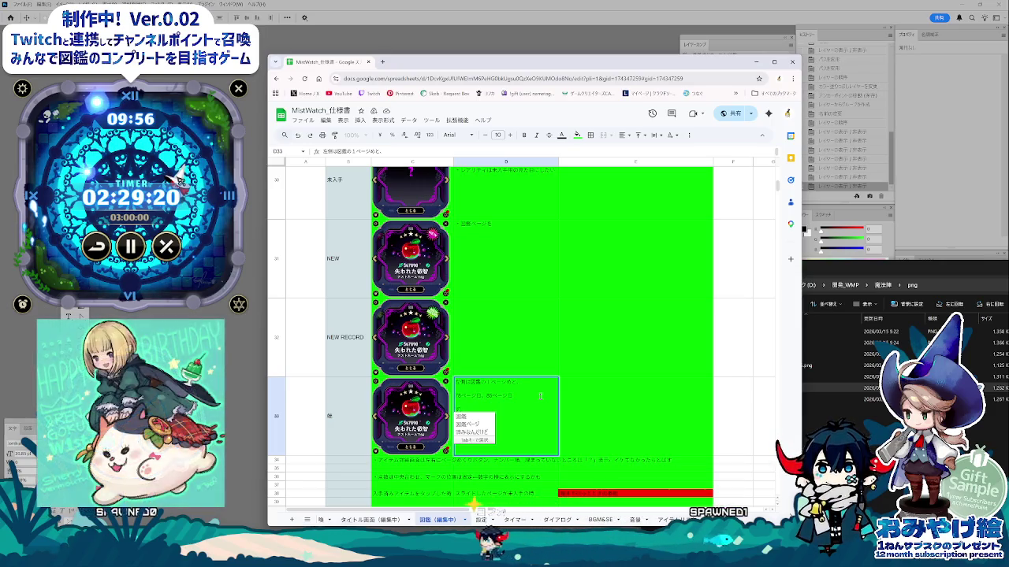
{"action": "key", "text": "BackSpace"}
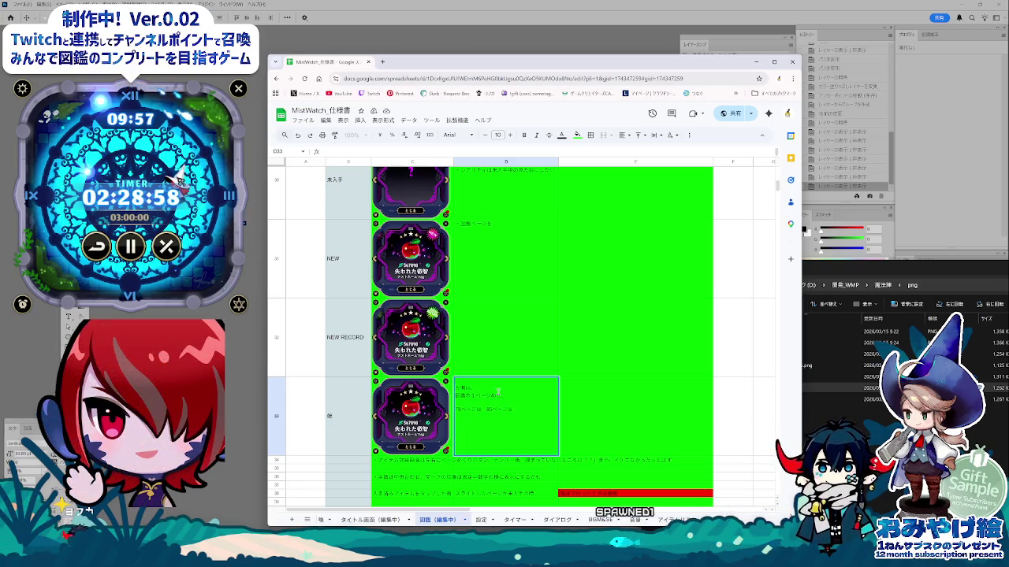
{"action": "type", "text": "ずかんのし"}
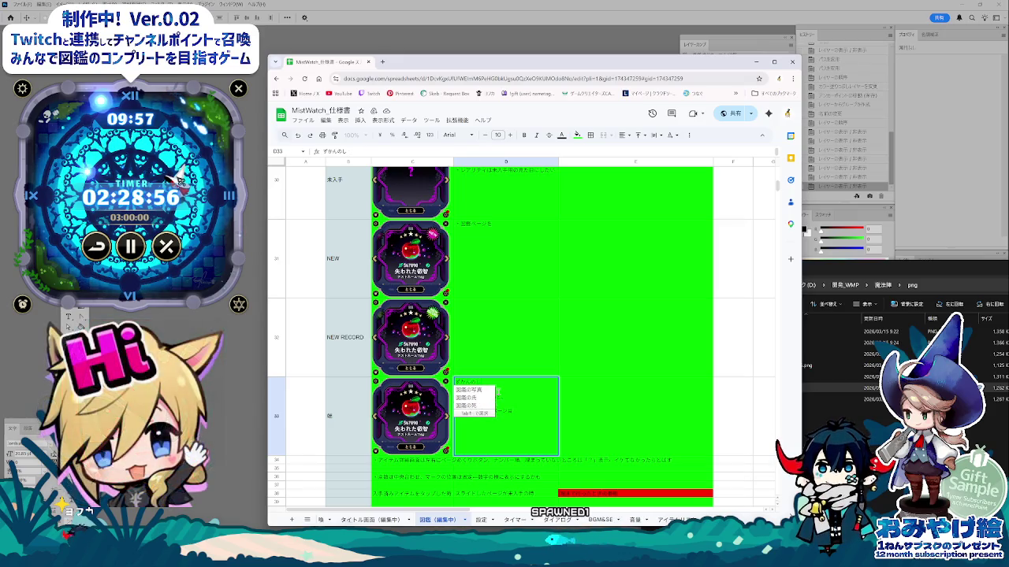
{"action": "type", "text": "最後はう"}
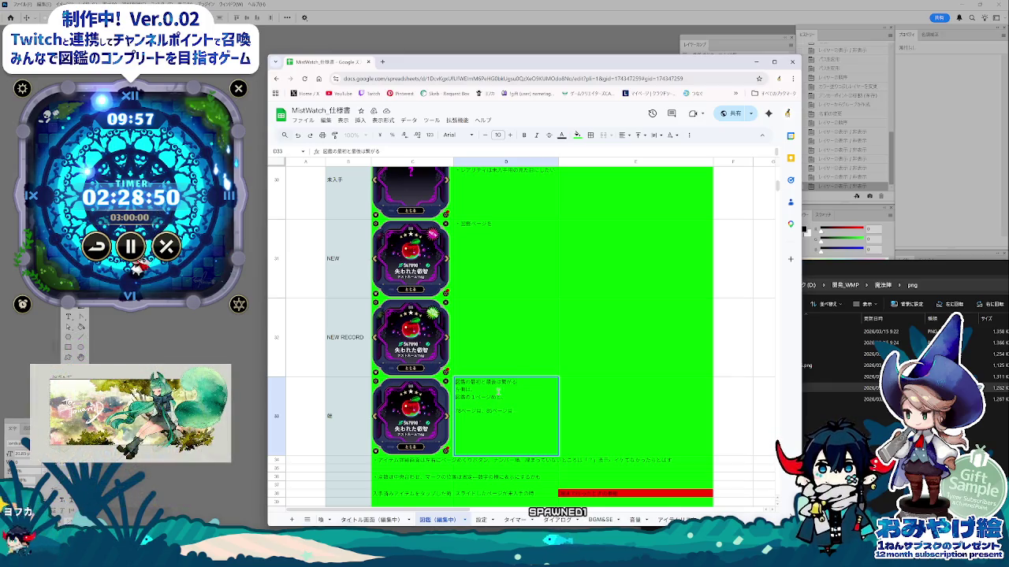
{"action": "key", "text": "alt+Return"}
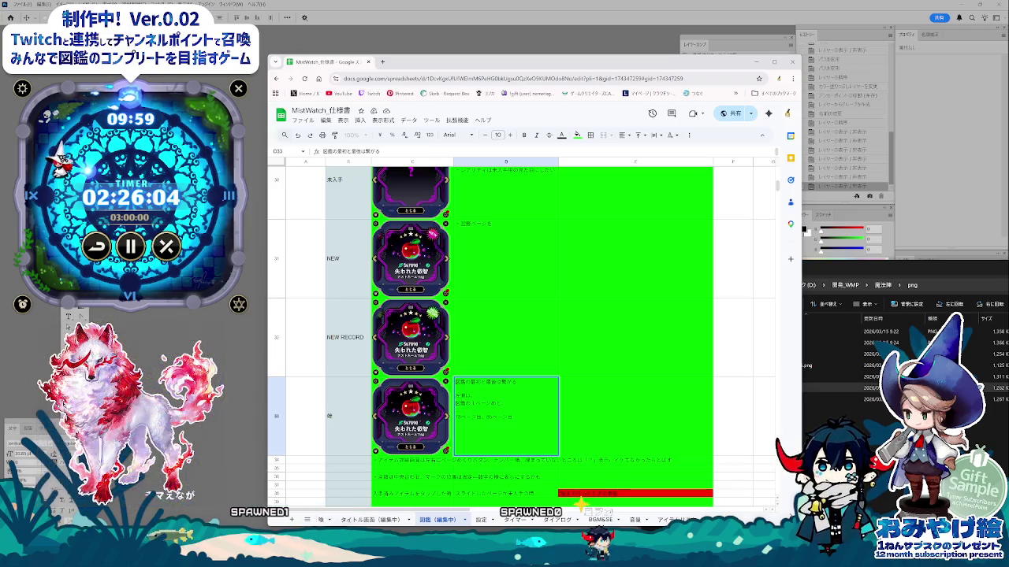
- Switch to the Chrome window showing the X post's 掲載料金 price-table image
{"action": "key", "text": "alt+Tab"}
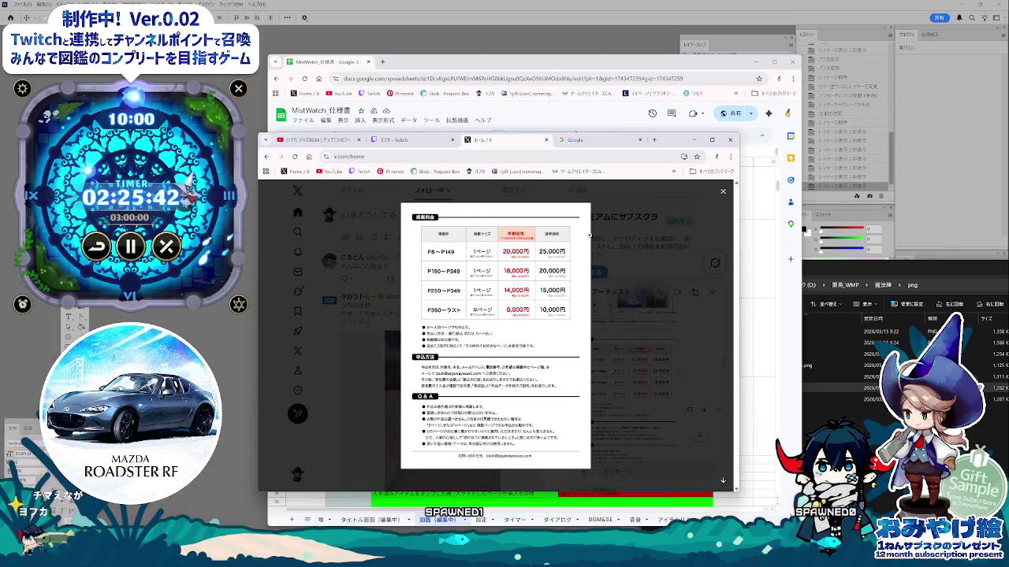
{"action": "left_click", "coordinate": [693, 139]}
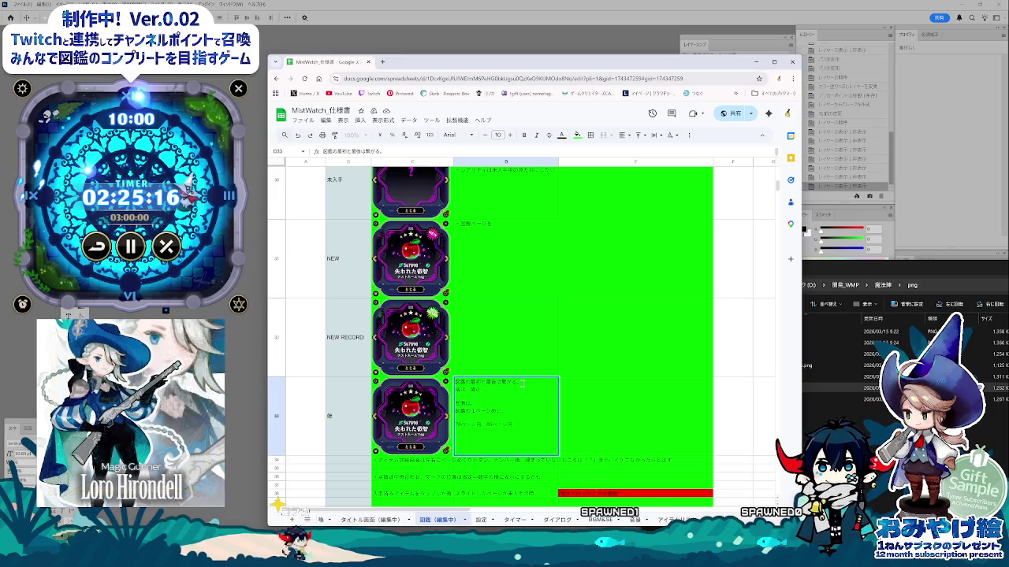
- Continue the D33 page-wrap note with the text about the page not being shown (表示されていない)
{"action": "type", "text": "表示されてい"}
{"action": "type", "text": "ないが、じ"}
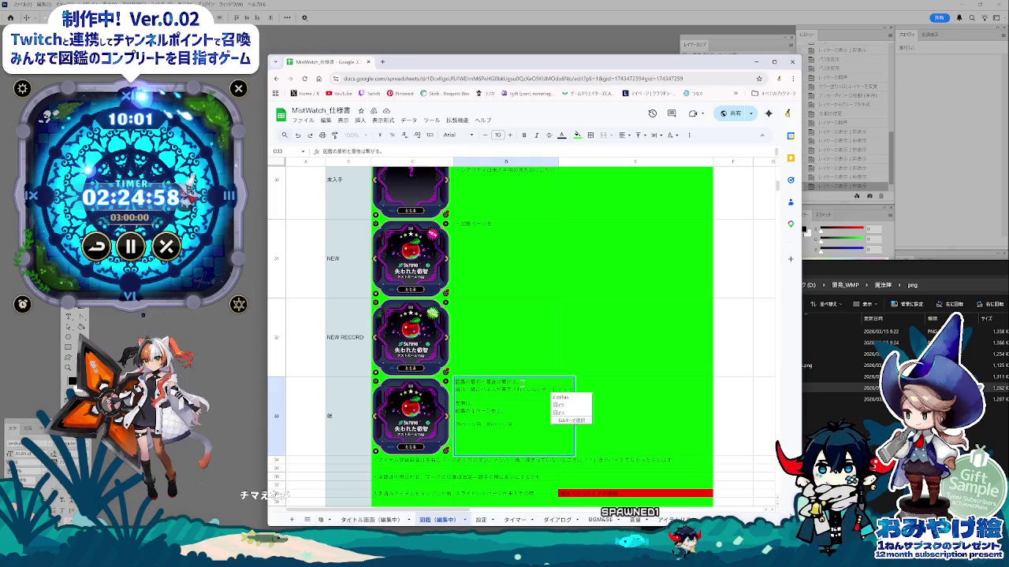
{"action": "key", "text": "BackSpace"}
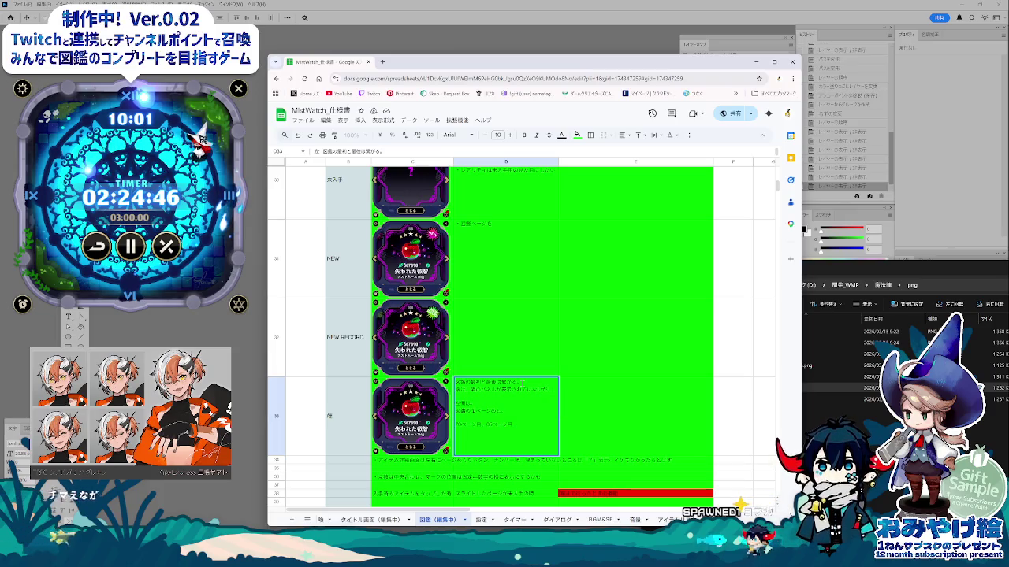
{"action": "type", "text": "ga"}
{"action": "key", "text": "Return"}
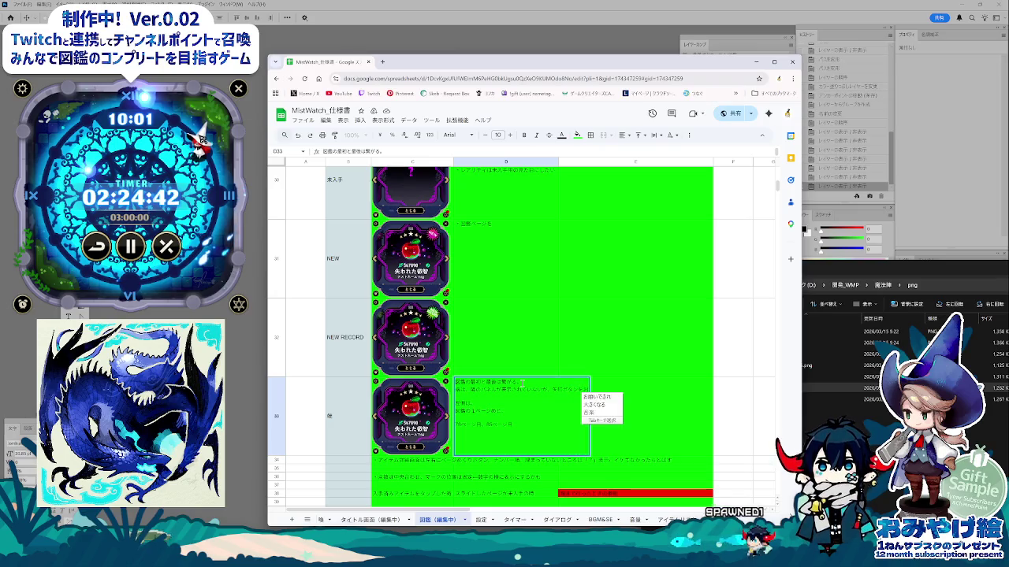
{"action": "key", "text": "Return"}
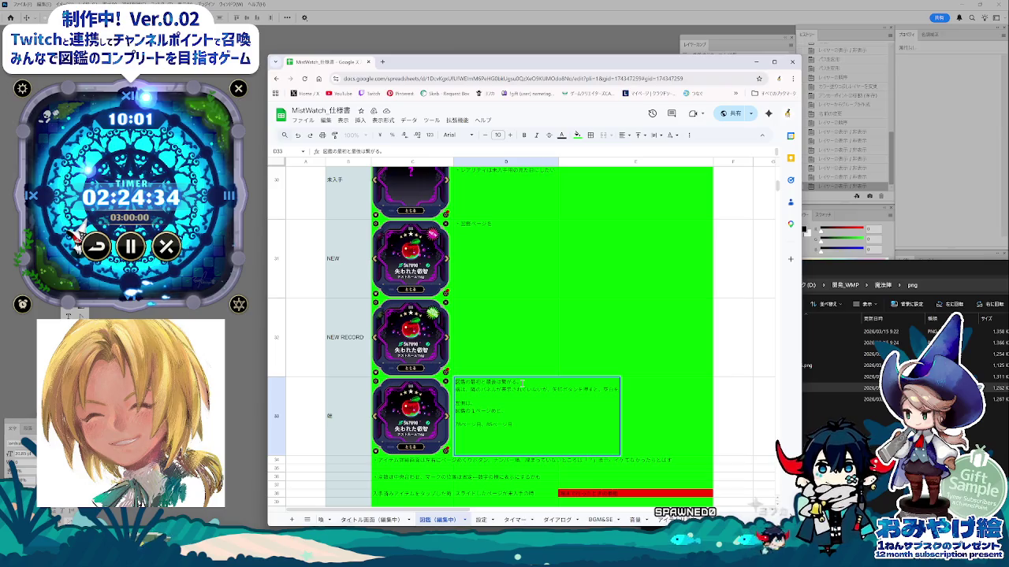
- Add the word 先頭, reconvert it to 先輩, append ページ, and commit the D33 note
{"action": "type", "text": "の"}
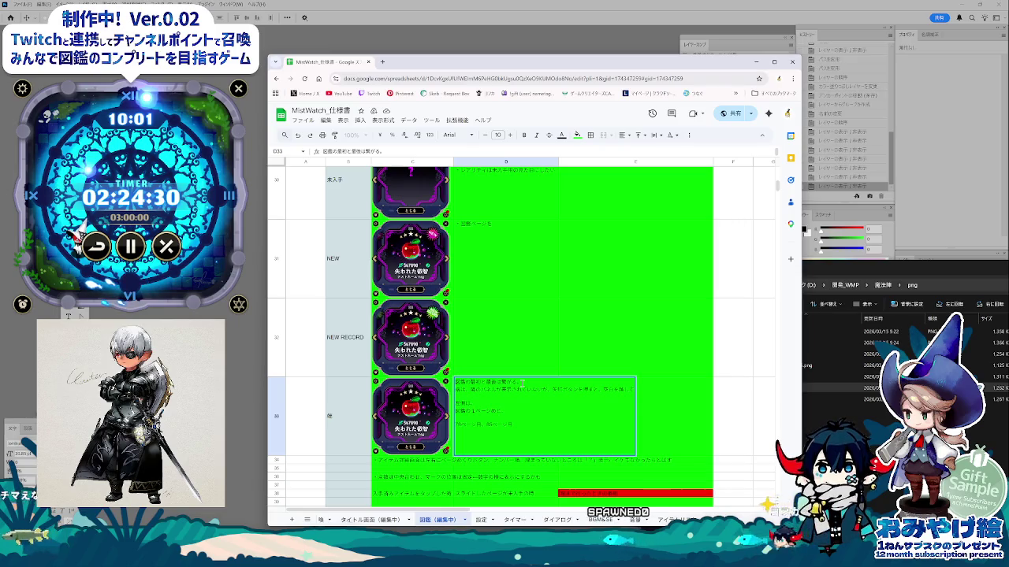
{"action": "type", "text": "せんとう"}
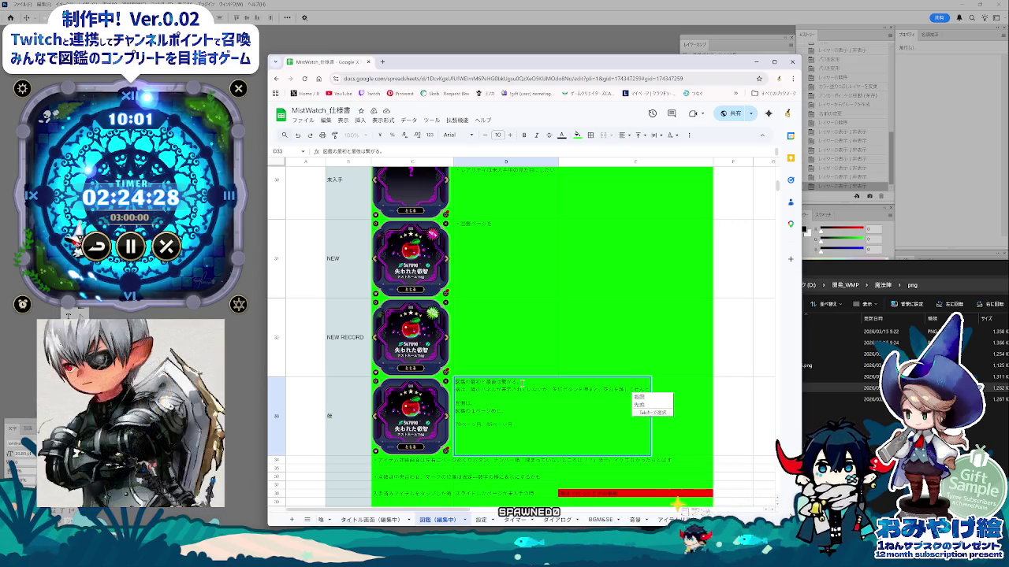
{"action": "key", "text": "Return"}
{"action": "key", "text": "shift+Left"}
{"action": "key", "text": "shift+Left"}
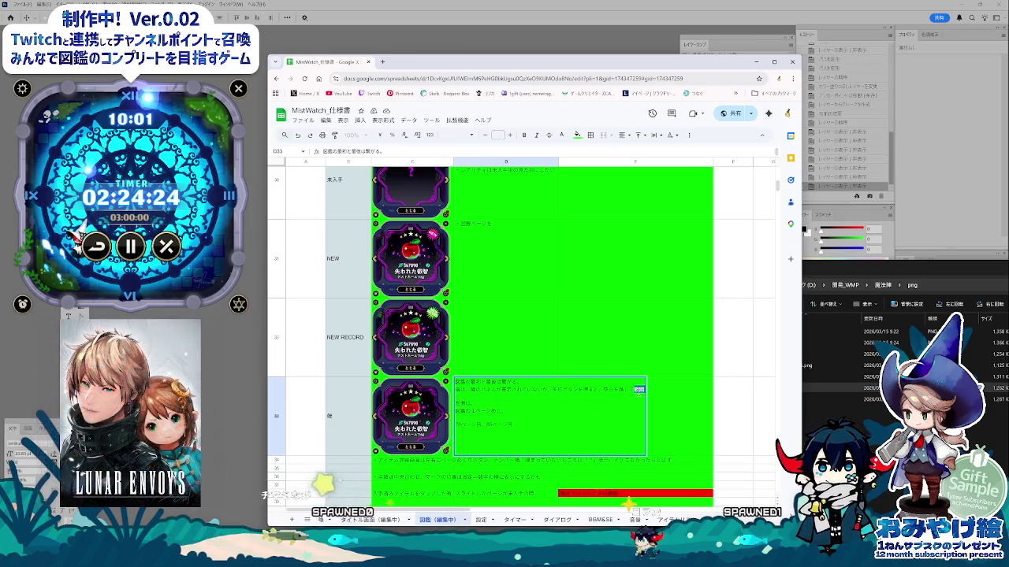
{"action": "key", "text": "Henkan"}
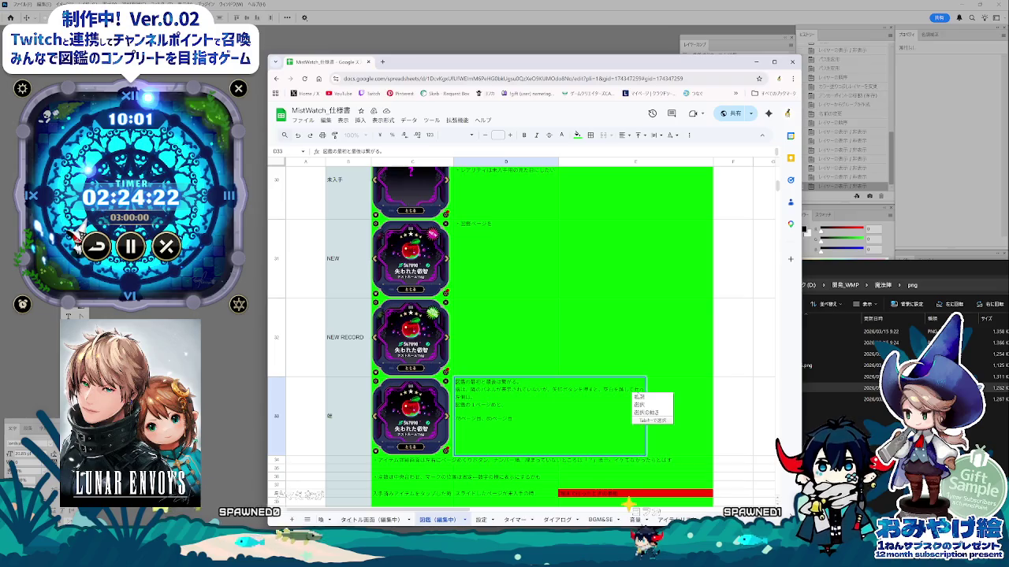
{"action": "key", "text": "space"}
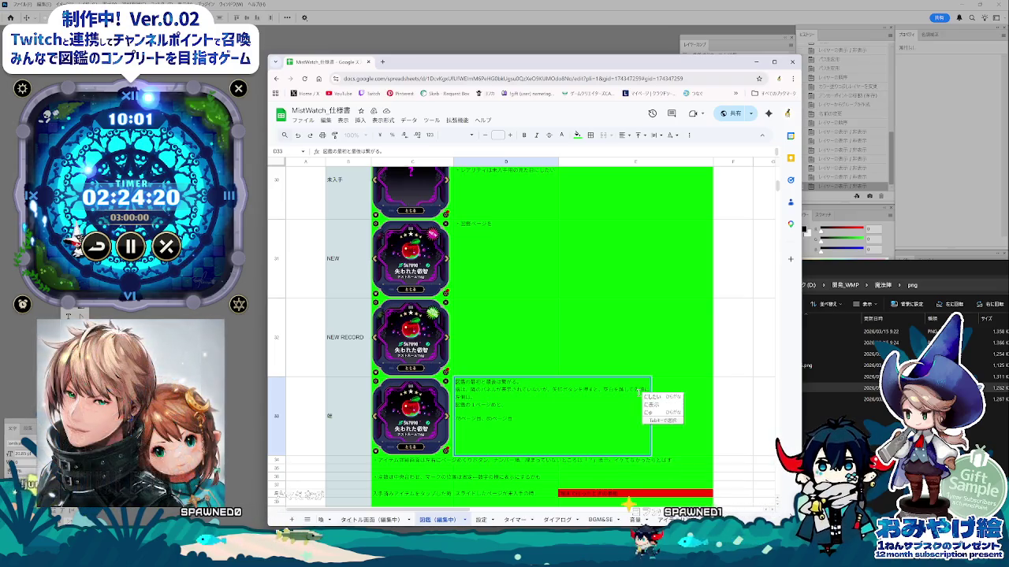
{"action": "key", "text": "Return"}
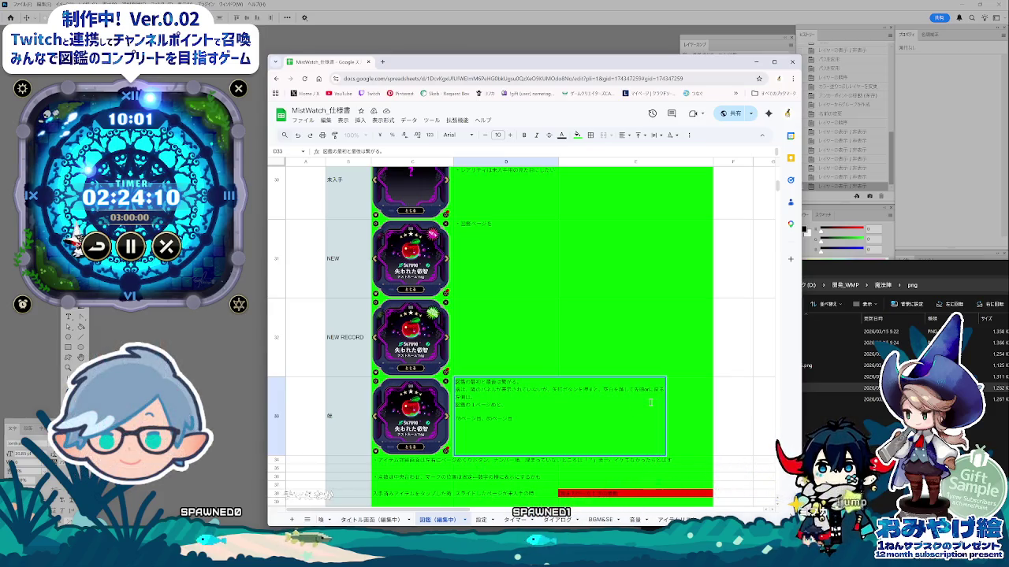
{"action": "type", "text": "ページ"}
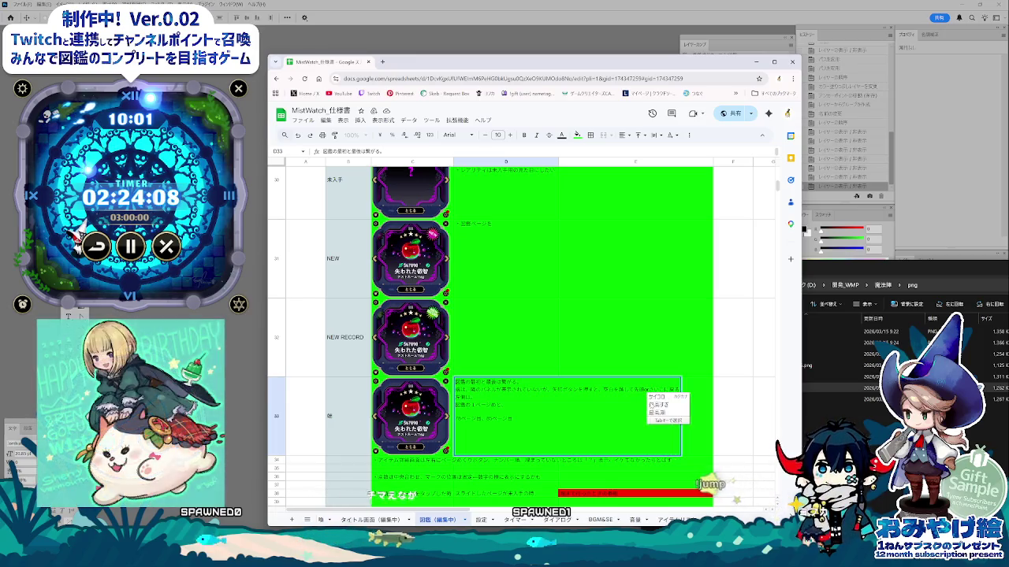
{"action": "key", "text": "Return"}
{"action": "key", "text": "Return"}
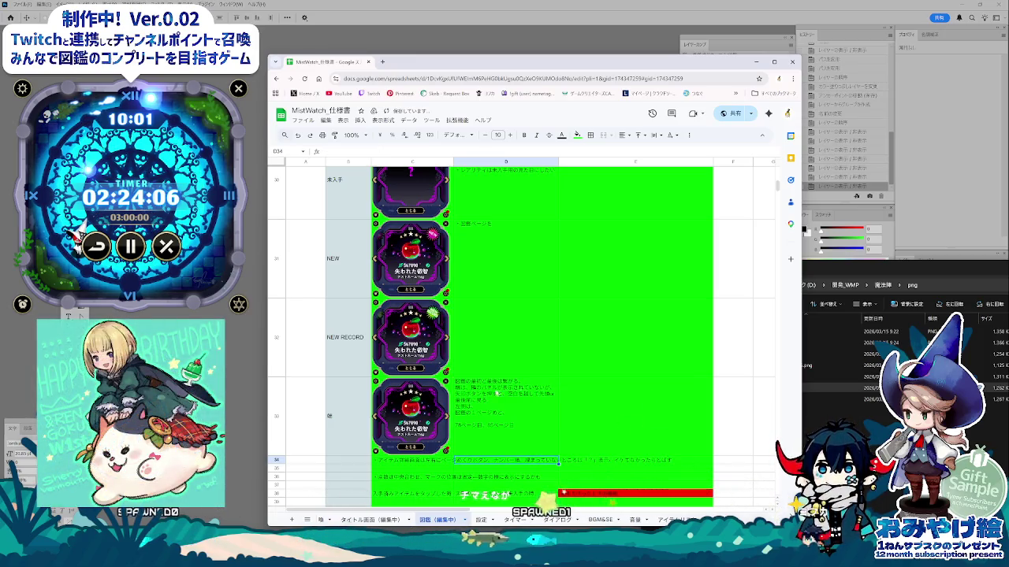
- Reopen D33 and insert a ・ bullet at the start of its second line
{"action": "key", "text": "Up"}
{"action": "key", "text": "Return"}
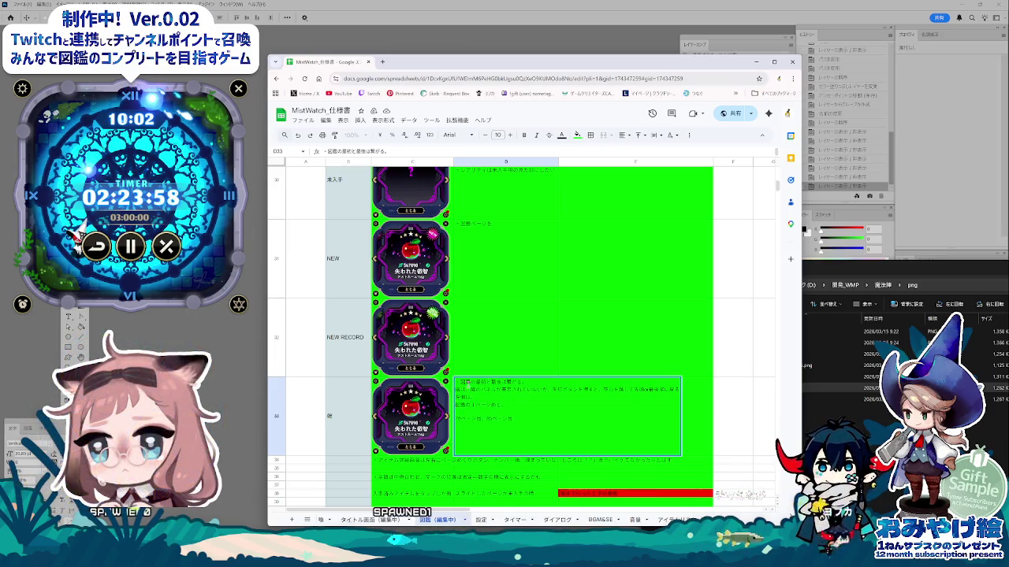
{"action": "type", "text": "・"}
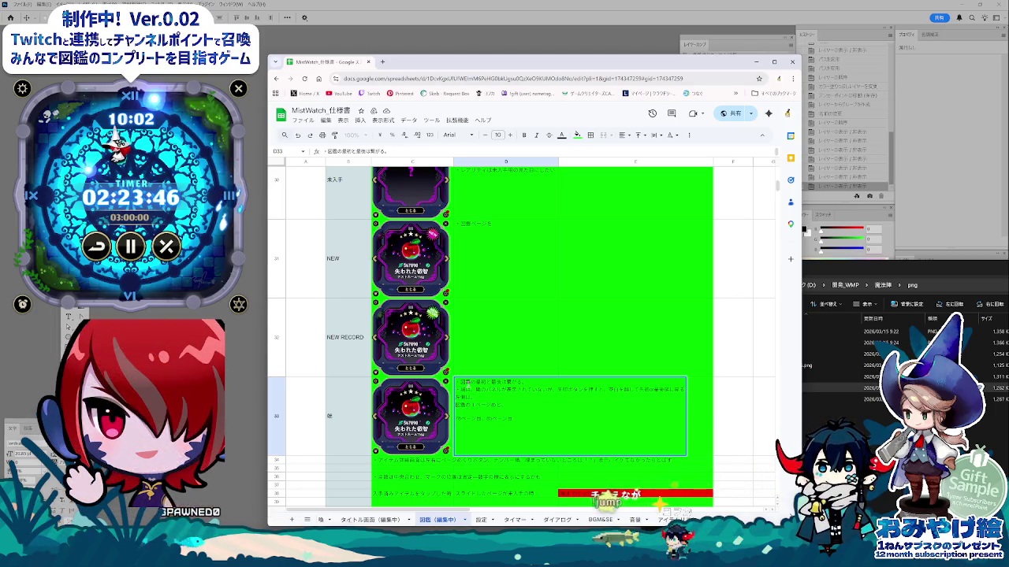
{"action": "left_click", "coordinate": [511, 262]}
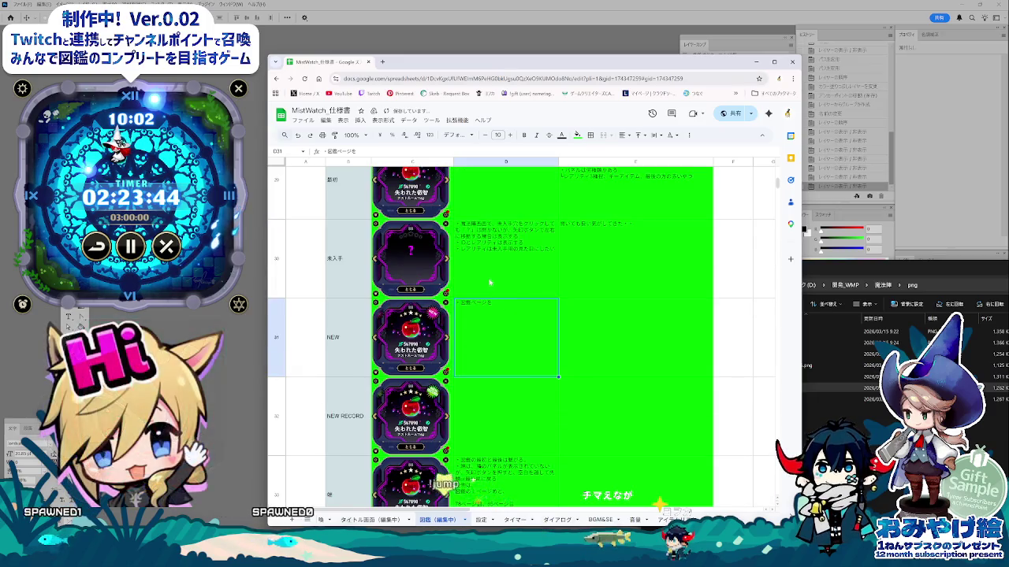
- Add to the 未入手 description that only magic circles with obtained (入手) items are shown (表示する)
{"action": "scroll", "coordinate": [482, 385], "scroll_direction": "up", "scroll_amount": 3}
{"action": "left_click", "coordinate": [483, 385]}
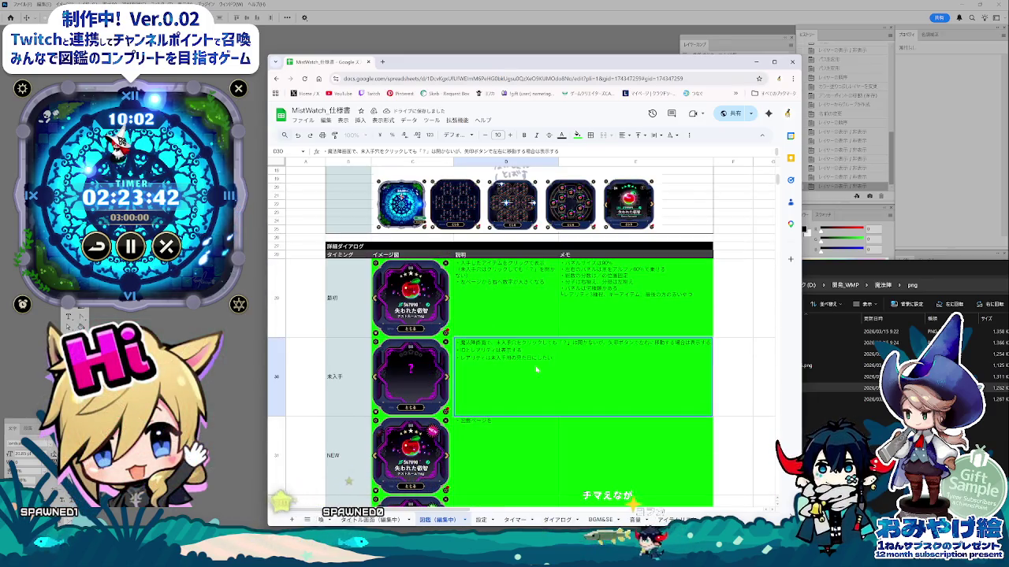
{"action": "key", "text": "BackSpace"}
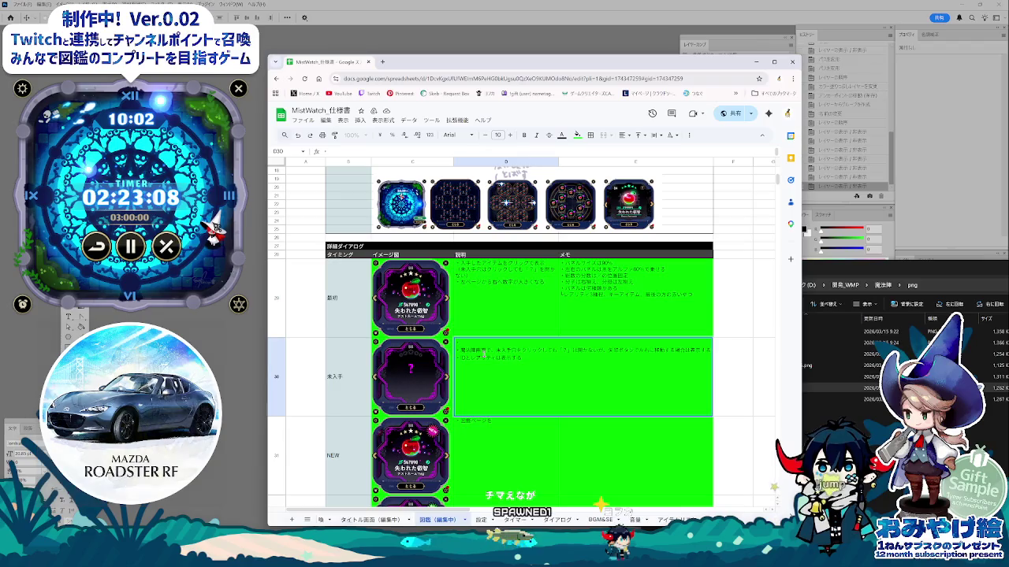
{"action": "type", "text": "・にゅう"}
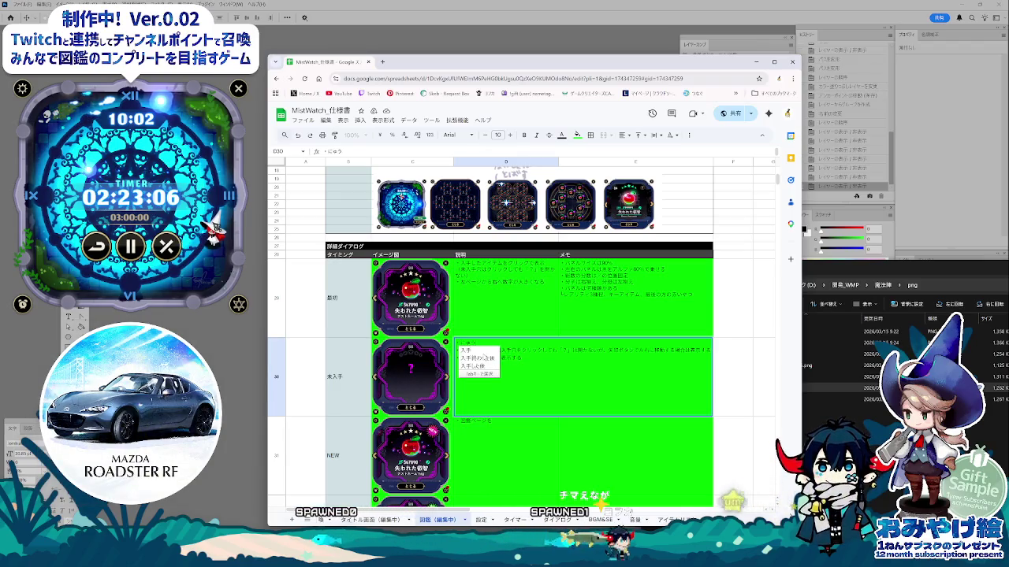
{"action": "type", "text": "入手したあいてm"}
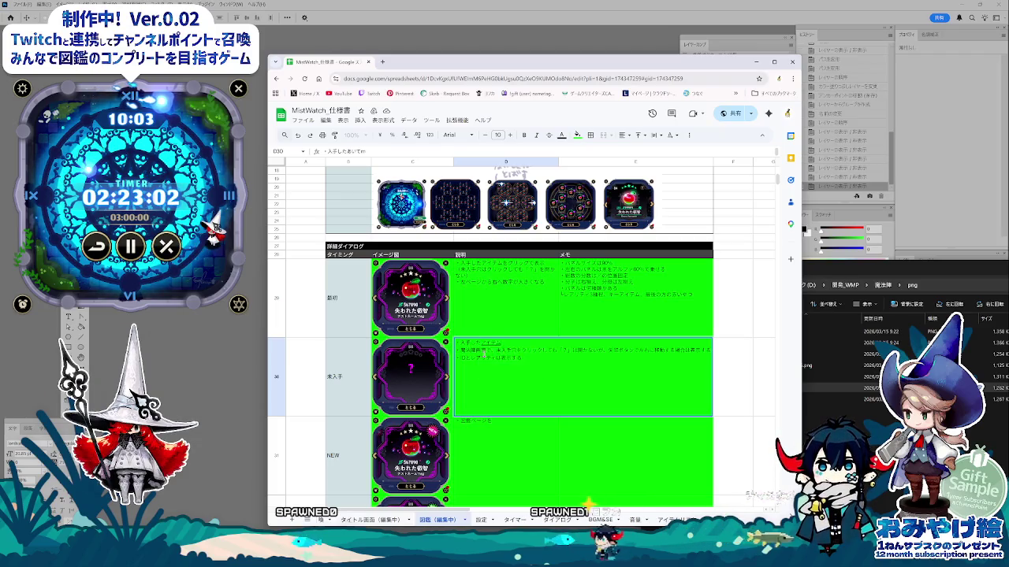
{"action": "type", "text": "ある"}
{"action": "key", "text": "Return"}
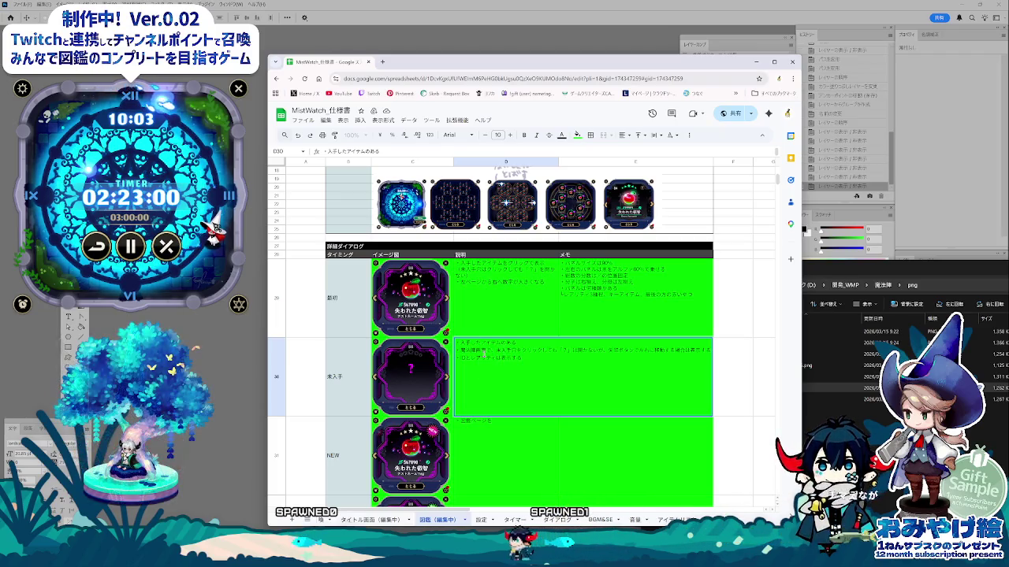
{"action": "type", "text": "ま"}
{"action": "key", "text": "space"}
{"action": "key", "text": "Return"}
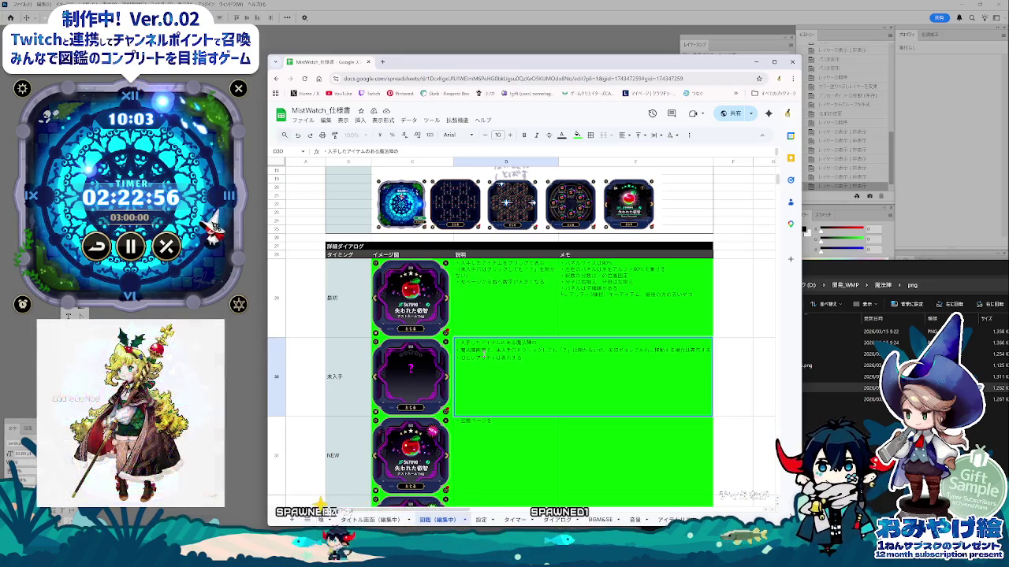
{"action": "type", "text": "もののみ"}
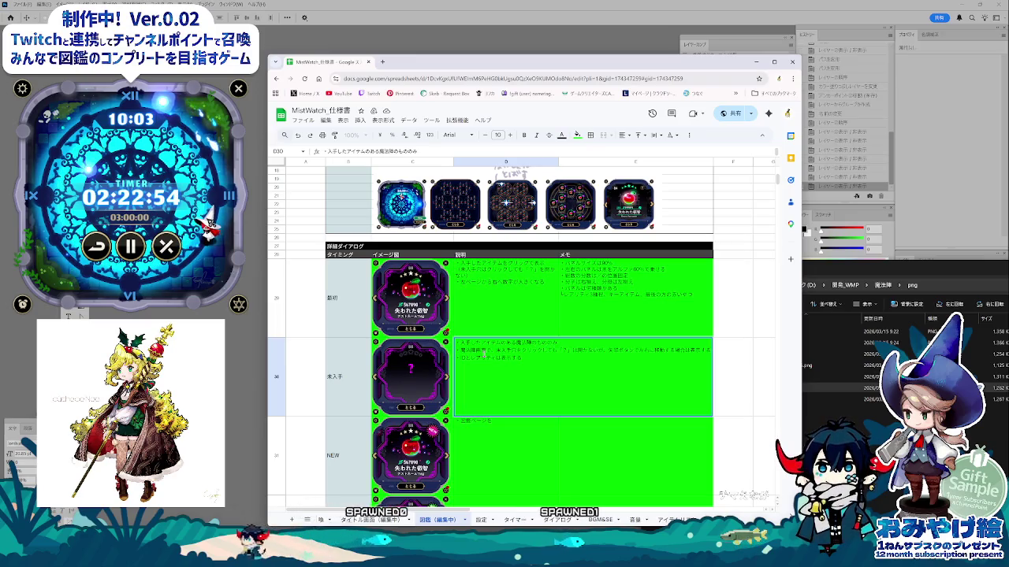
{"action": "type", "text": "ひょうじ"}
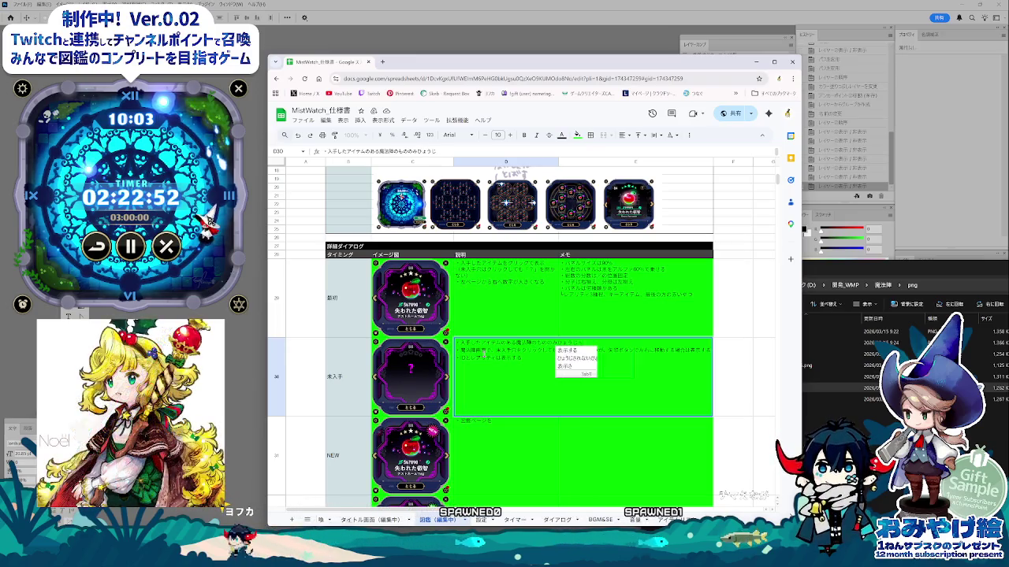
{"action": "key", "text": "Down"}
{"action": "key", "text": "Down"}
{"action": "key", "text": "Return"}
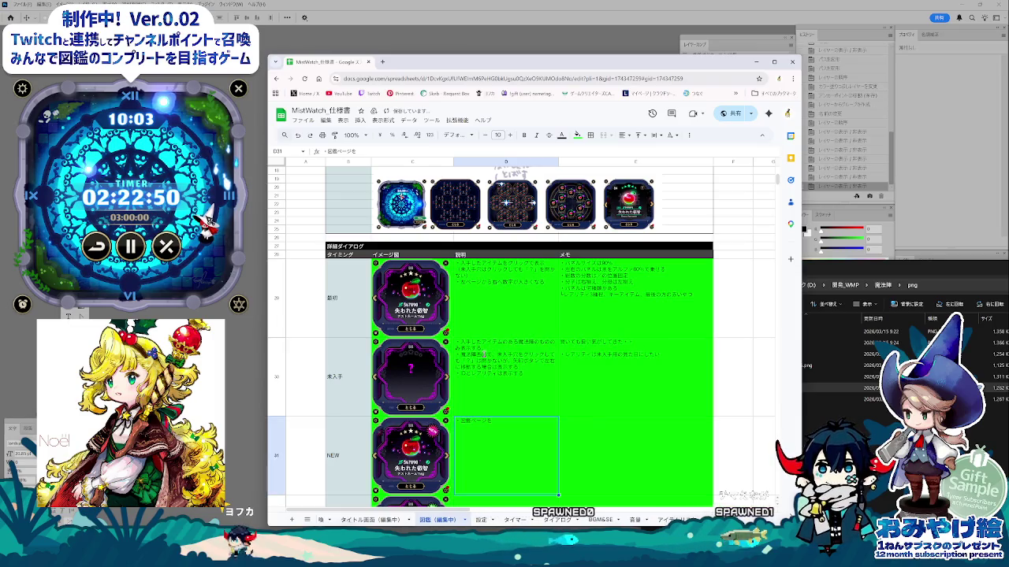
- Add a line saying unreleased (未解放) magic circles are hidden (未表示)
{"action": "double_click", "coordinate": [510, 365]}
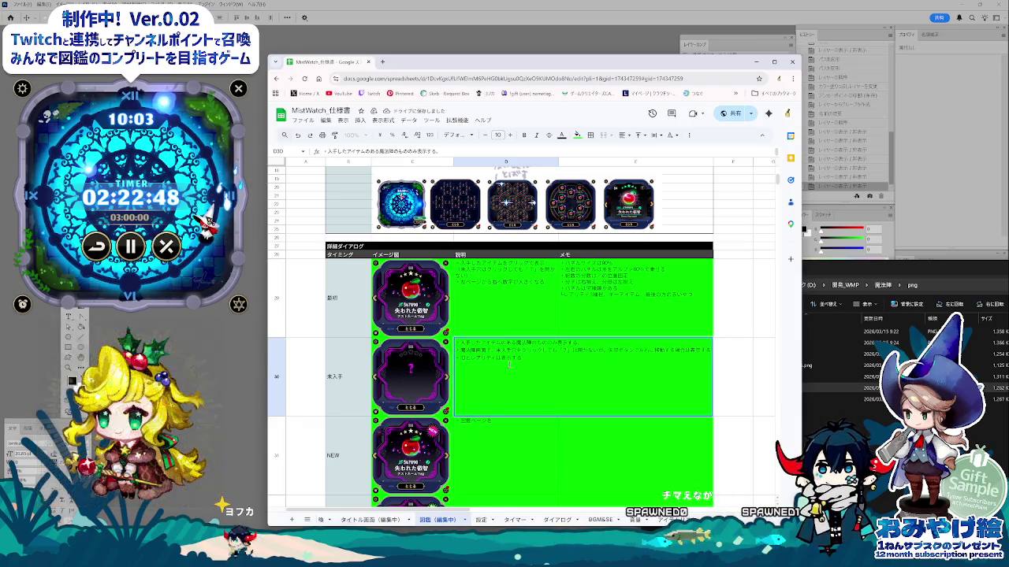
{"action": "left_click", "coordinate": [587, 432]}
{"action": "left_click", "coordinate": [500, 341]}
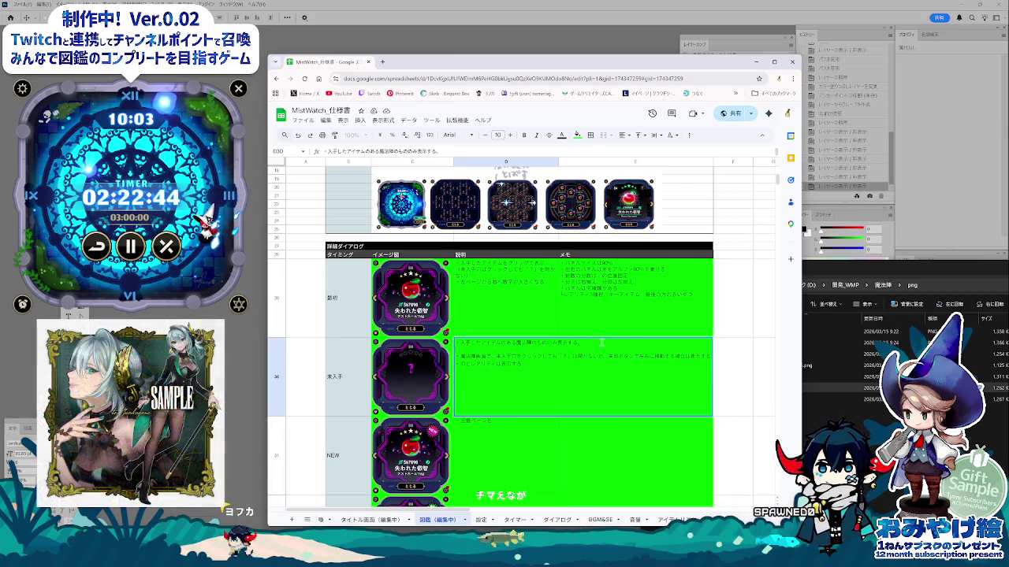
{"action": "type", "text": "未解放は？"}
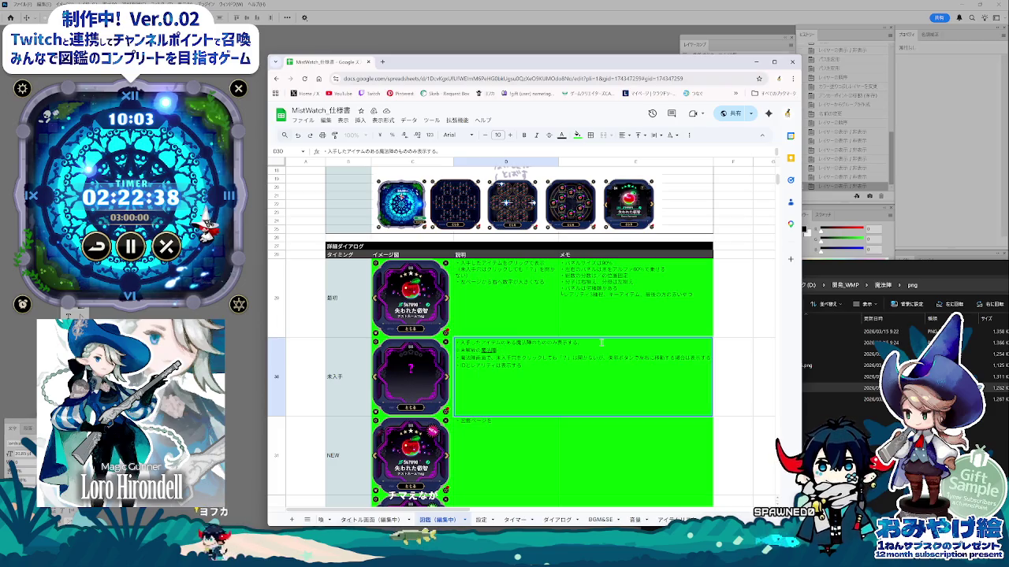
{"action": "type", "text": "の"}
{"action": "key", "text": "Return"}
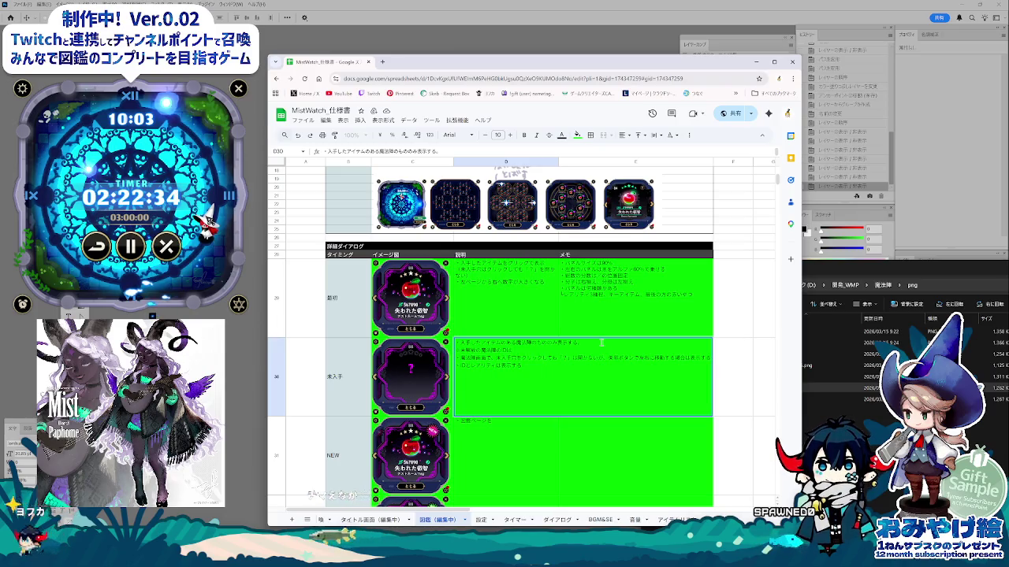
{"action": "type", "text": "みひょうじし"}
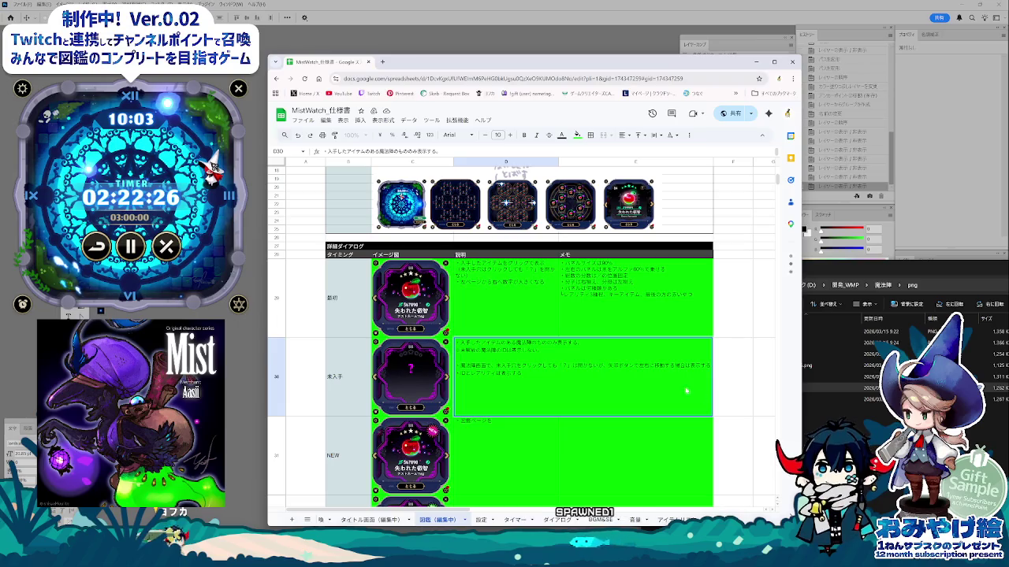
{"action": "left_click", "coordinate": [673, 520]}
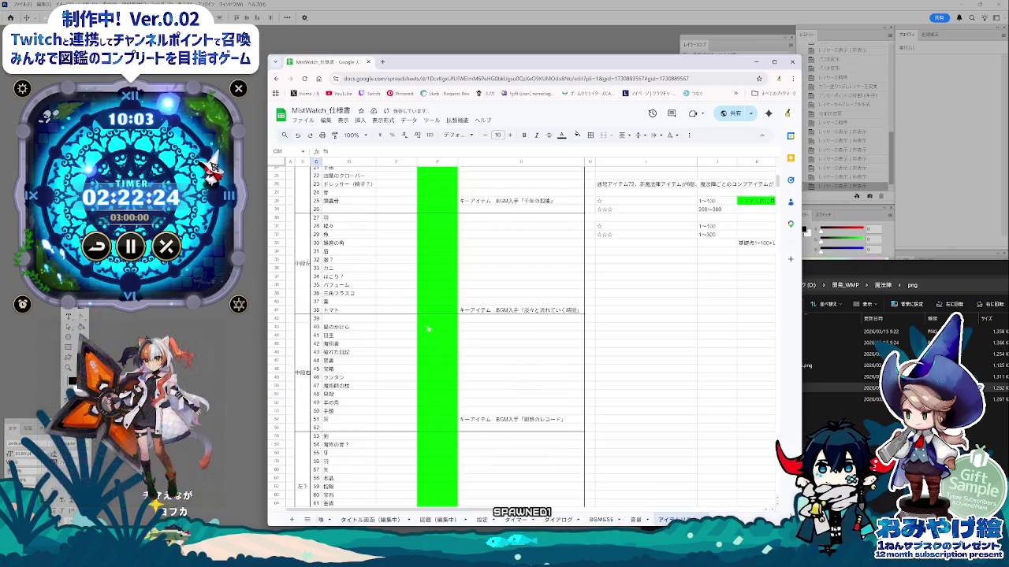
- Return to the 図鑑（編集中） sheet and begin editing the 未入手 description in D30
{"action": "scroll", "coordinate": [428, 329], "scroll_direction": "up", "scroll_amount": 5}
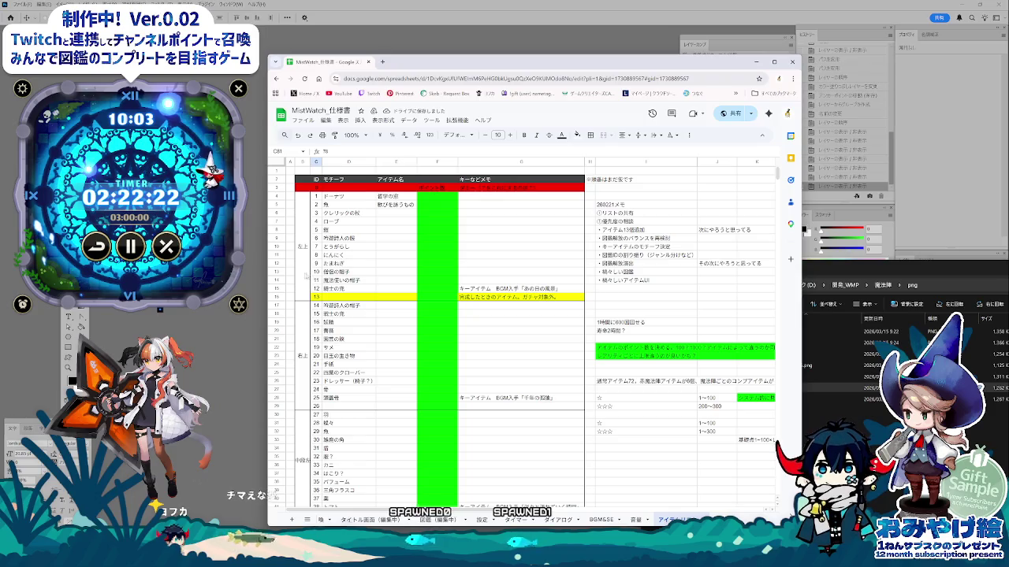
{"action": "left_click", "coordinate": [303, 432]}
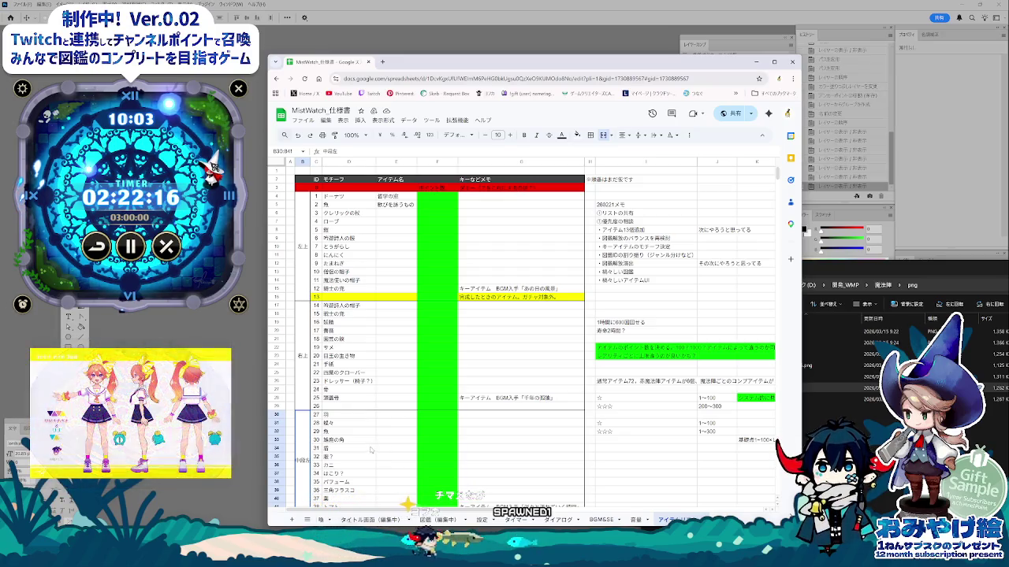
{"action": "scroll", "coordinate": [371, 439], "scroll_direction": "down", "scroll_amount": 3}
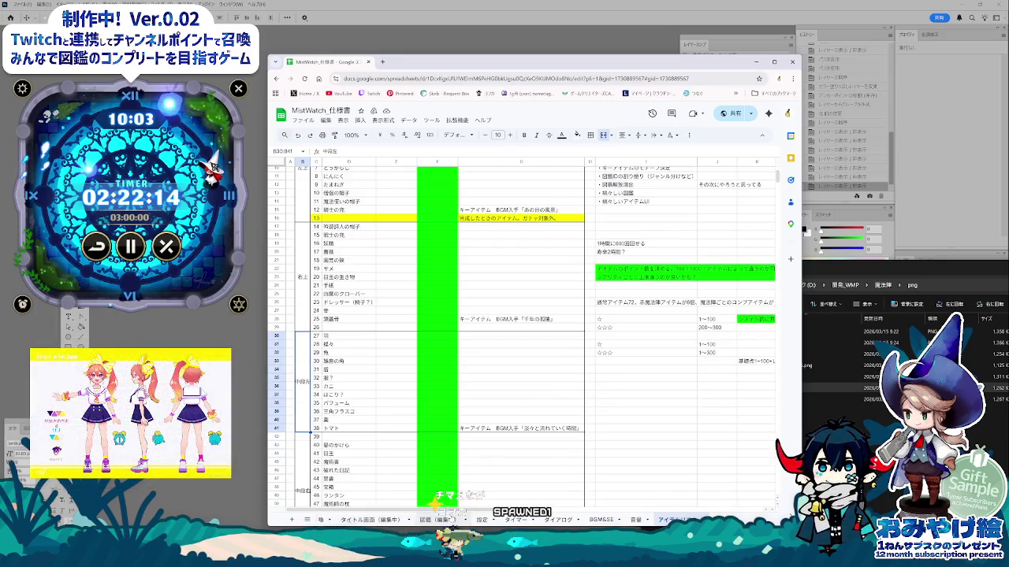
{"action": "left_click", "coordinate": [437, 520]}
{"action": "double_click", "coordinate": [469, 408]}
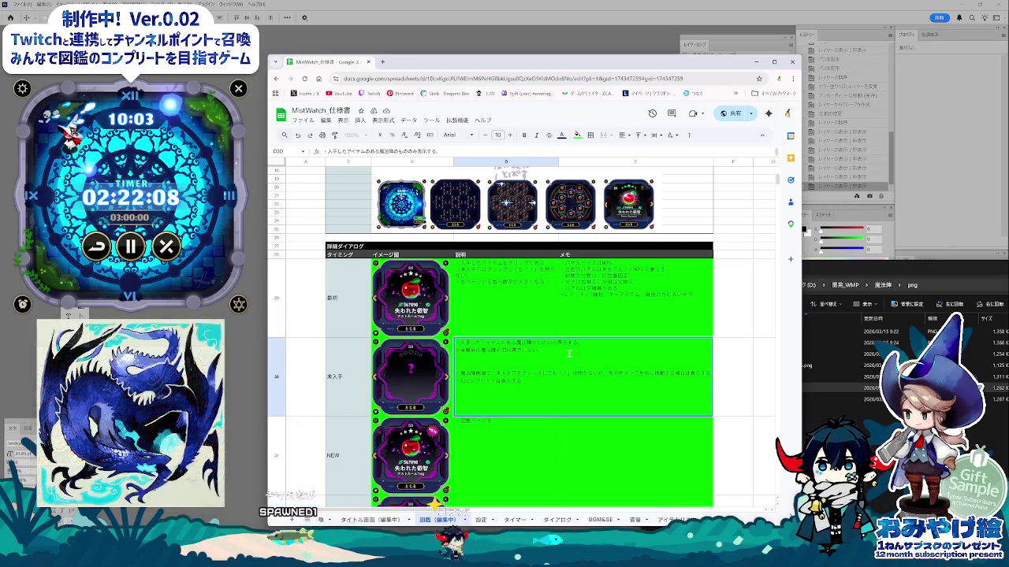
- Start an item-numbering line in D30 with the text 1-1 and つぎ
{"action": "type", "text": "13"}
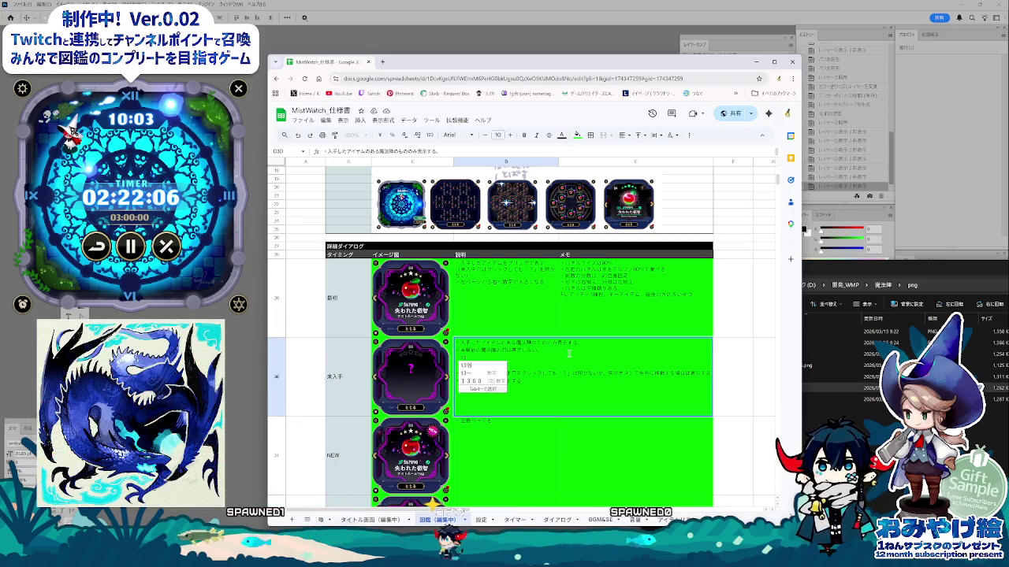
{"action": "key", "text": "BackSpace"}
{"action": "type", "text": "と"}
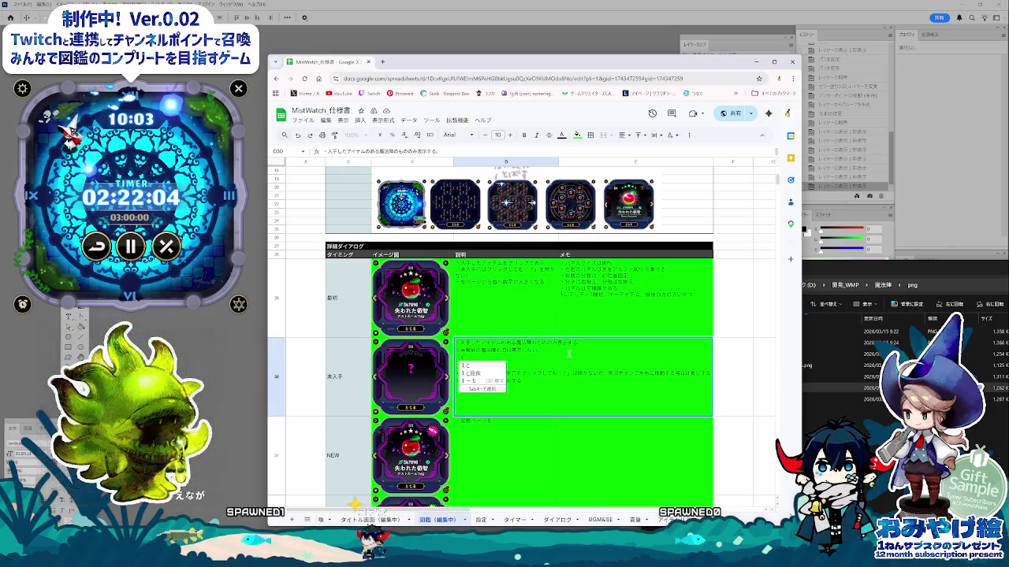
{"action": "key", "text": "Escape"}
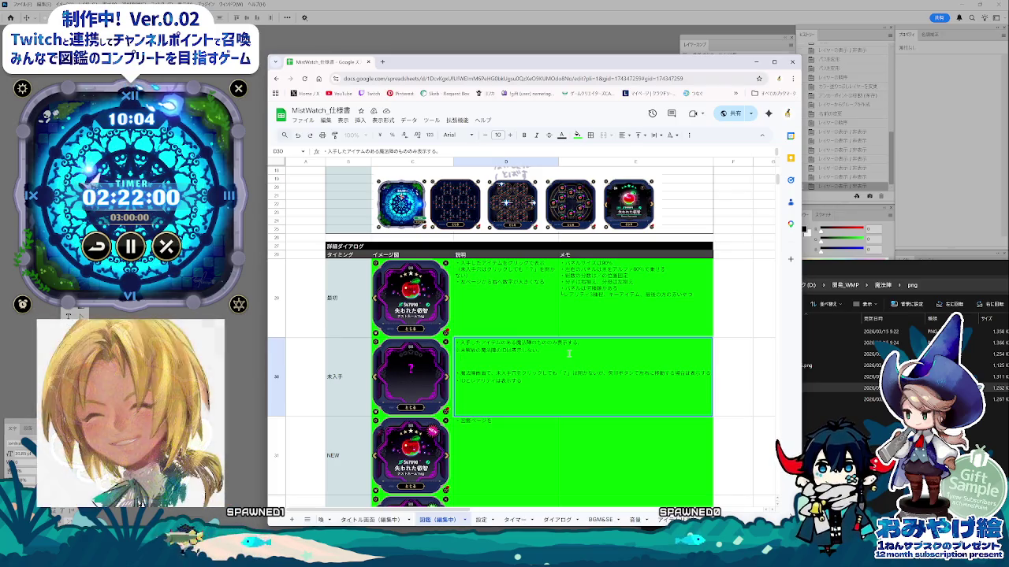
{"action": "type", "text": "1と"}
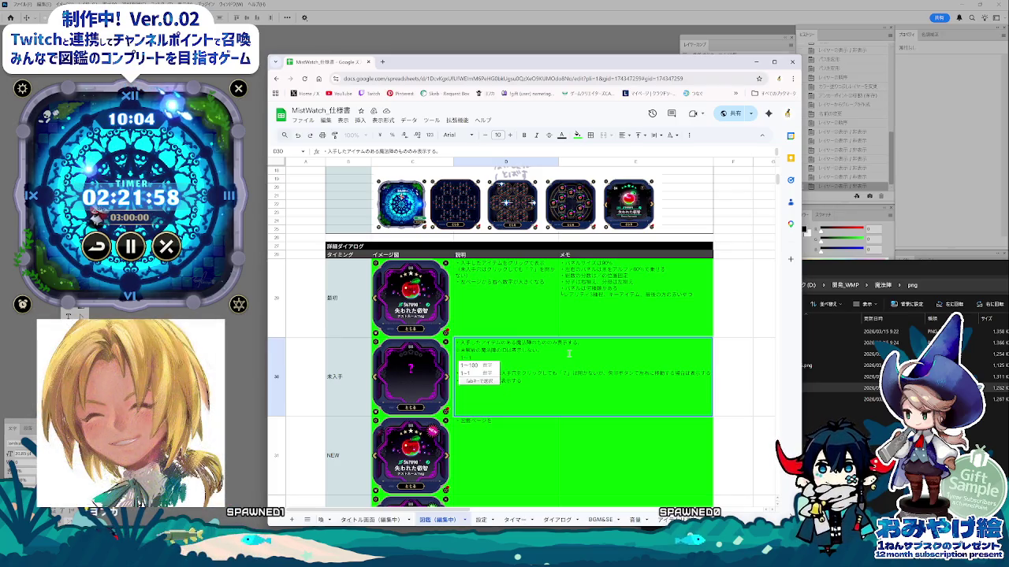
{"action": "key", "text": "Return"}
{"action": "type", "text": "つぎ"}
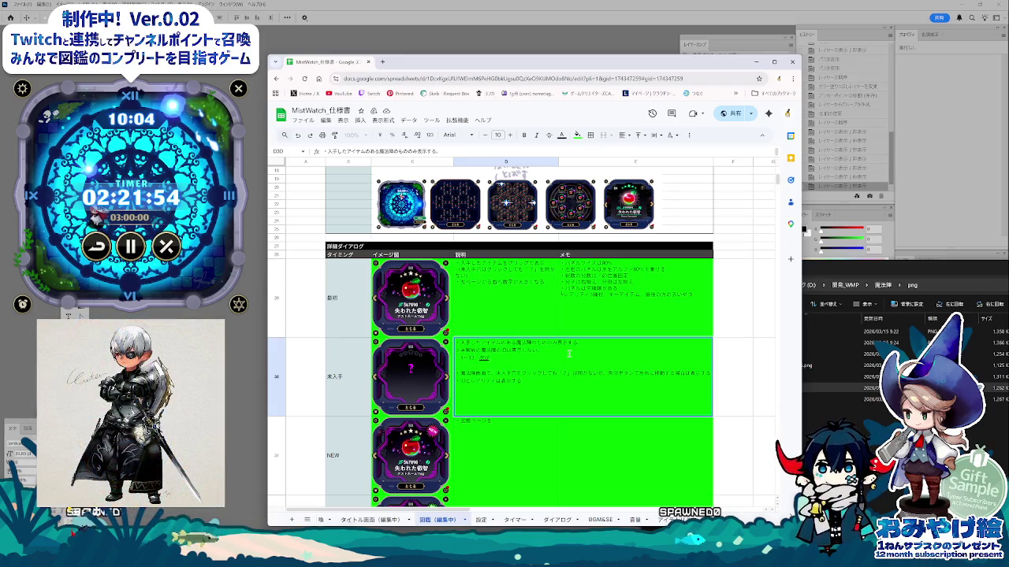
- Check numbering on the item list sheet, then finish the D30 line with では and commit
{"action": "left_click", "coordinate": [474, 522]}
{"action": "left_click", "coordinate": [514, 520]}
{"action": "left_click", "coordinate": [671, 520]}
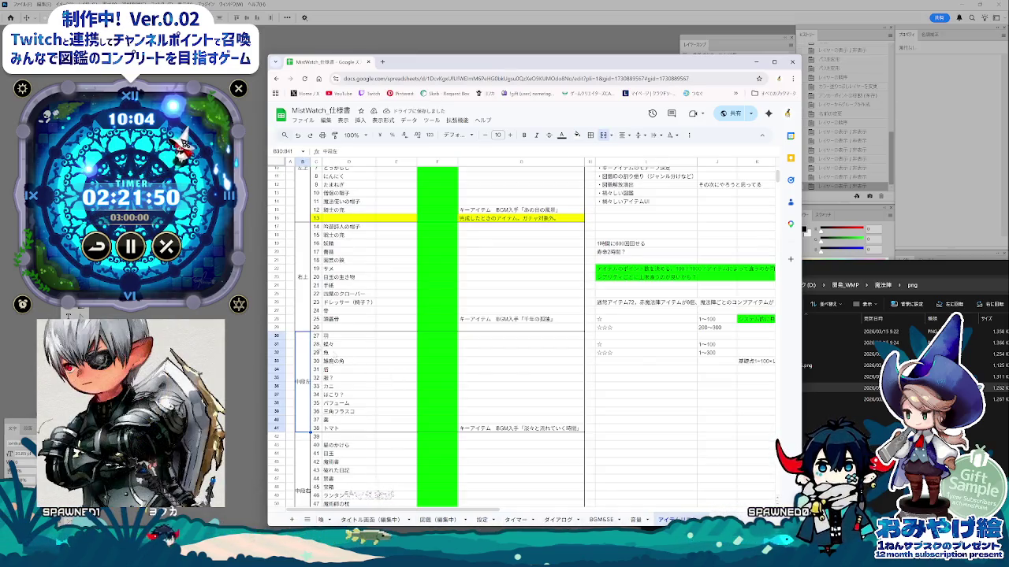
{"action": "left_click", "coordinate": [437, 520]}
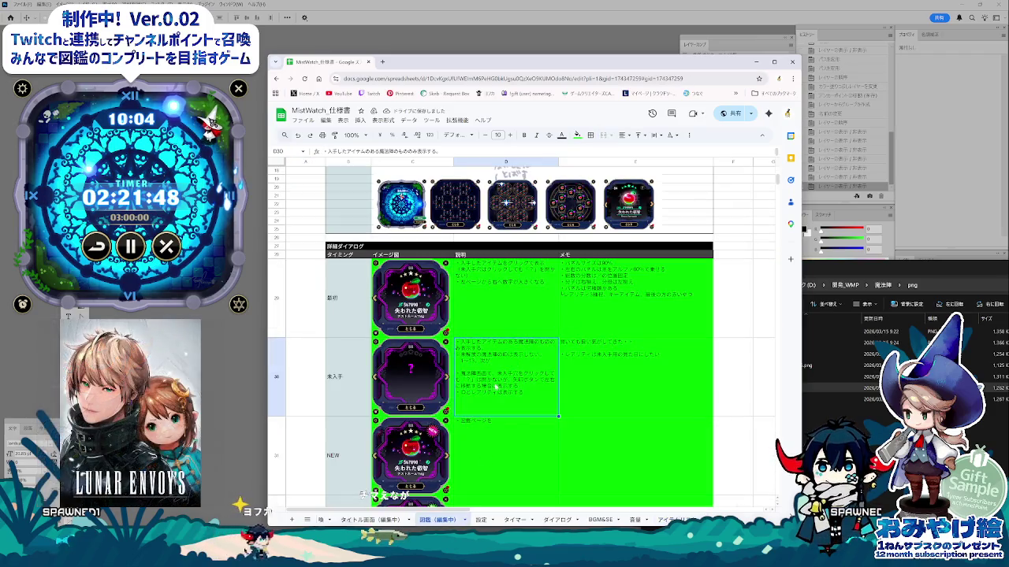
{"action": "double_click", "coordinate": [496, 361]}
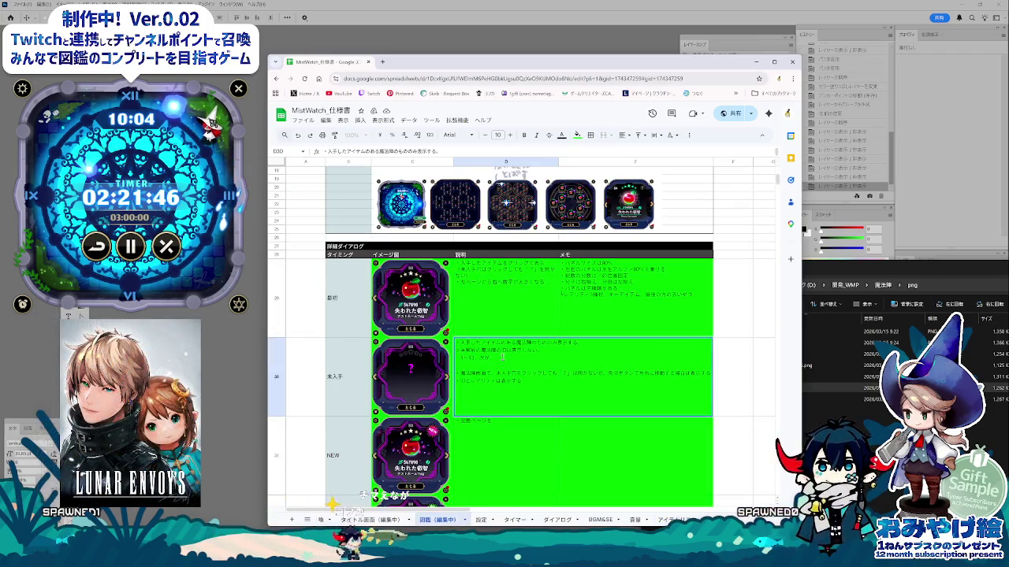
{"action": "type", "text": "では"}
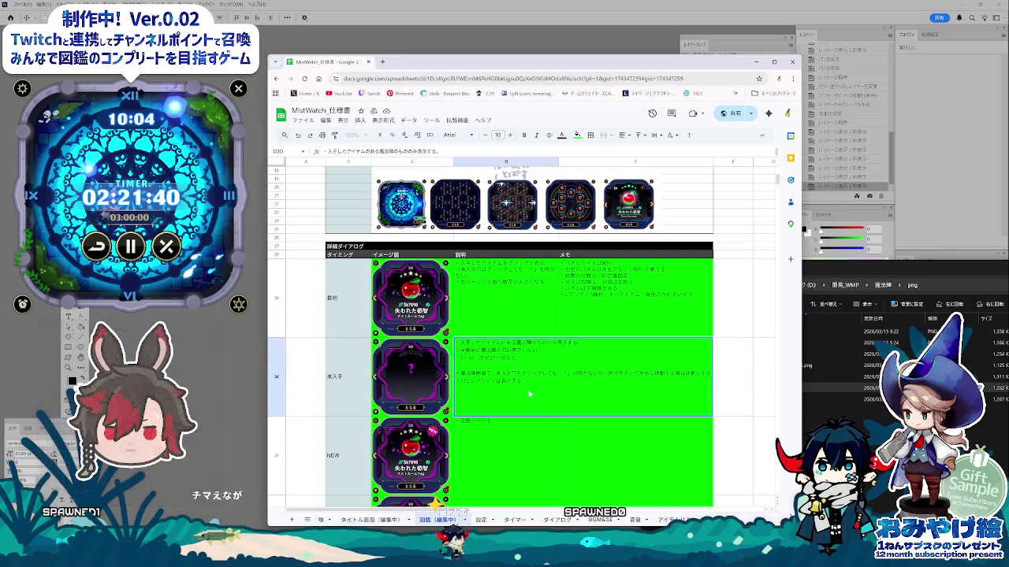
{"action": "left_click", "coordinate": [509, 435]}
{"action": "left_click", "coordinate": [483, 363]}
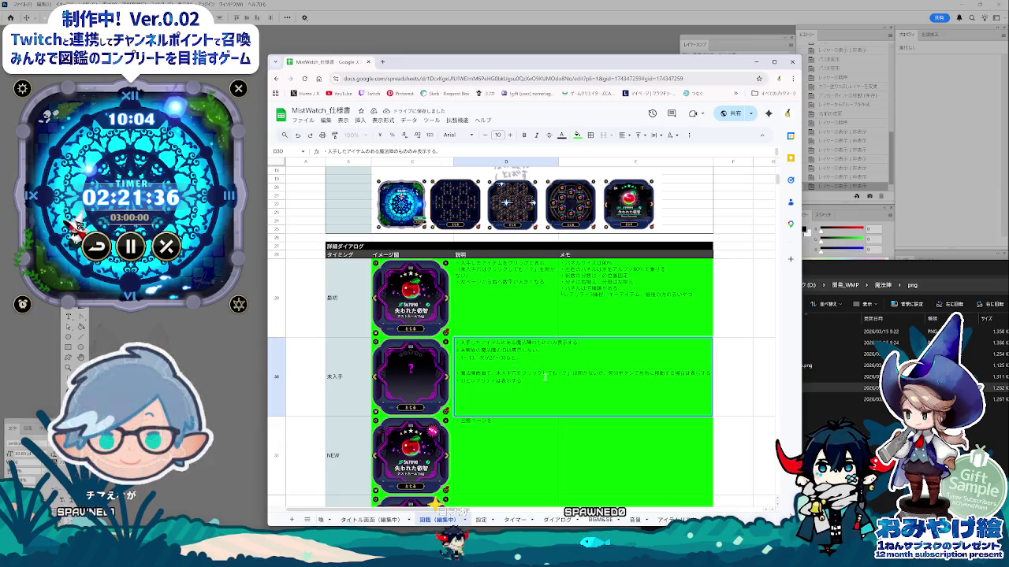
{"action": "left_click", "coordinate": [526, 427]}
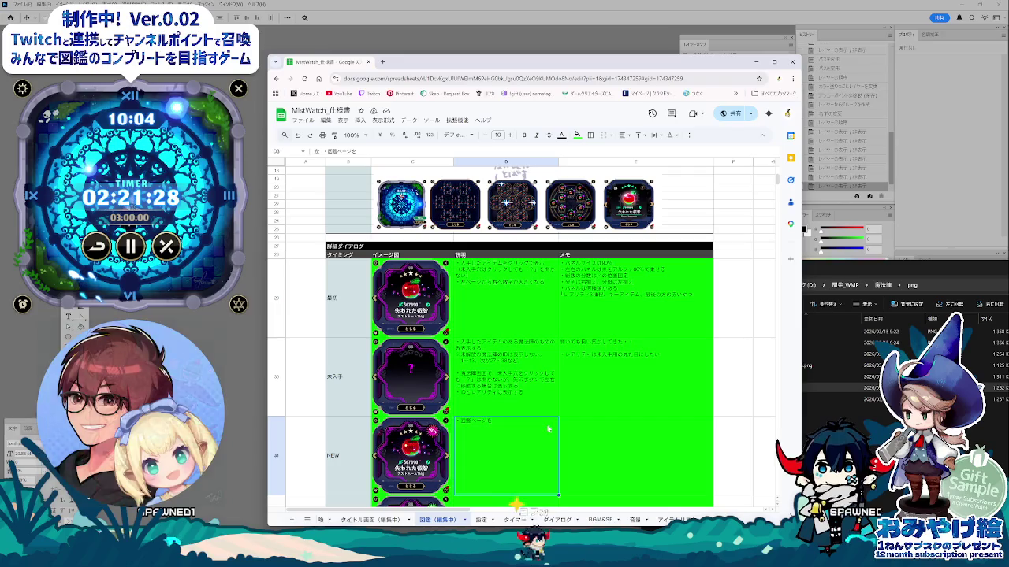
{"action": "left_click", "coordinate": [576, 430]}
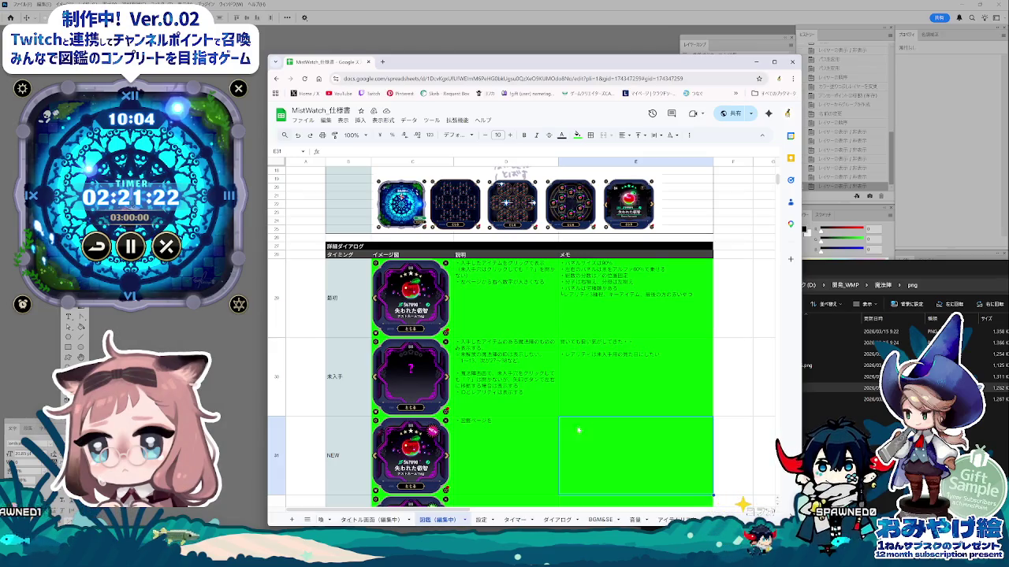
{"action": "scroll", "coordinate": [542, 417], "scroll_direction": "down", "scroll_amount": 2}
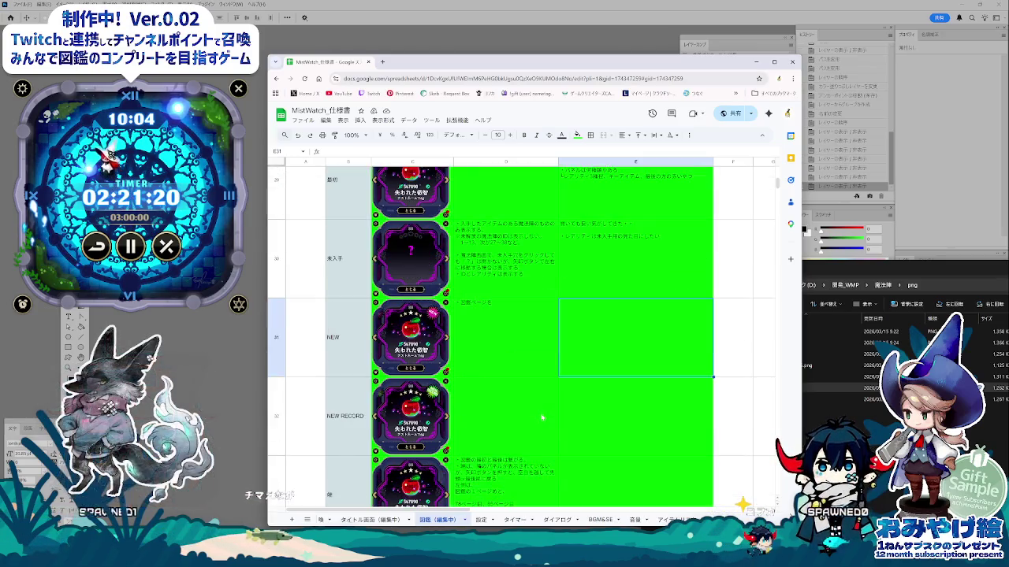
- Describe the NEW state in D31: items that were NEW when the 図鑑 page opened (開いた時に) get a badge
{"action": "left_click", "coordinate": [480, 357]}
{"action": "scroll", "coordinate": [498, 433], "scroll_direction": "down", "scroll_amount": 1}
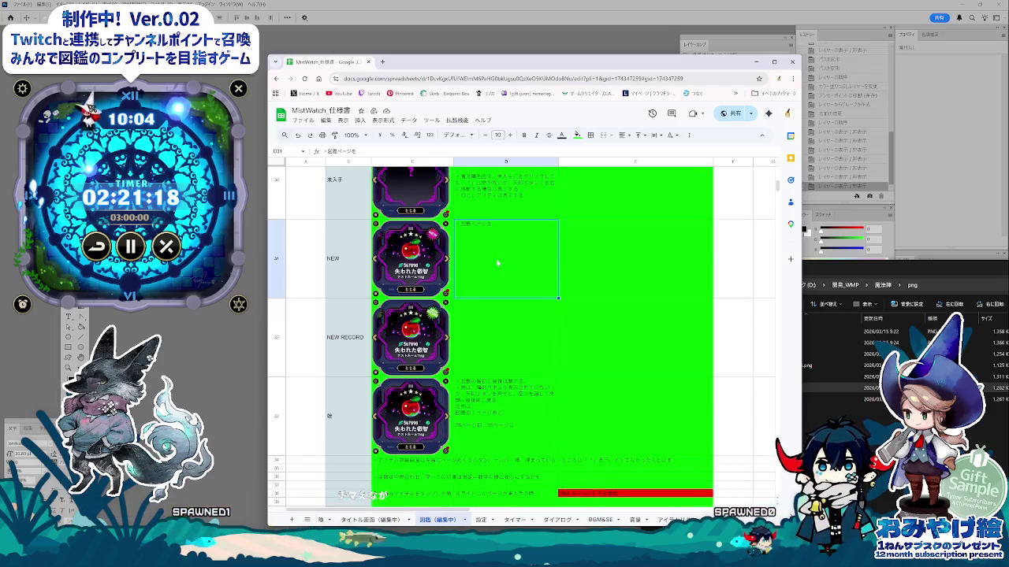
{"action": "scroll", "coordinate": [536, 315], "scroll_direction": "up", "scroll_amount": 1}
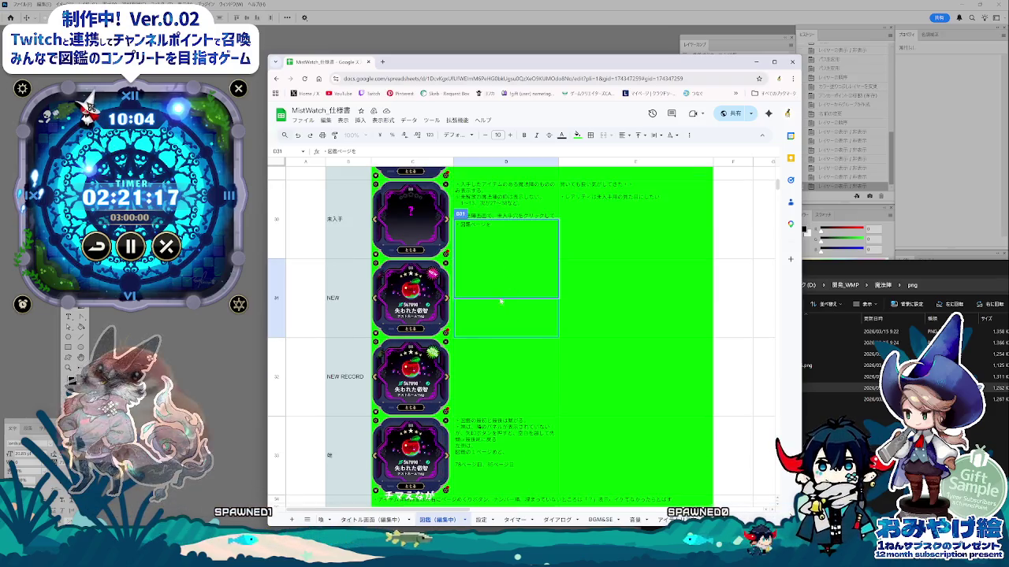
{"action": "left_click", "coordinate": [569, 359]}
{"action": "scroll", "coordinate": [513, 299], "scroll_direction": "up", "scroll_amount": 1}
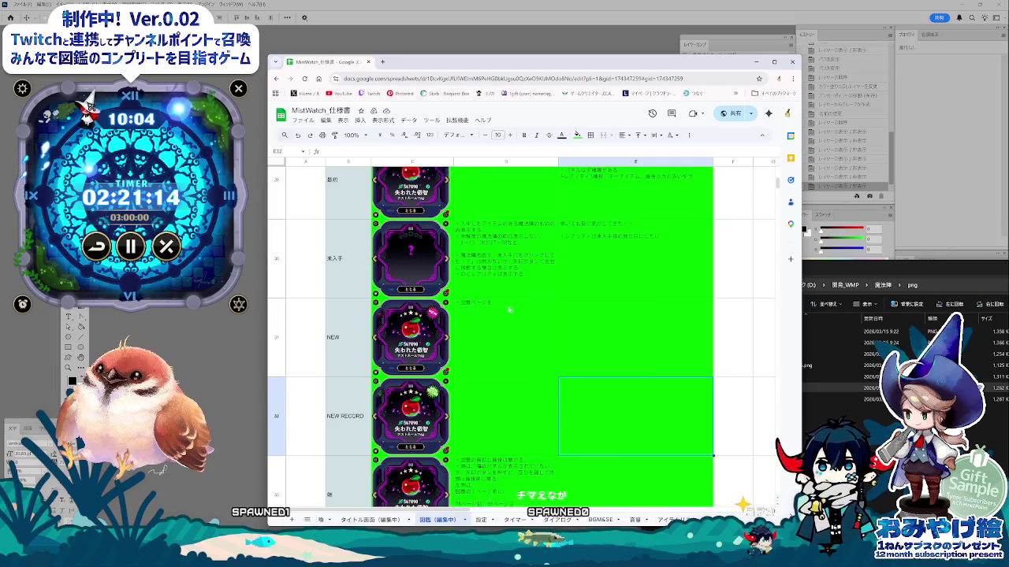
{"action": "double_click", "coordinate": [491, 305]}
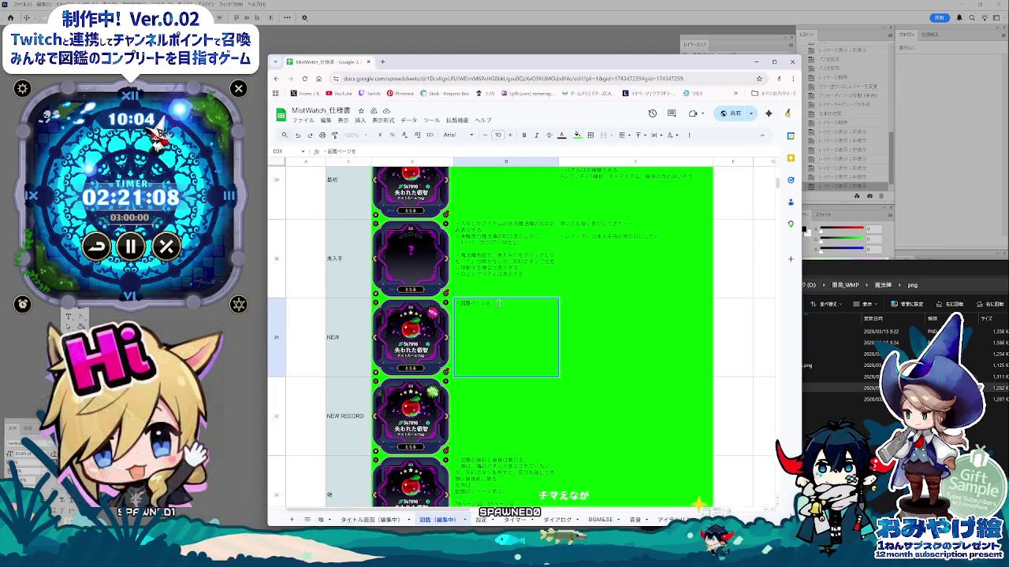
{"action": "type", "text": "ひ"}
{"action": "key", "text": "BackSpace"}
{"action": "type", "text": "開いてから"}
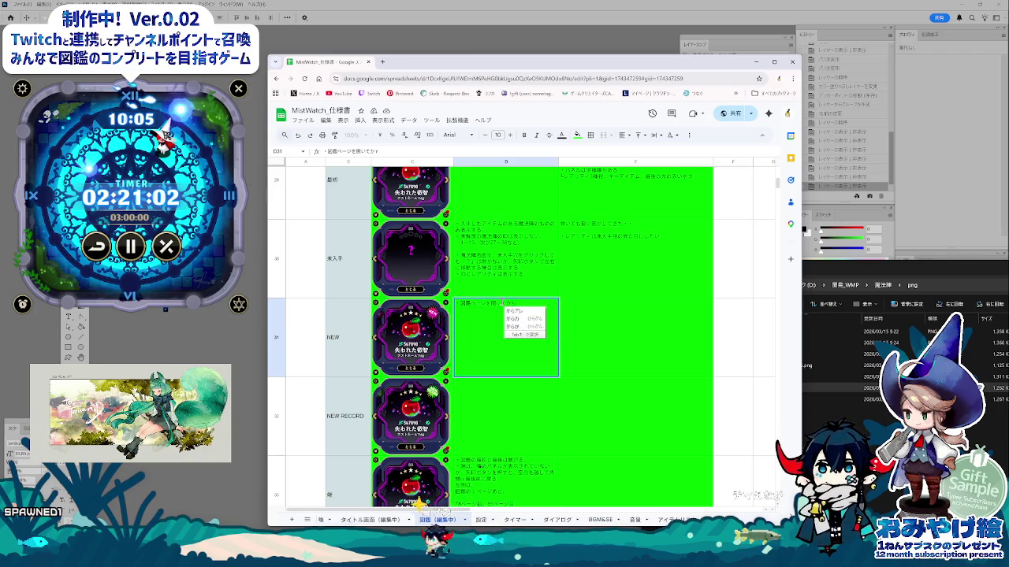
{"action": "key", "text": "Return"}
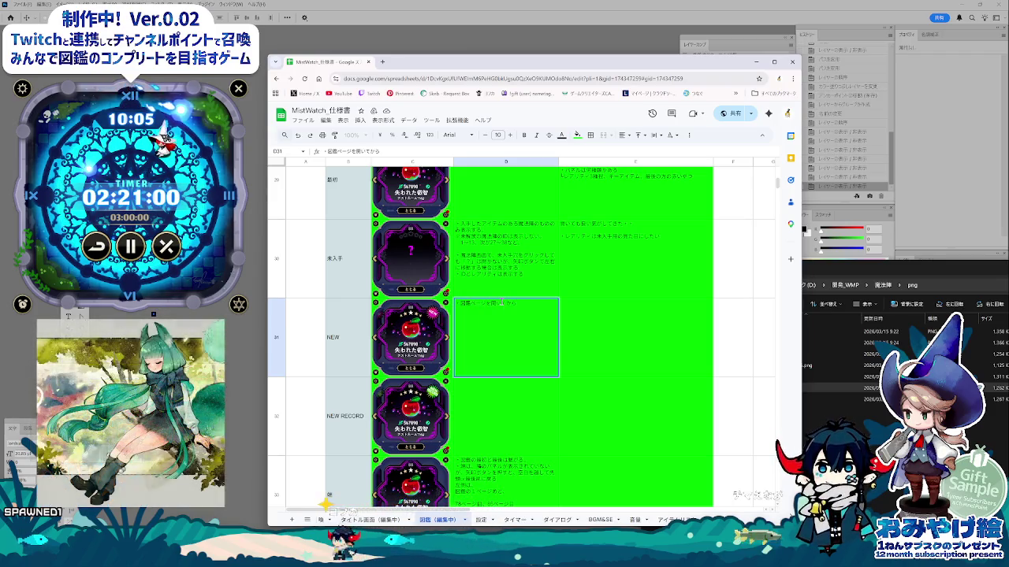
{"action": "key", "text": "BackSpace"}
{"action": "key", "text": "BackSpace"}
{"action": "key", "text": "BackSpace"}
{"action": "type", "text": "たとk"}
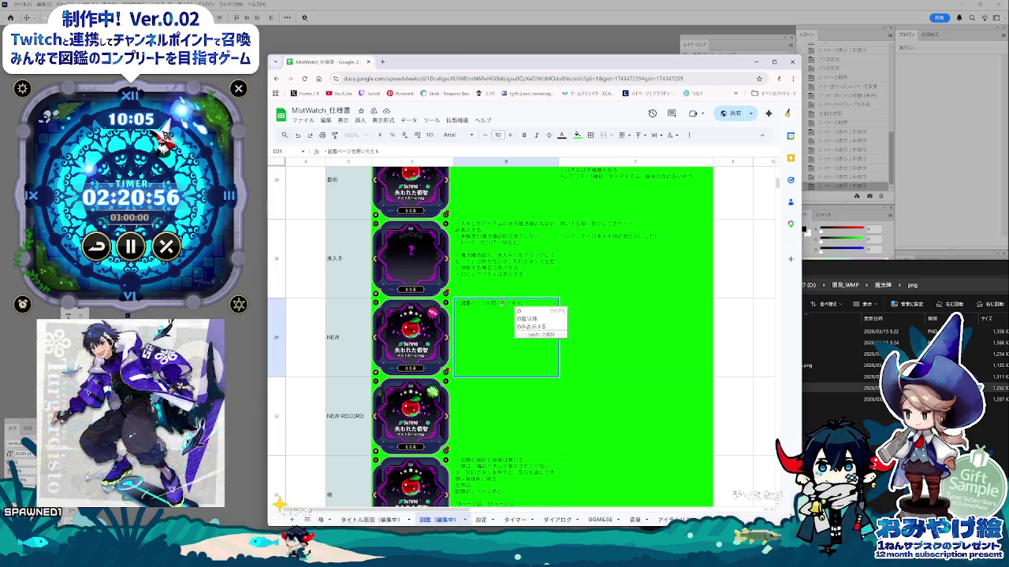
{"action": "type", "text": "ini"}
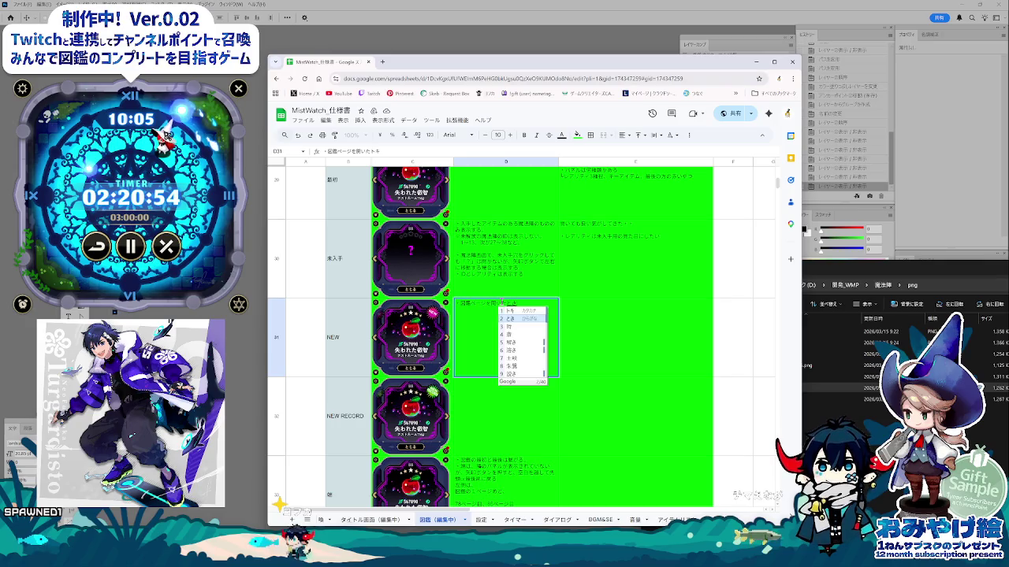
{"action": "key", "text": "space"}
{"action": "type", "text": "NEWwot"}
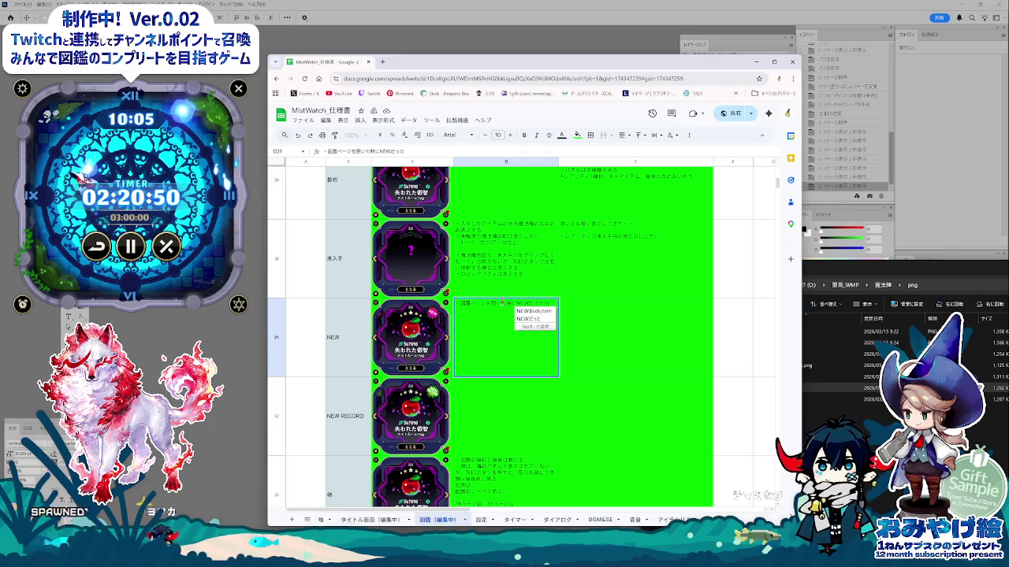
{"action": "type", "text": "mononihabajji"}
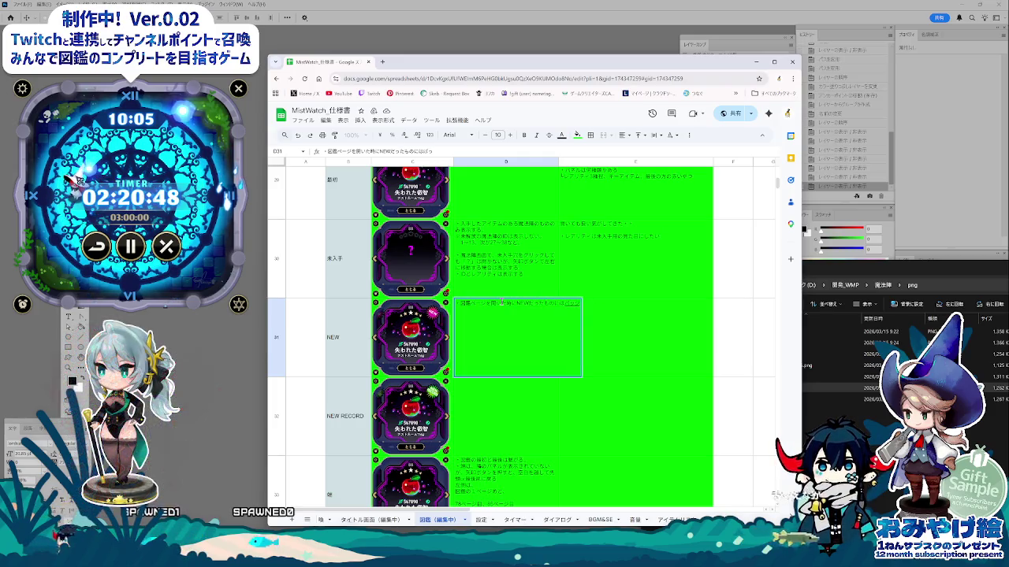
{"action": "type", "text": "hyo"}
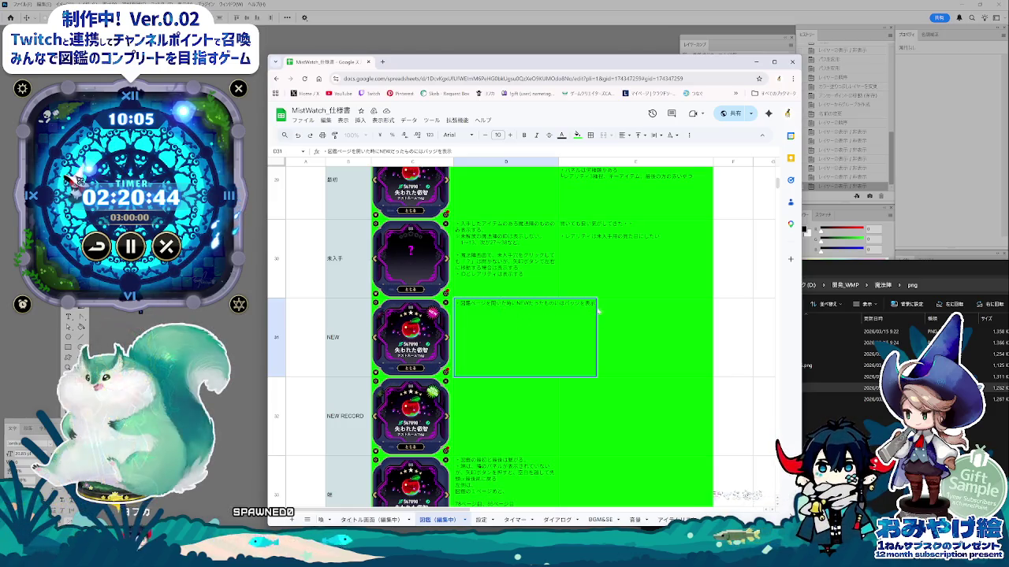
- Copy the NEW badge description and paste it into the NEW RECORD description in D32
{"action": "key", "text": "ctrl+a"}
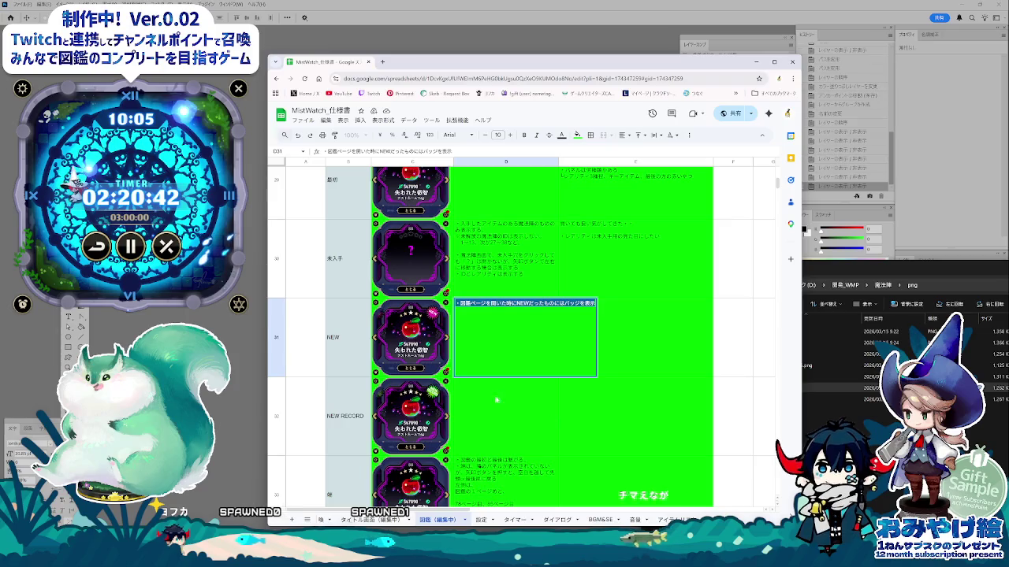
{"action": "key", "text": "ctrl+c"}
{"action": "left_click", "coordinate": [496, 400]}
{"action": "key", "text": "ctrl+v"}
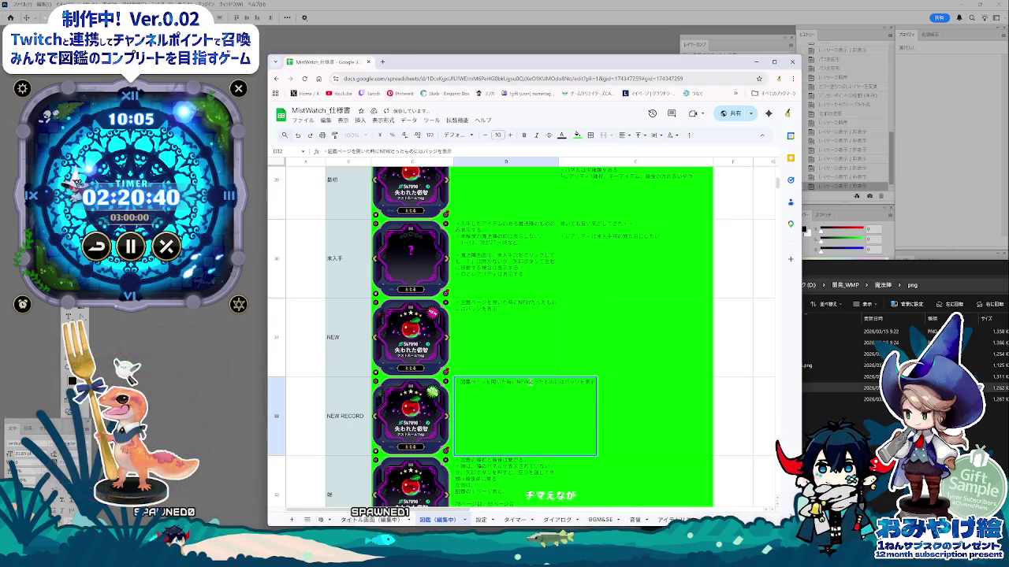
- Complete D32's NEW RECORD description: new-record items get a badge when the 図鑑 page opens
{"action": "type", "text": "れこーど"}
{"action": "key", "text": "F10"}
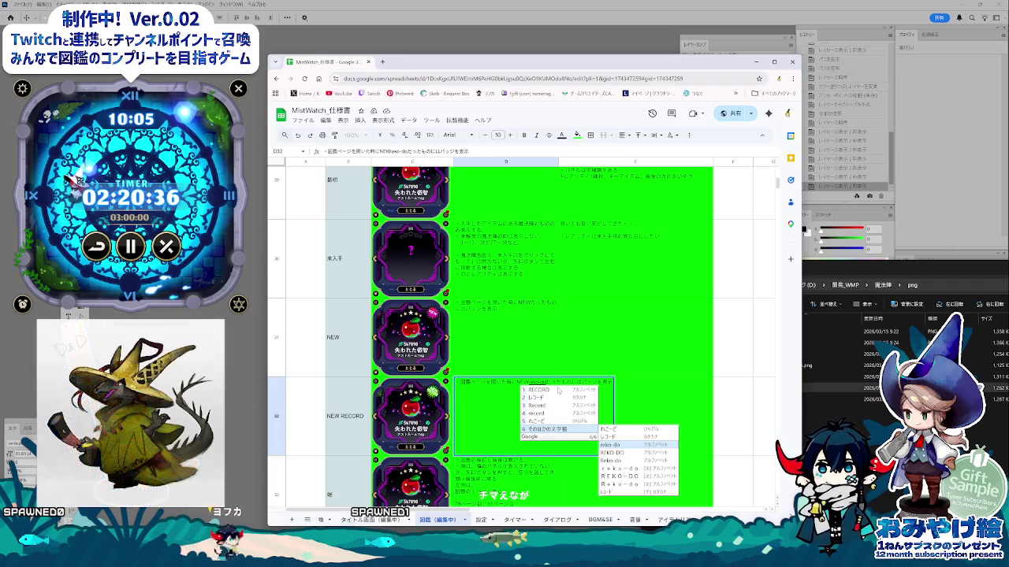
{"action": "key", "text": "Escape"}
{"action": "key", "text": "Up"}
{"action": "key", "text": "Up"}
{"action": "key", "text": "Up"}
{"action": "key", "text": "Return"}
{"action": "key", "text": "Return"}
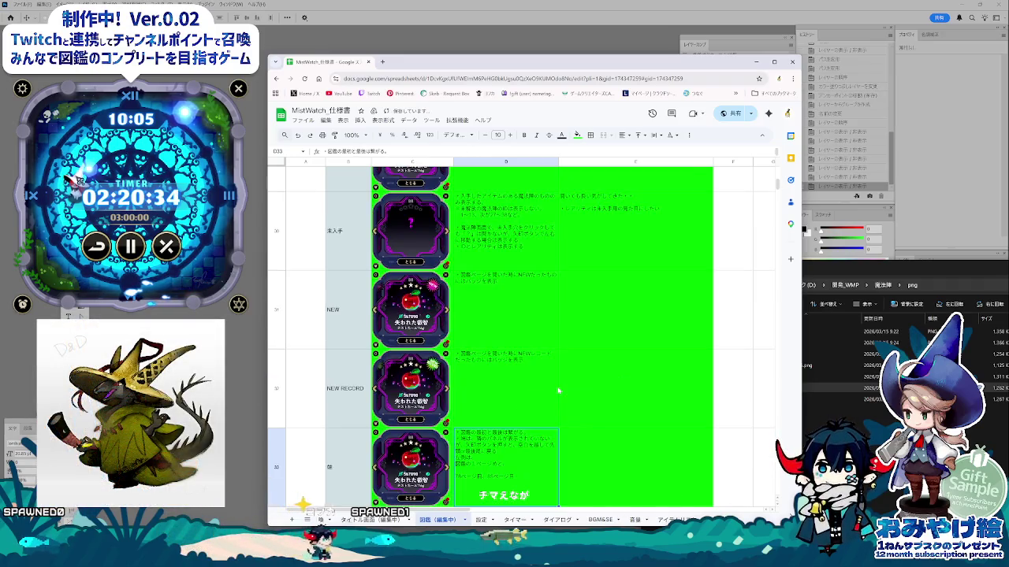
{"action": "left_click", "coordinate": [544, 399]}
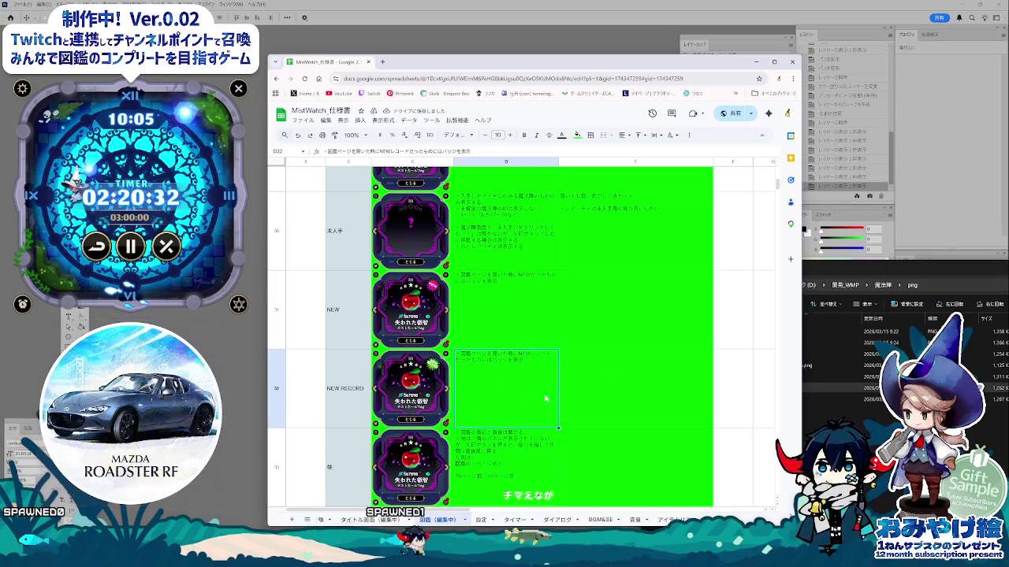
{"action": "left_click", "coordinate": [665, 379]}
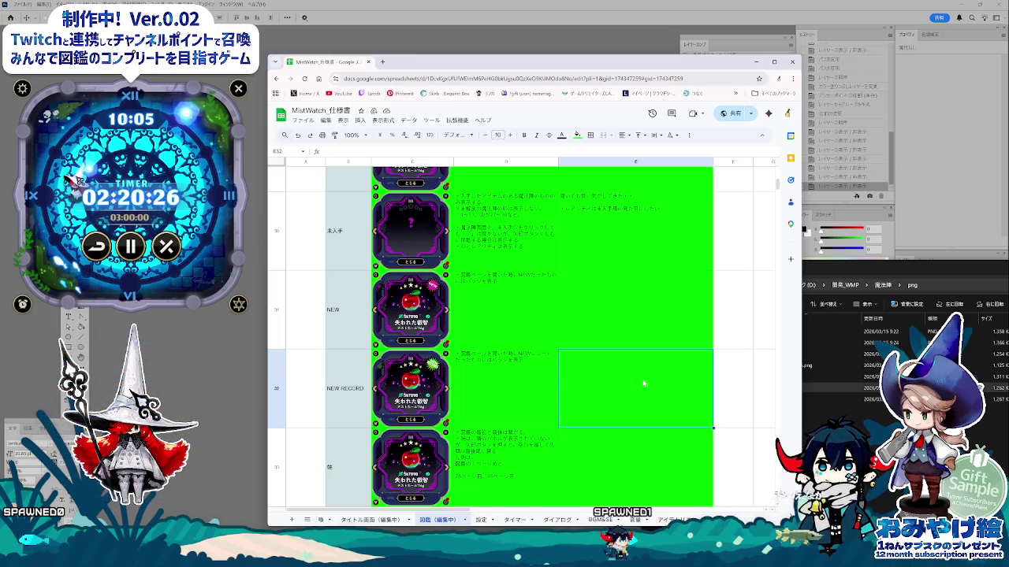
- Open the row 33 description cell to review its text without changing it
{"action": "scroll", "coordinate": [614, 440], "scroll_direction": "down", "scroll_amount": 2}
{"action": "left_click", "coordinate": [552, 433]}
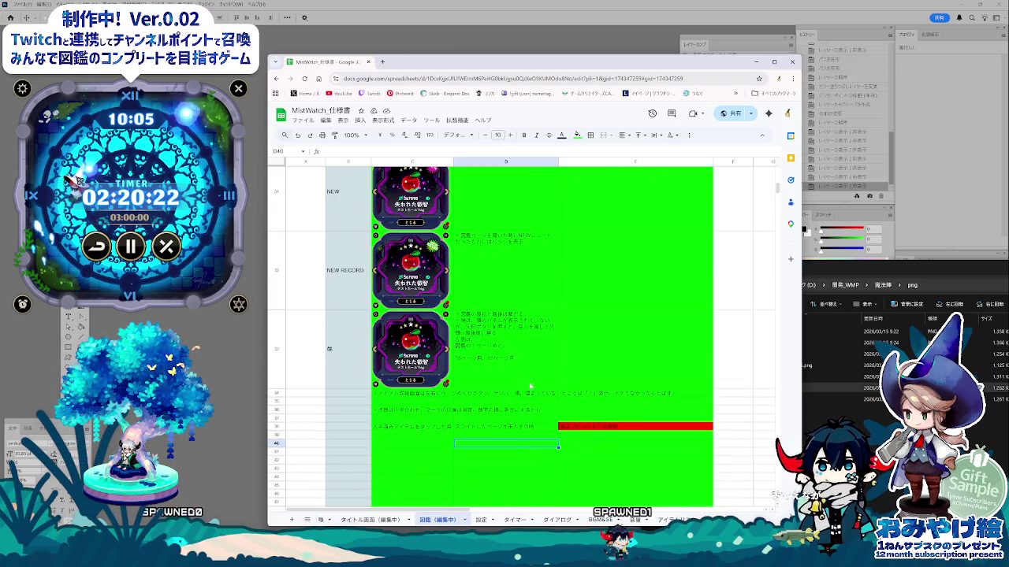
{"action": "left_click", "coordinate": [520, 363]}
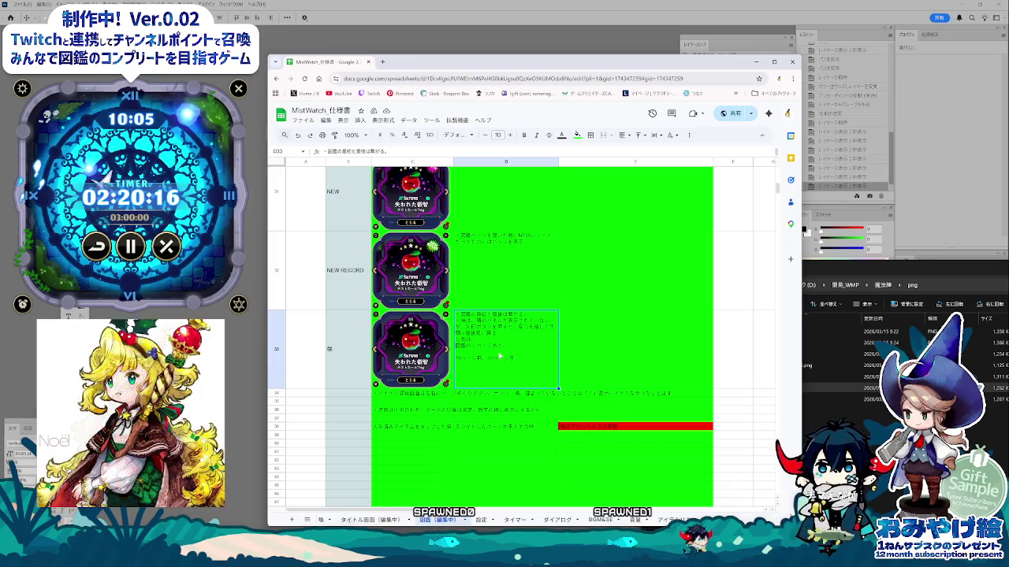
{"action": "double_click", "coordinate": [478, 344]}
{"action": "left_click", "coordinate": [520, 410]}
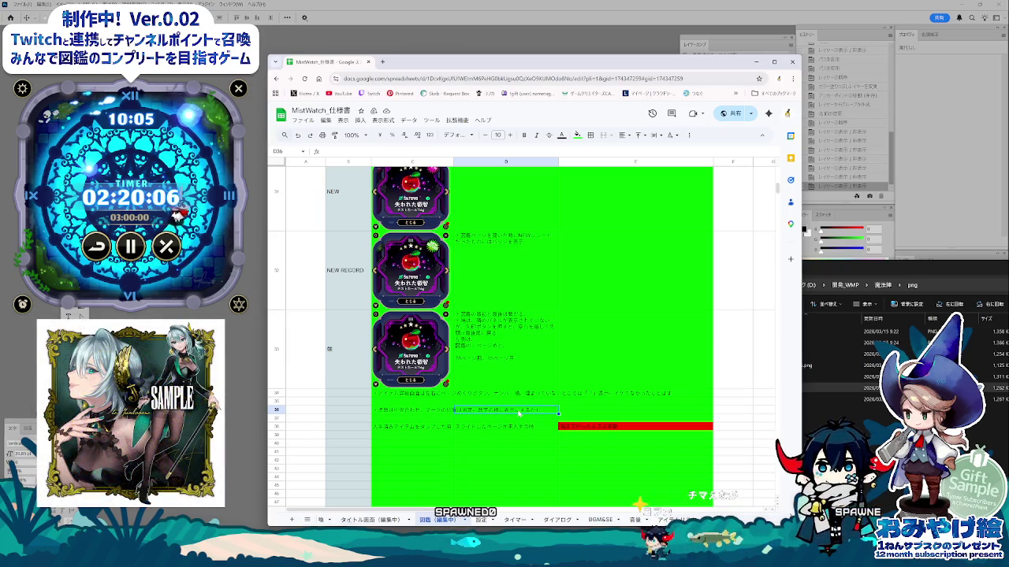
- Delete D33's lines from 左側は through the page 78 and 85 notes
{"action": "left_click", "coordinate": [496, 339]}
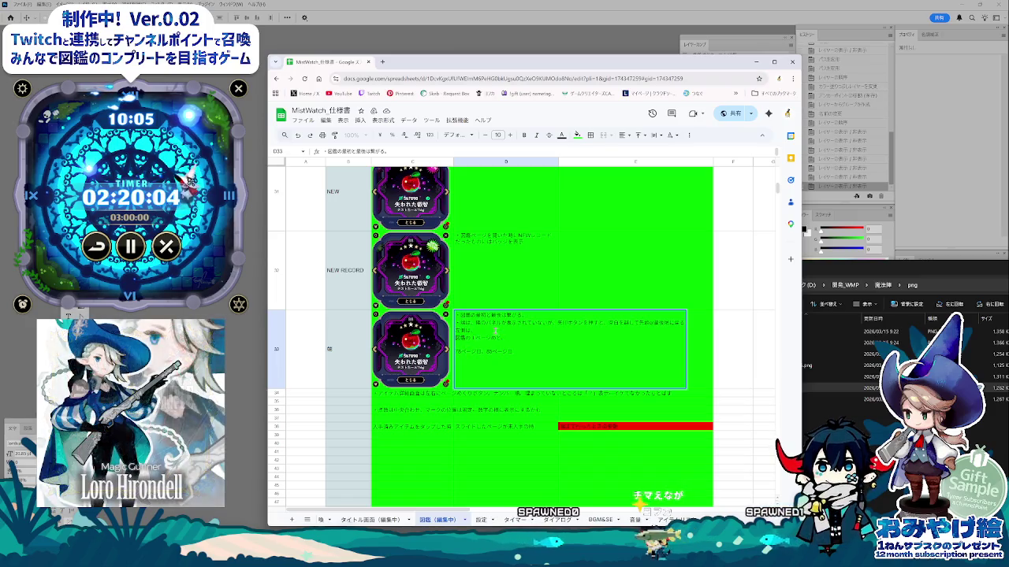
{"action": "left_click_drag", "start_coordinate": [456, 330], "coordinate": [548, 354]}
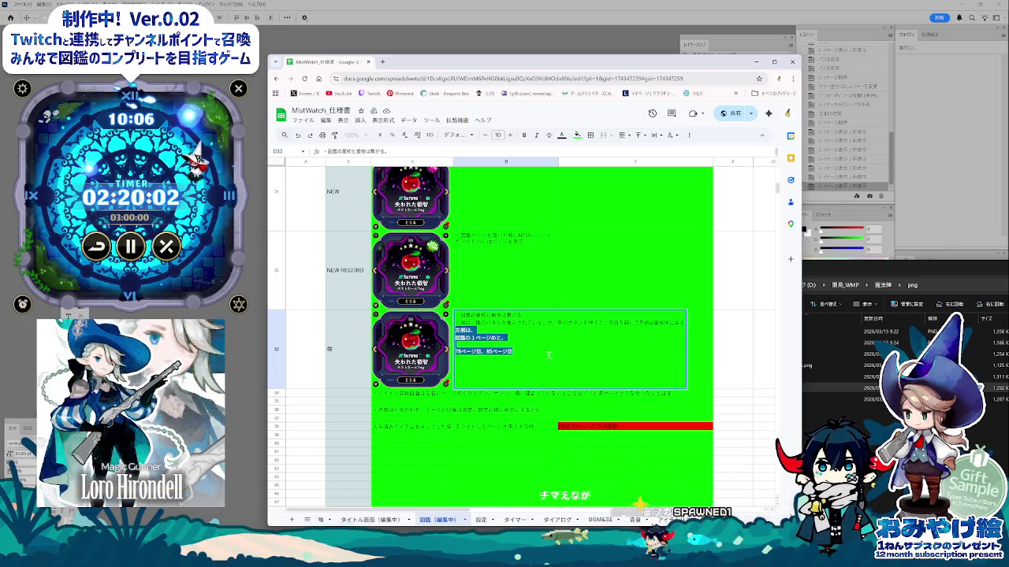
{"action": "key", "text": "BackSpace"}
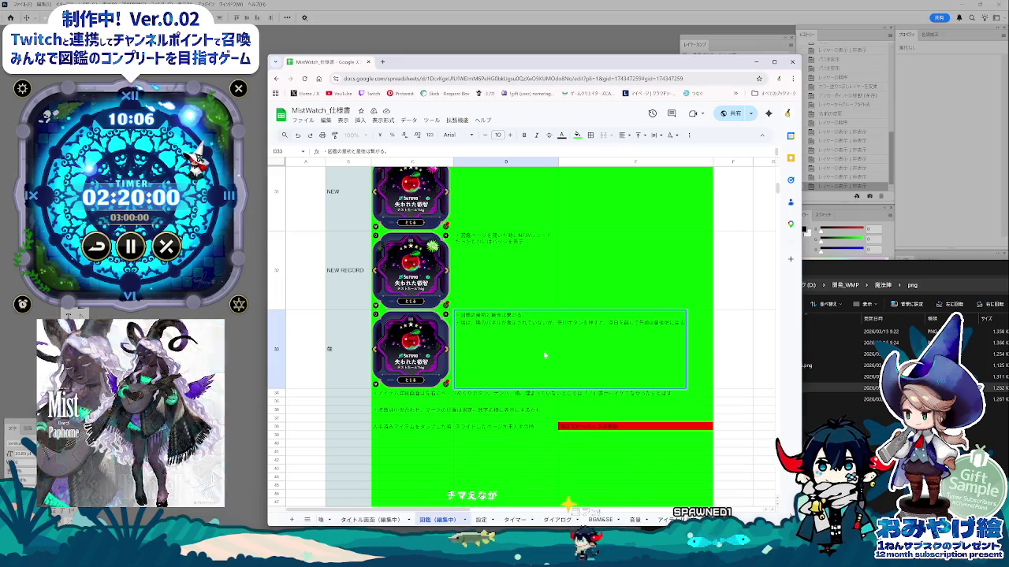
{"action": "left_click", "coordinate": [504, 403]}
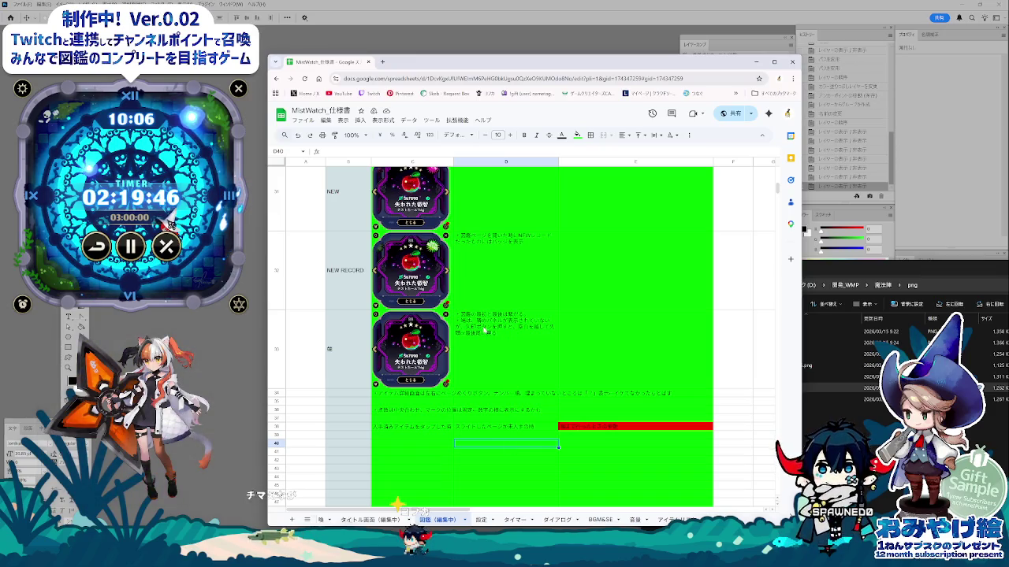
{"action": "double_click", "coordinate": [496, 346]}
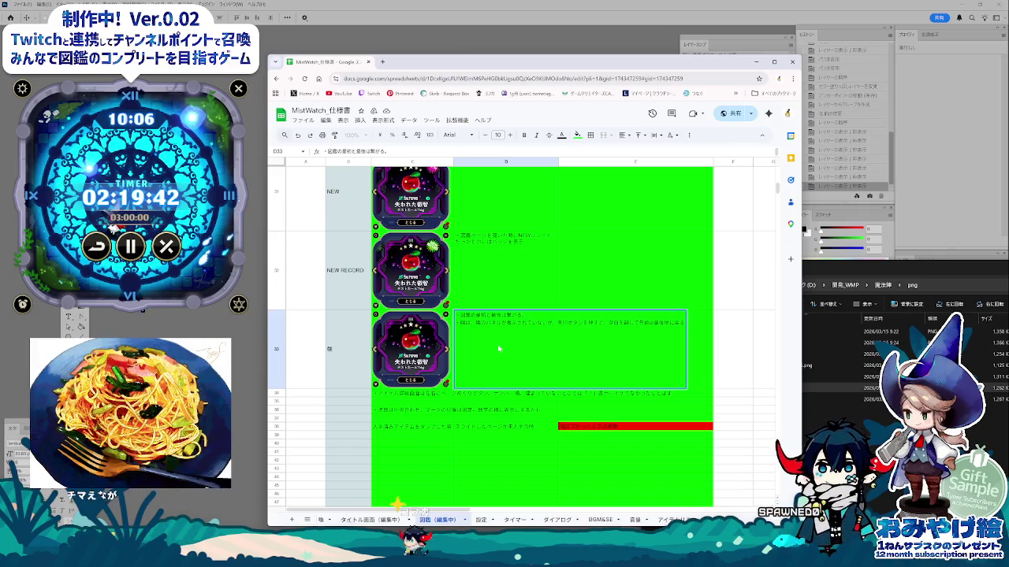
{"action": "left_click", "coordinate": [500, 431]}
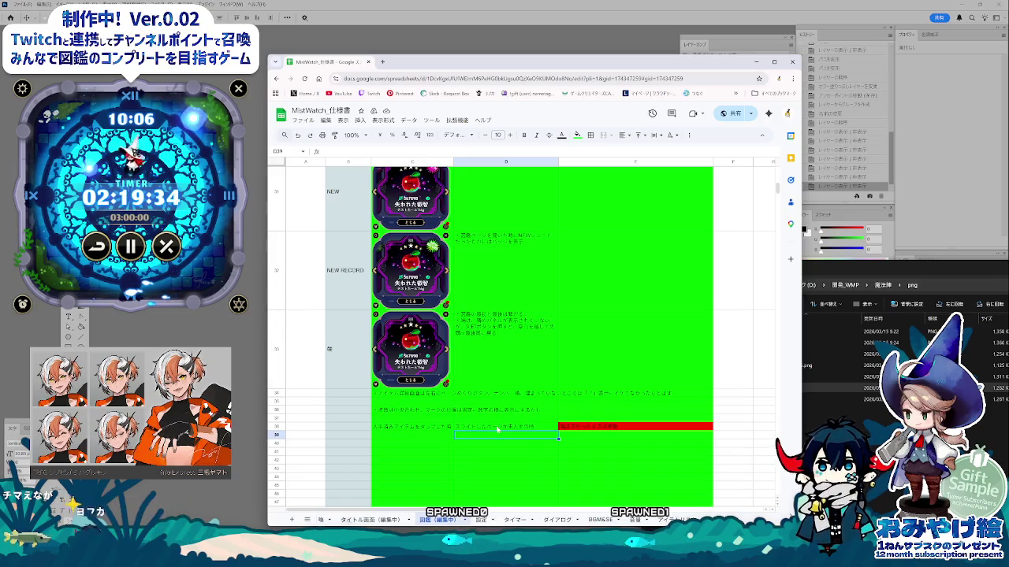
{"action": "left_click", "coordinate": [497, 357]}
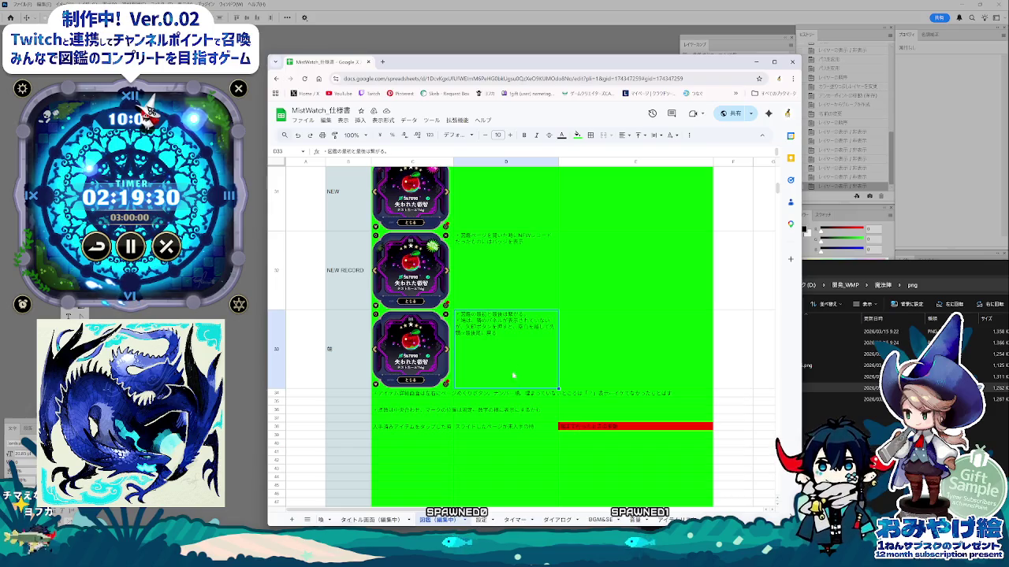
{"action": "scroll", "coordinate": [513, 375], "scroll_direction": "up", "scroll_amount": 2}
{"action": "scroll", "coordinate": [505, 409], "scroll_direction": "up", "scroll_amount": 4}
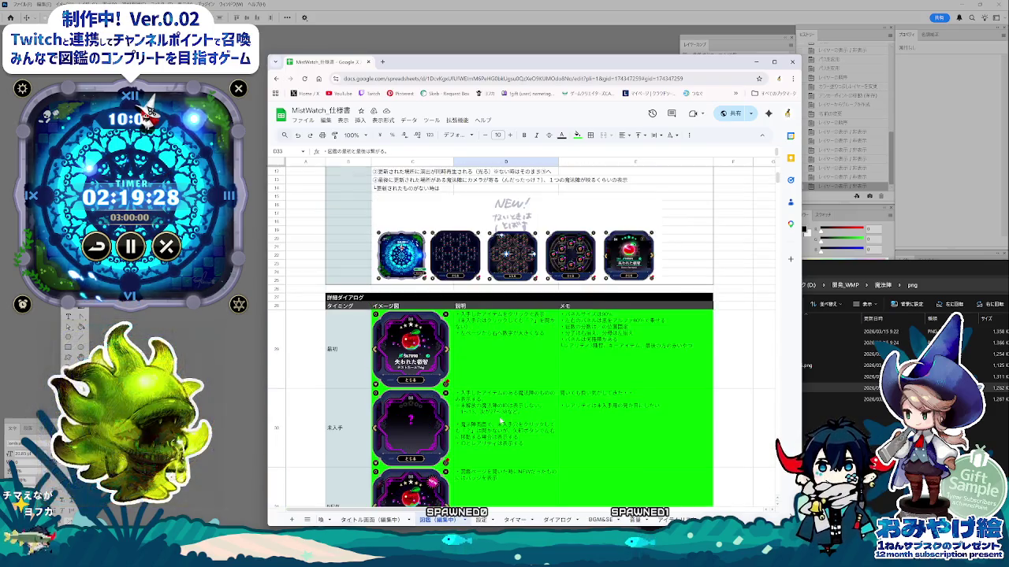
- Start a new Japanese line in D29's 最初 description about what is shown at startup
{"action": "left_click", "coordinate": [543, 335]}
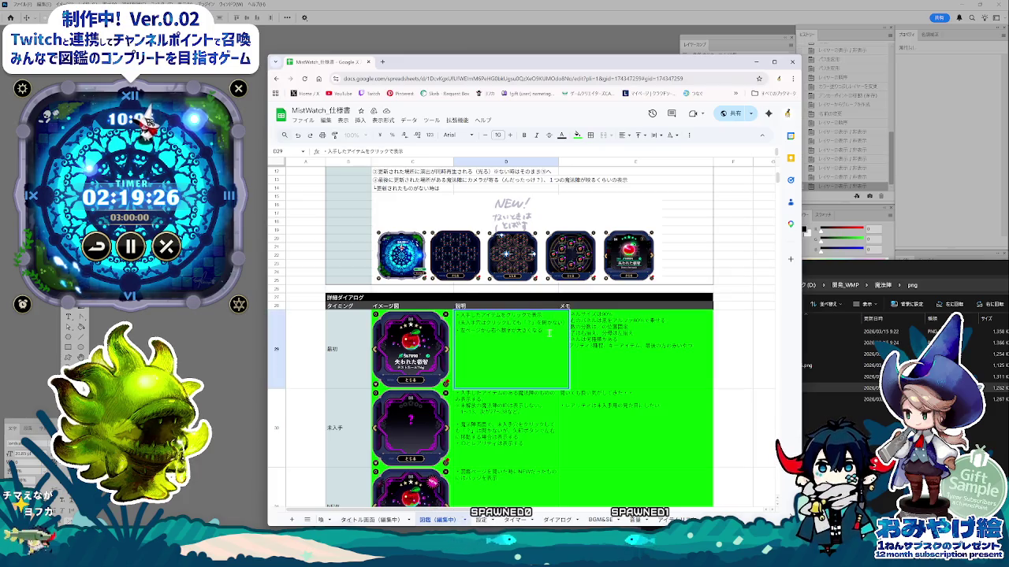
{"action": "type", "text": "きは"}
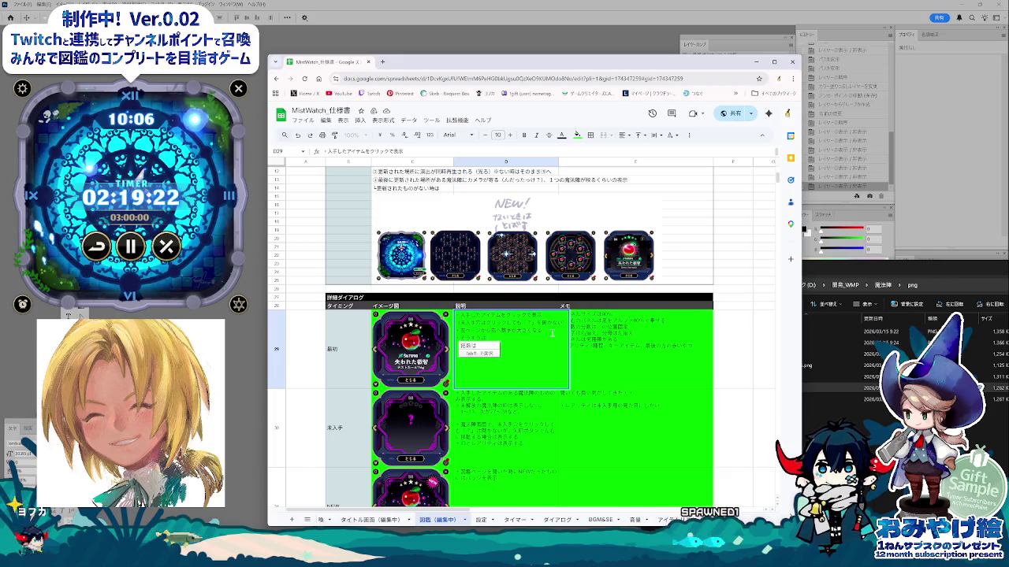
{"action": "key", "text": "Return"}
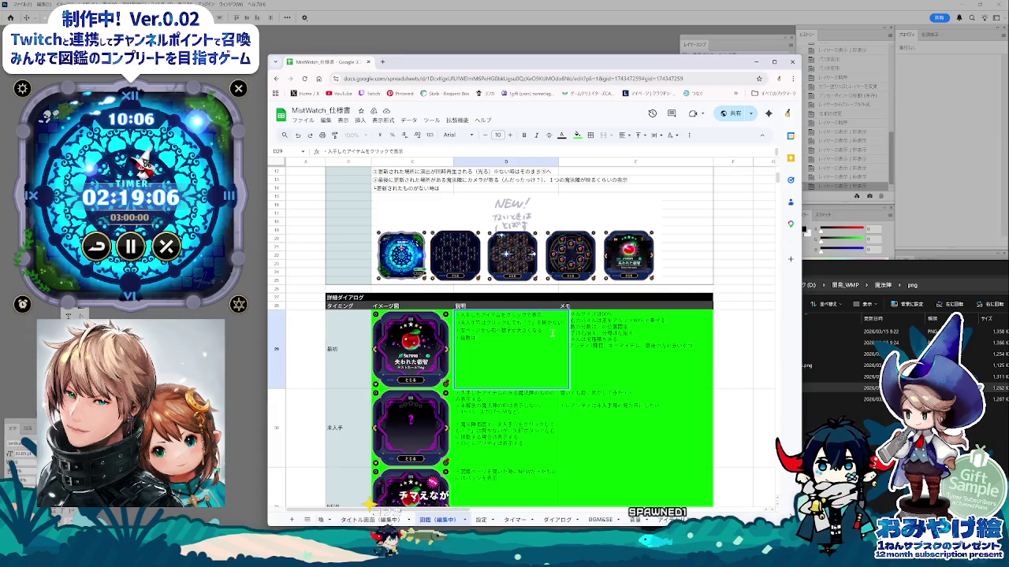
{"action": "type", "text": "表示"}
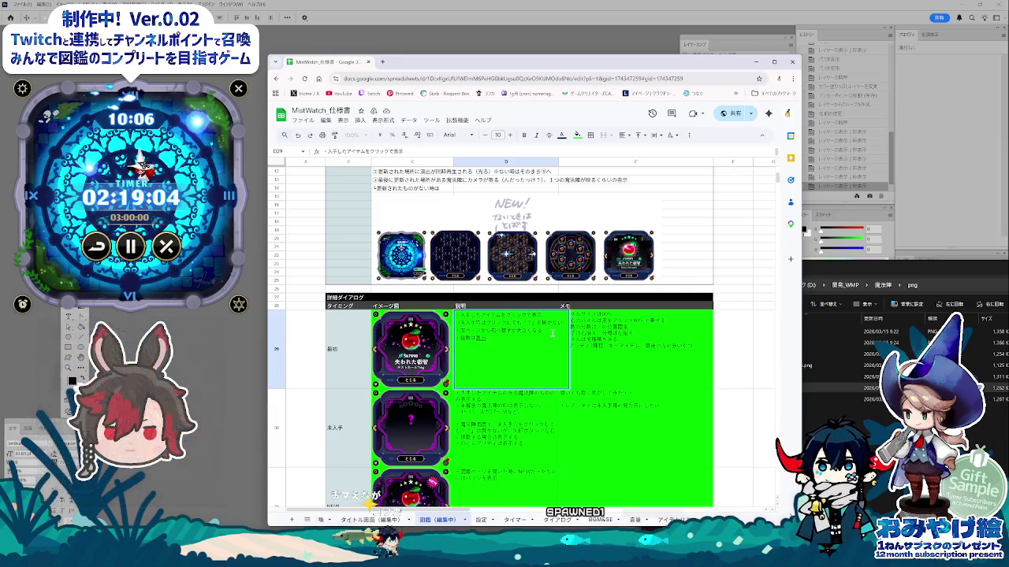
{"action": "type", "text": "しないほうが"}
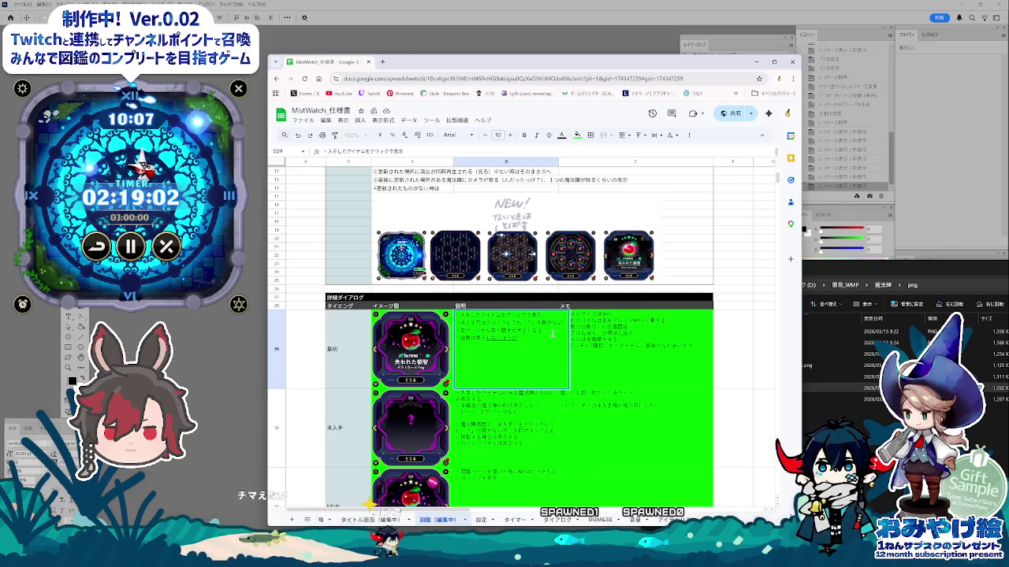
{"action": "type", "text": "のでは"}
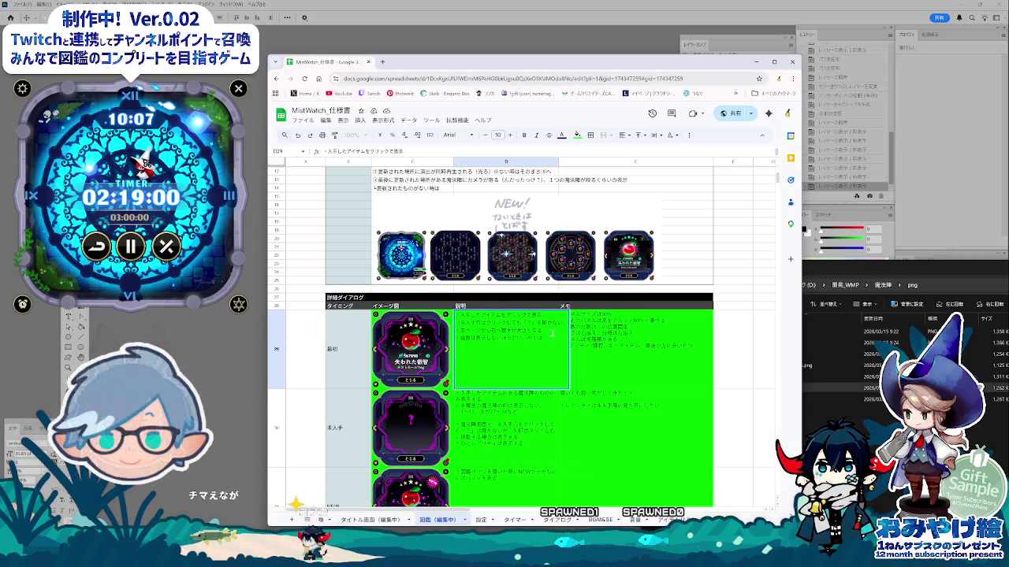
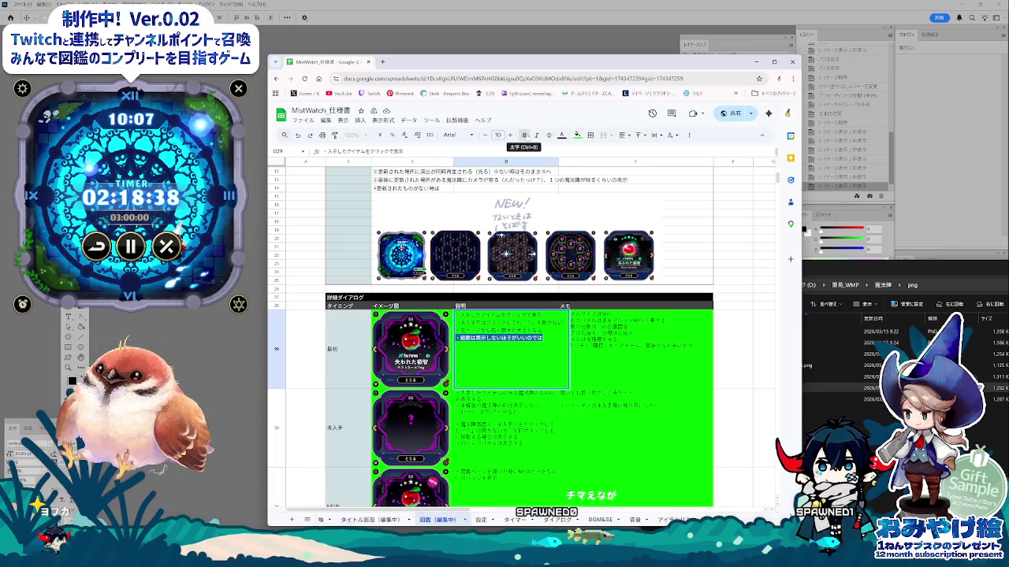
- In D29, replace しないほうがいいのでは with a question about clashing with the settings so far
{"action": "left_click", "coordinate": [500, 382]}
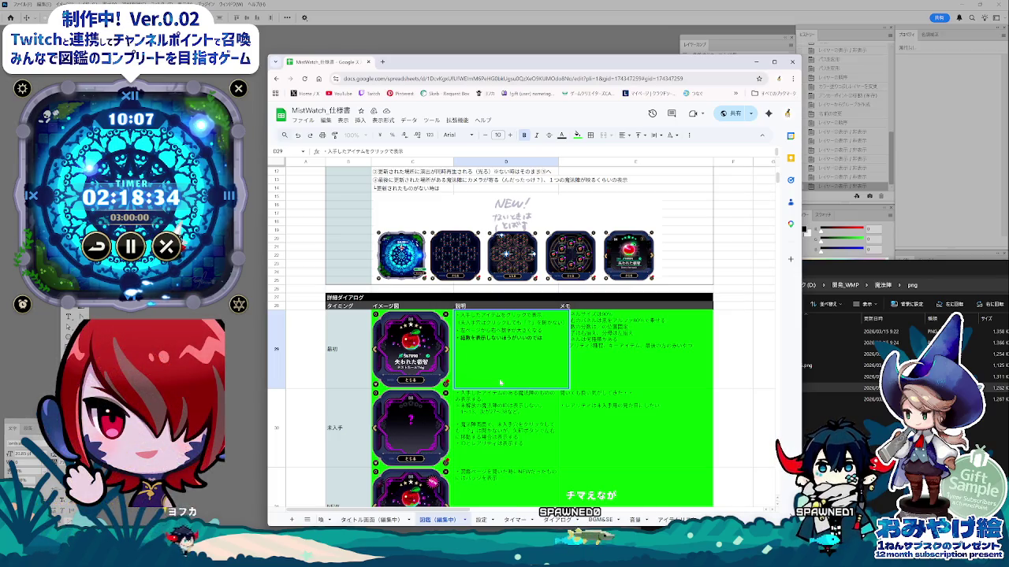
{"action": "left_click_drag", "start_coordinate": [486, 337], "coordinate": [581, 344]}
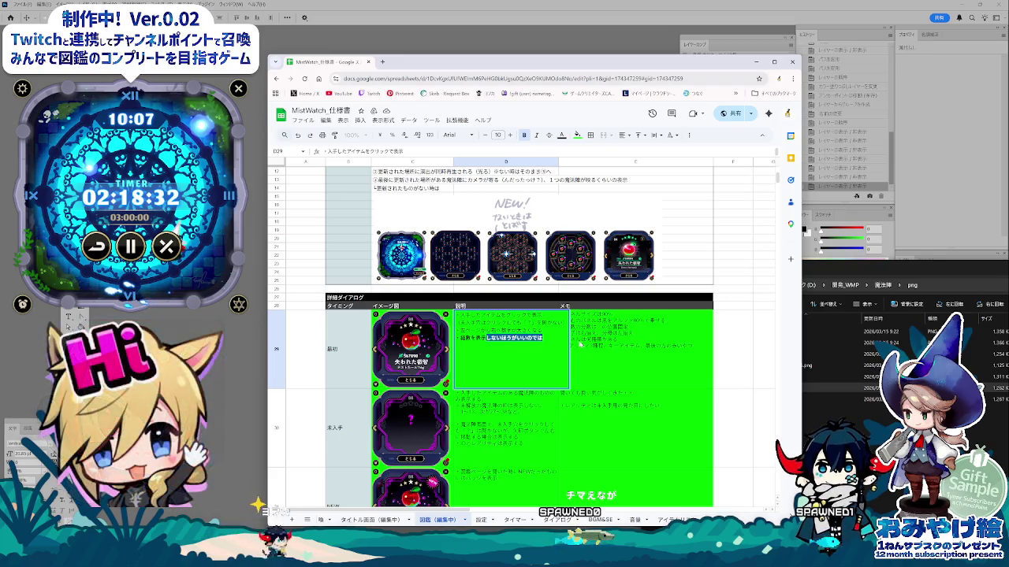
{"action": "type", "text": "するのは"}
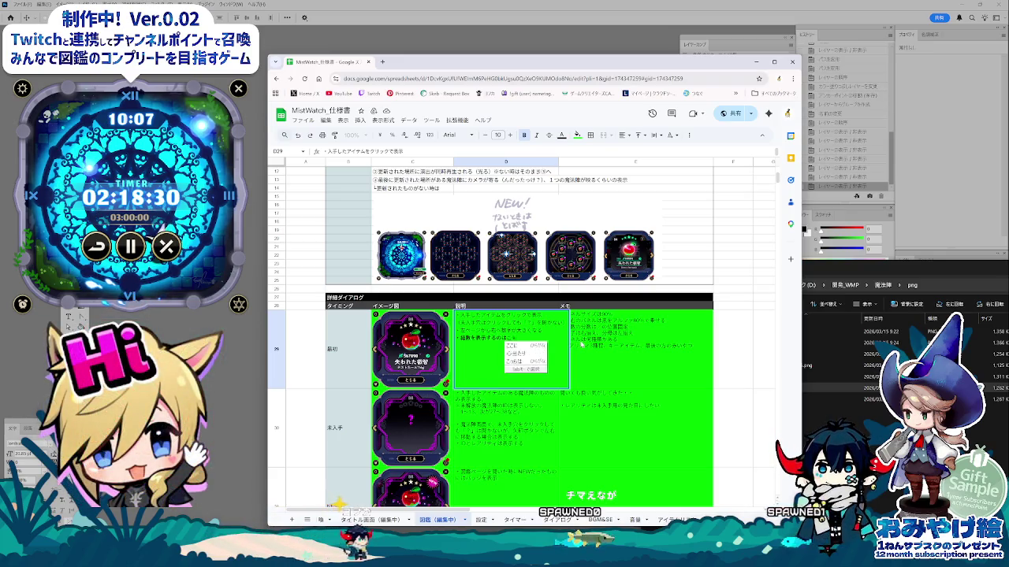
{"action": "type", "text": "ここまでのせってい"}
{"action": "key", "text": "BackSpace"}
{"action": "key", "text": "BackSpace"}
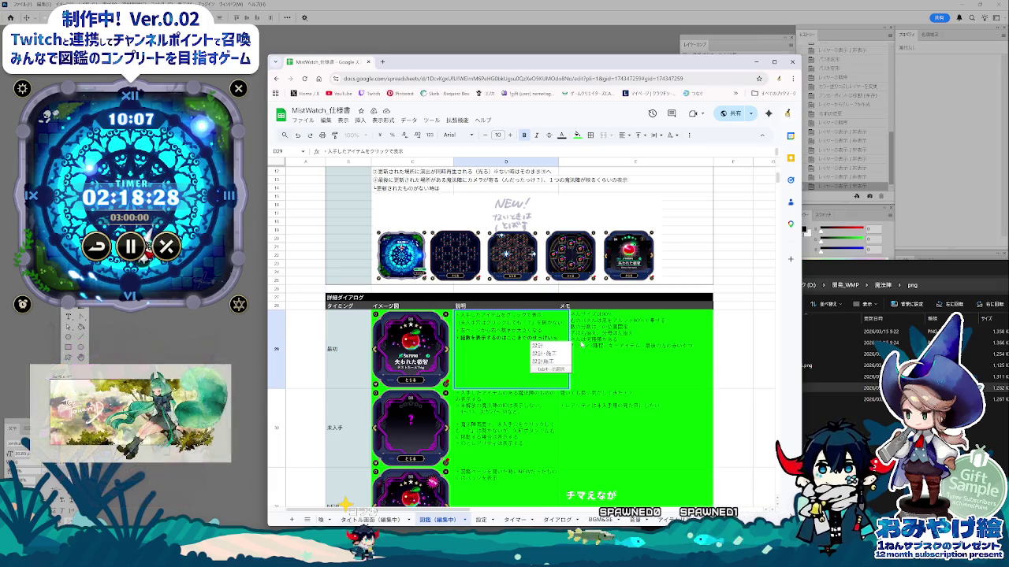
{"action": "type", "text": "けいしとそうい"}
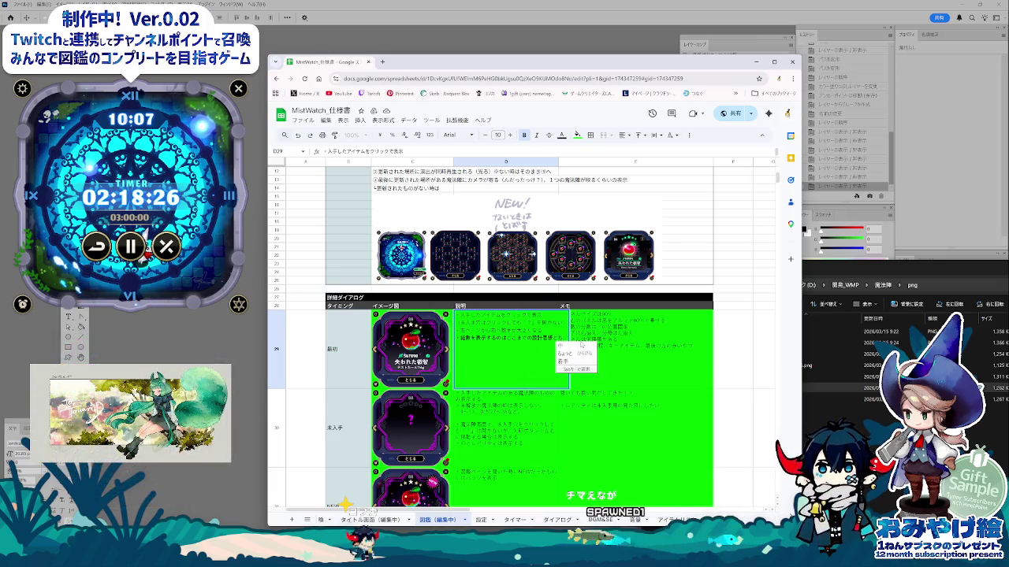
{"action": "key", "text": "space"}
{"action": "key", "text": "Return"}
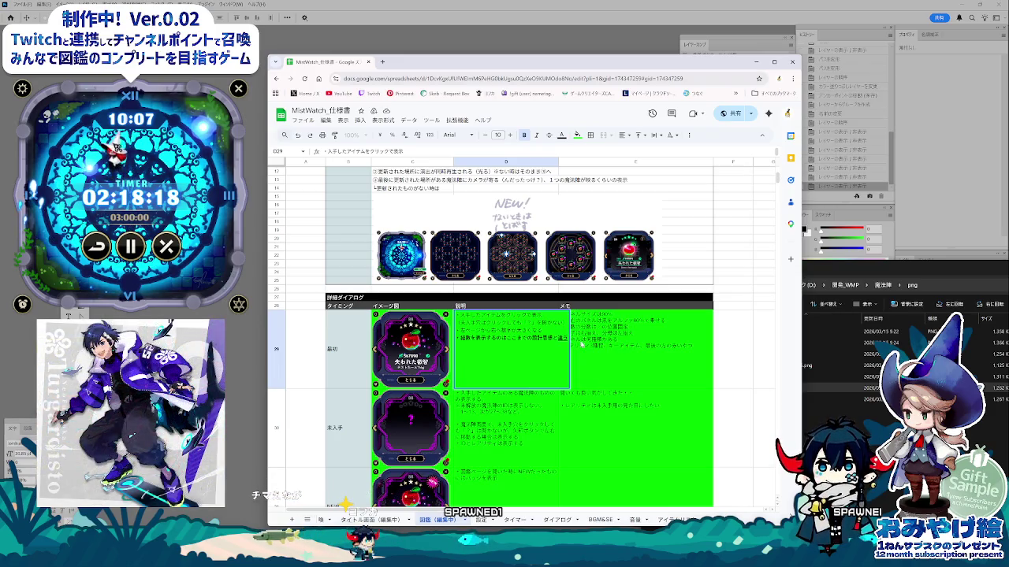
{"action": "key", "text": "Return"}
{"action": "key", "text": "Return"}
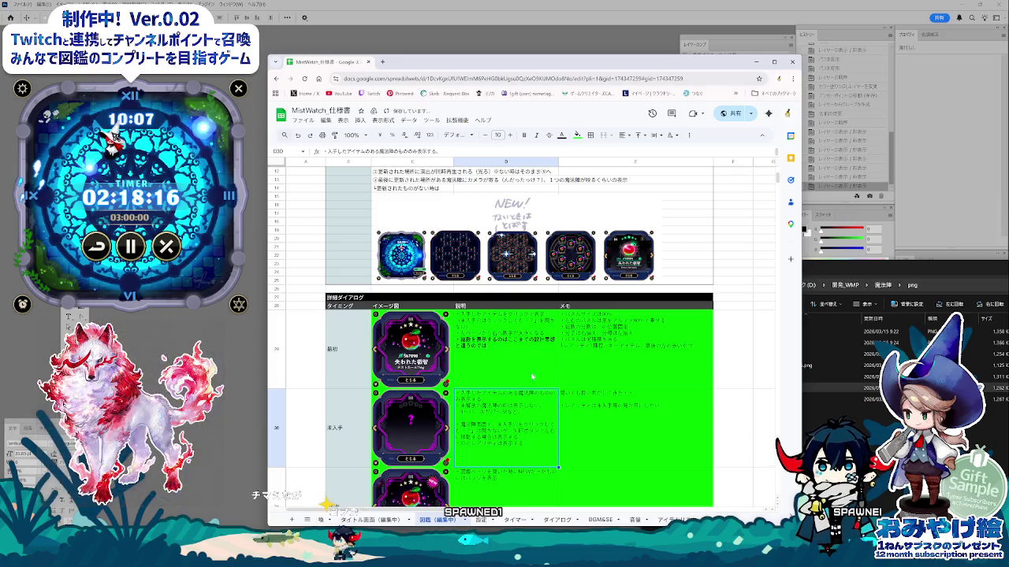
{"action": "left_click", "coordinate": [532, 365]}
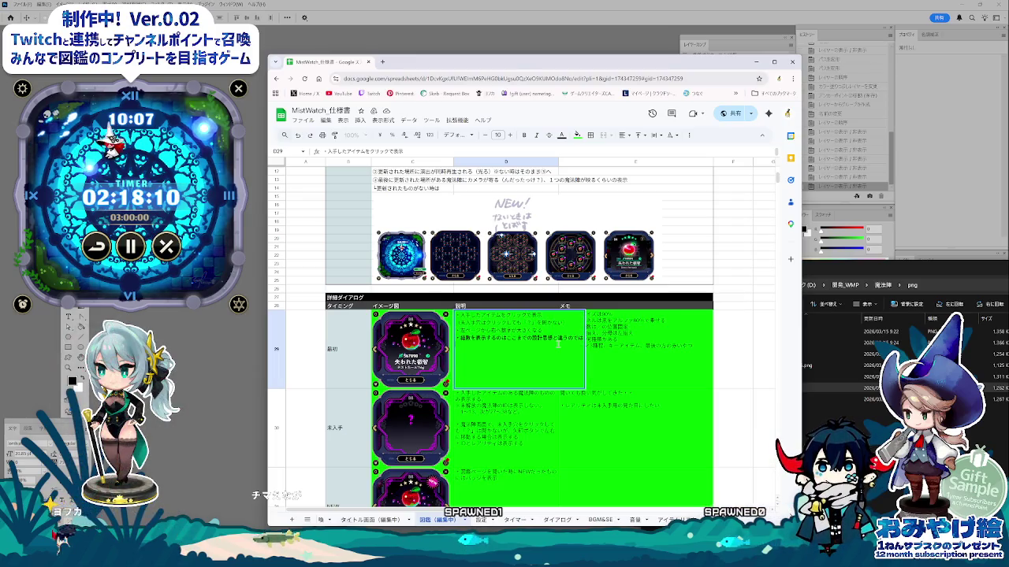
{"action": "type", "text": "？"}
{"action": "left_click", "coordinate": [632, 440]}
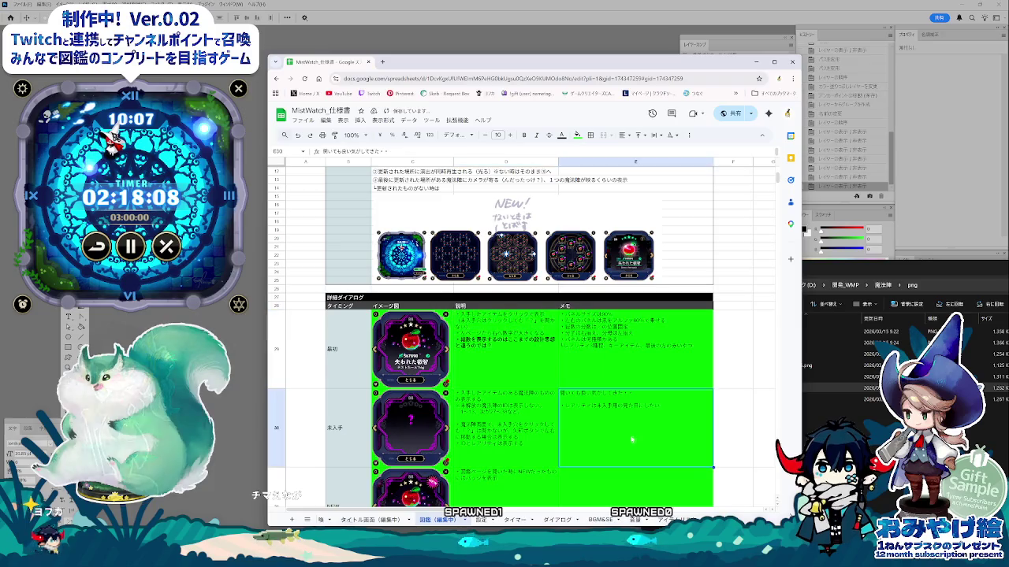
- Clear the page-turn note in cell C34 below the detail dialog table
{"action": "scroll", "coordinate": [622, 440], "scroll_direction": "down", "scroll_amount": 5}
{"action": "scroll", "coordinate": [560, 438], "scroll_direction": "down", "scroll_amount": 3}
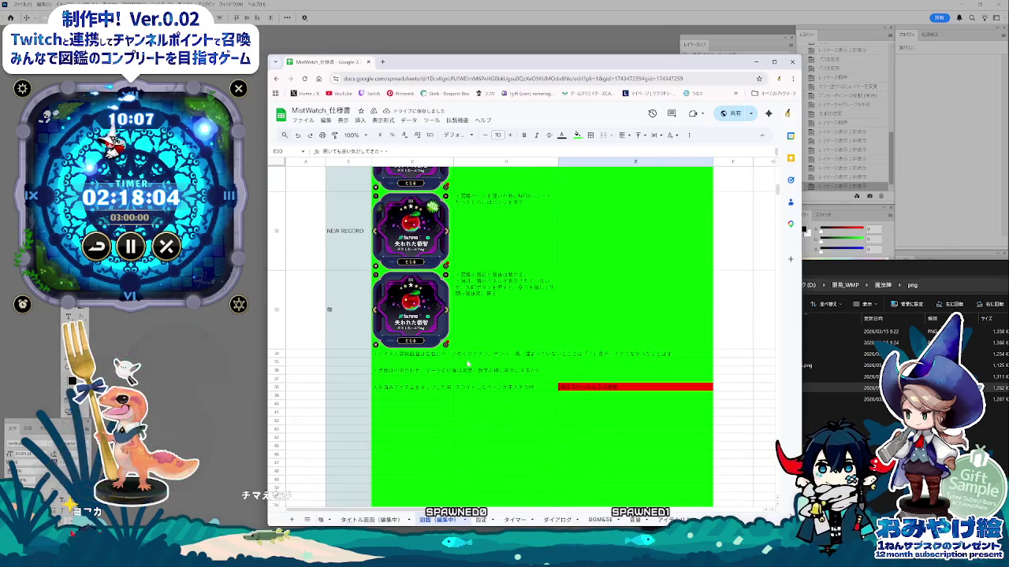
{"action": "left_click", "coordinate": [426, 354]}
{"action": "left_click", "coordinate": [531, 354]}
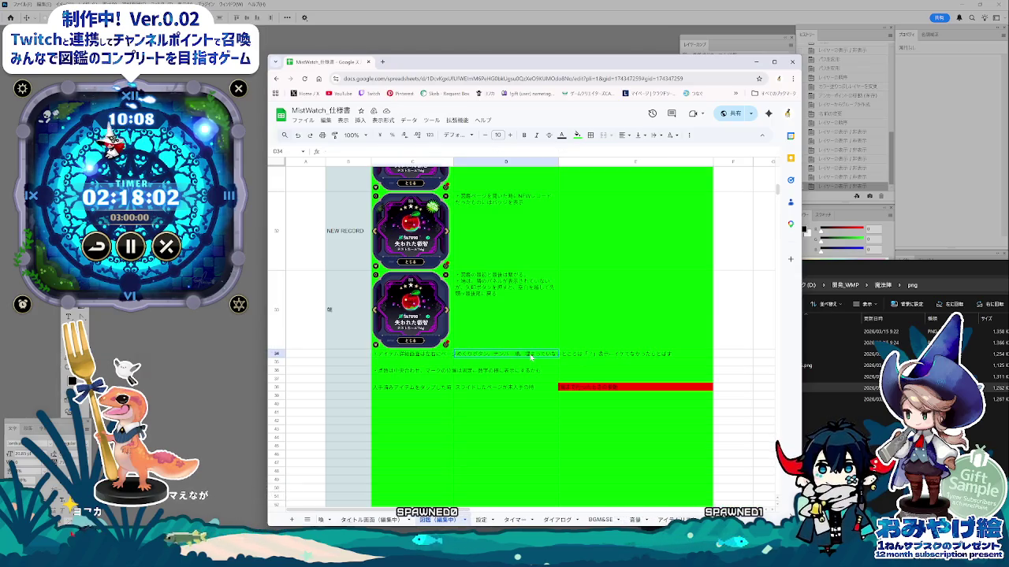
{"action": "key", "text": "Left"}
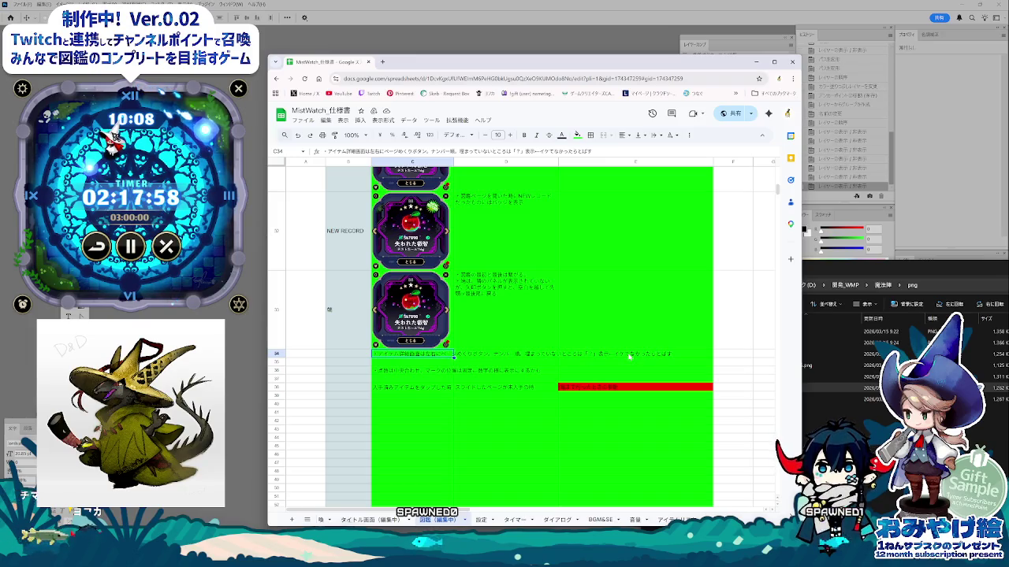
{"action": "key", "text": "Delete"}
{"action": "left_click", "coordinate": [455, 403]}
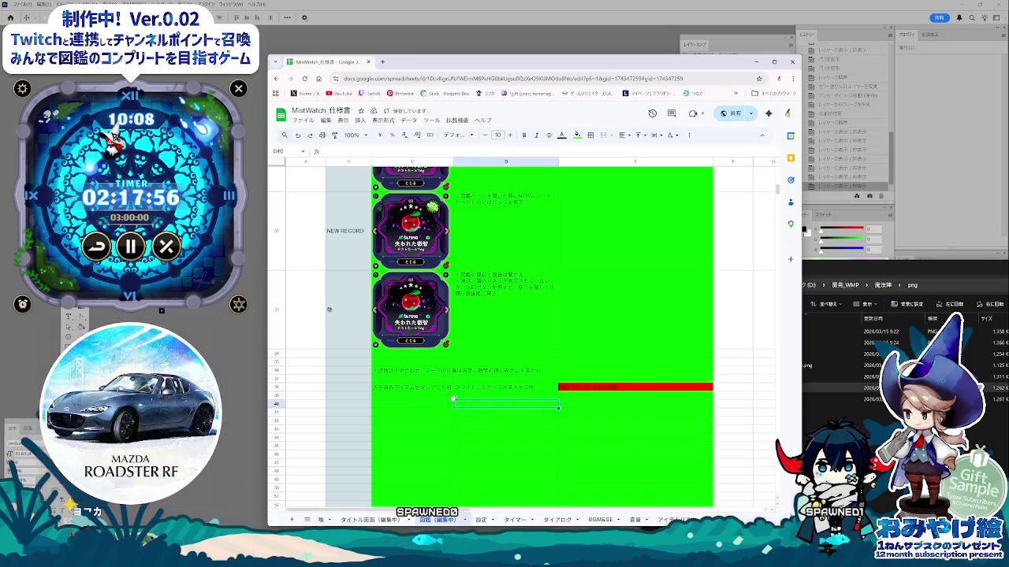
- Look over the C36 note, then reopen cell D29 of the 最初 row for editing
{"action": "scroll", "coordinate": [490, 471], "scroll_direction": "up", "scroll_amount": 1}
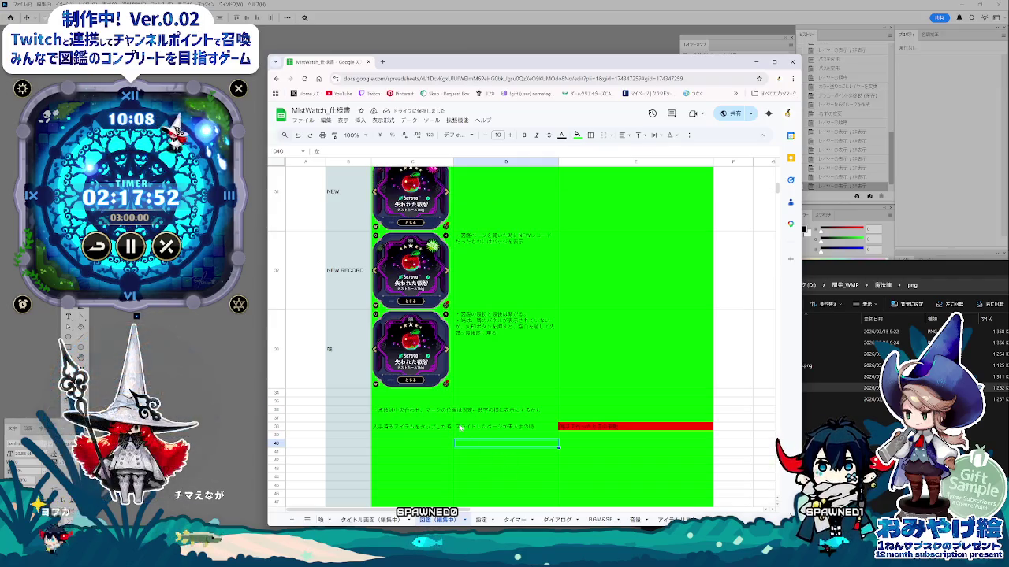
{"action": "left_click", "coordinate": [444, 411]}
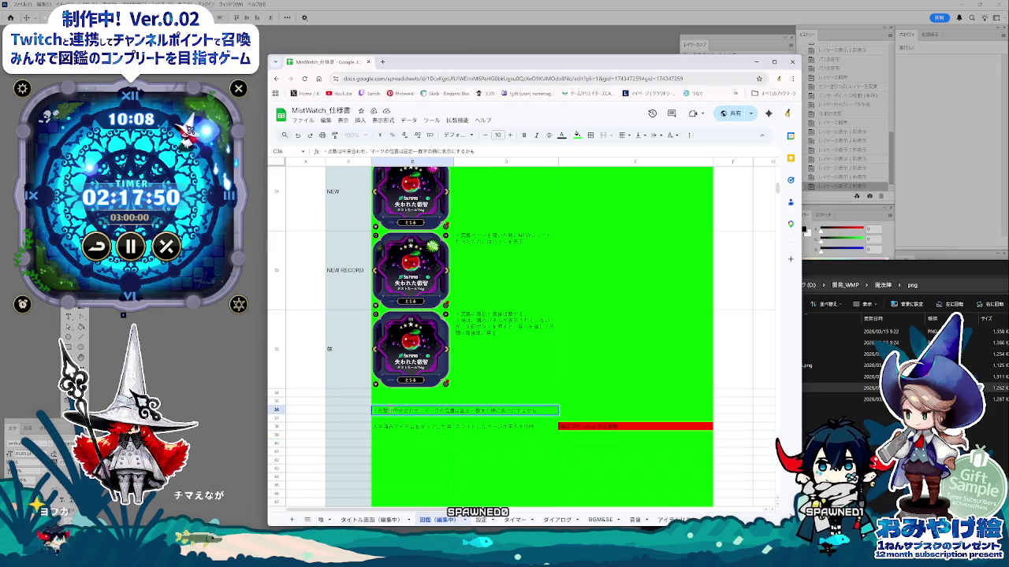
{"action": "key", "text": "ctrl+a"}
{"action": "scroll", "coordinate": [507, 360], "scroll_direction": "up", "scroll_amount": 3}
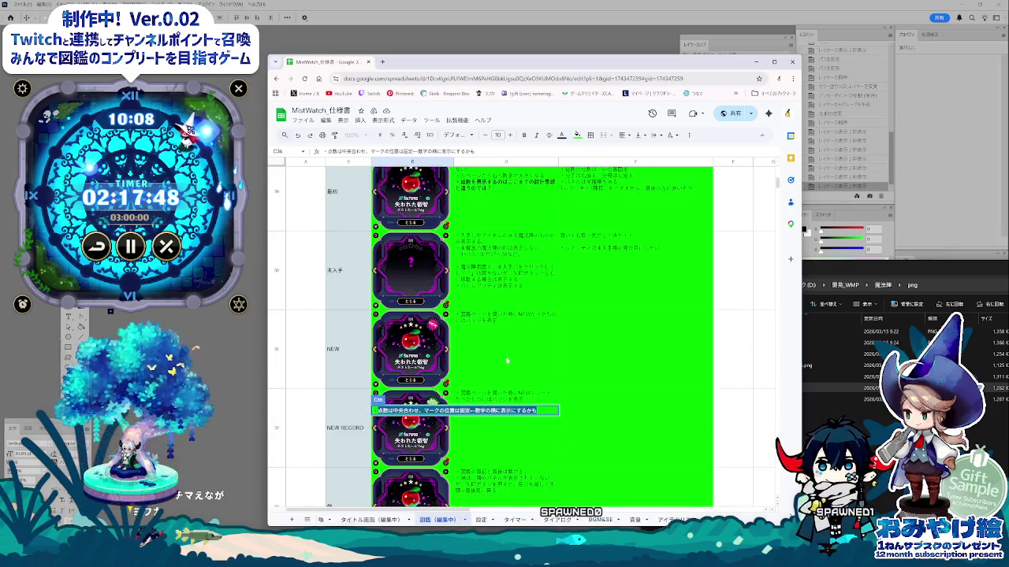
{"action": "scroll", "coordinate": [507, 378], "scroll_direction": "up", "scroll_amount": 3}
{"action": "left_click", "coordinate": [506, 424]}
{"action": "double_click", "coordinate": [506, 424]}
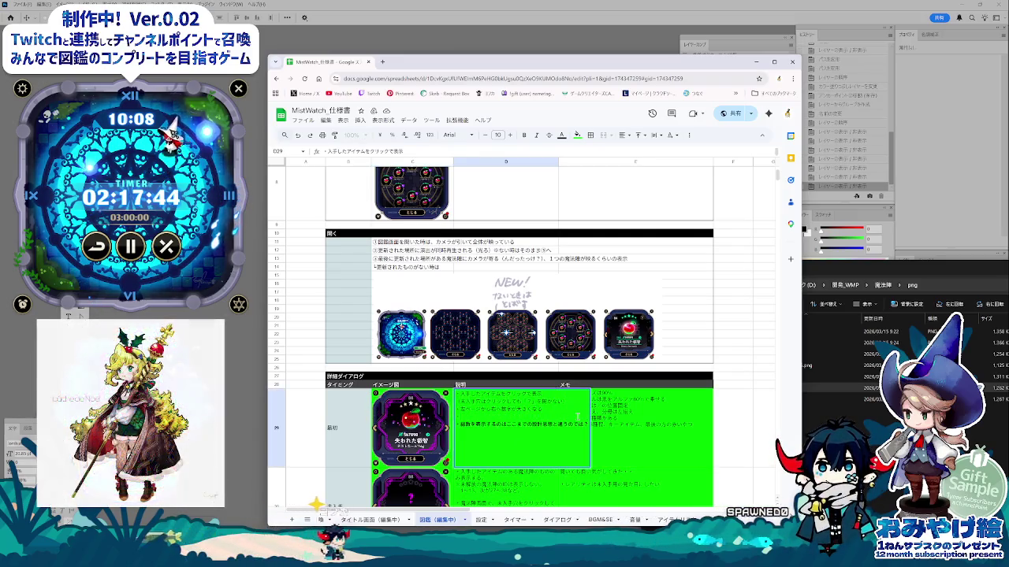
- Add lines to D29 asking about voice and noting ポイントアイテムは…になるかも
{"action": "type", "text": "ぼいす"}
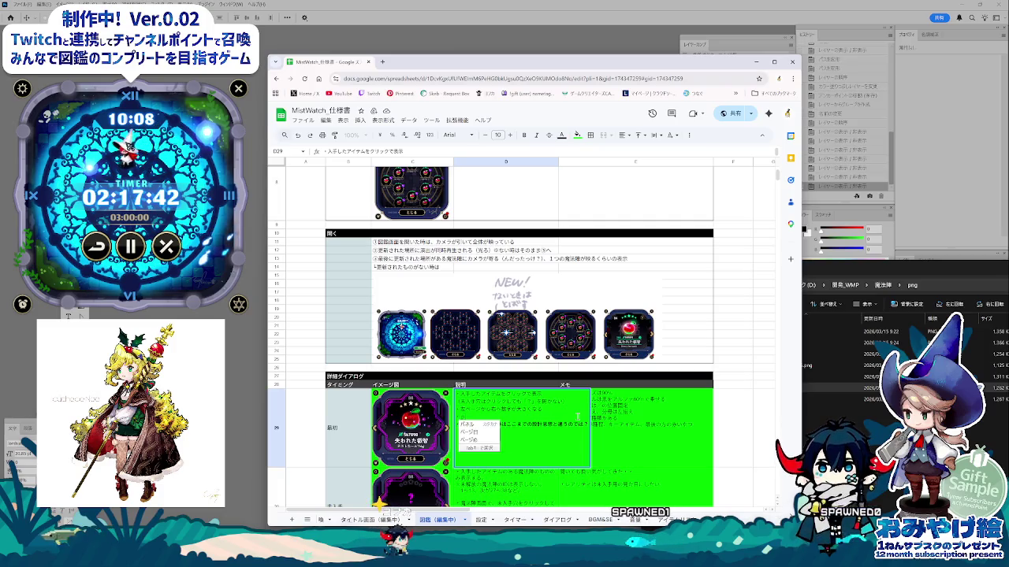
{"action": "type", "text": "んと"}
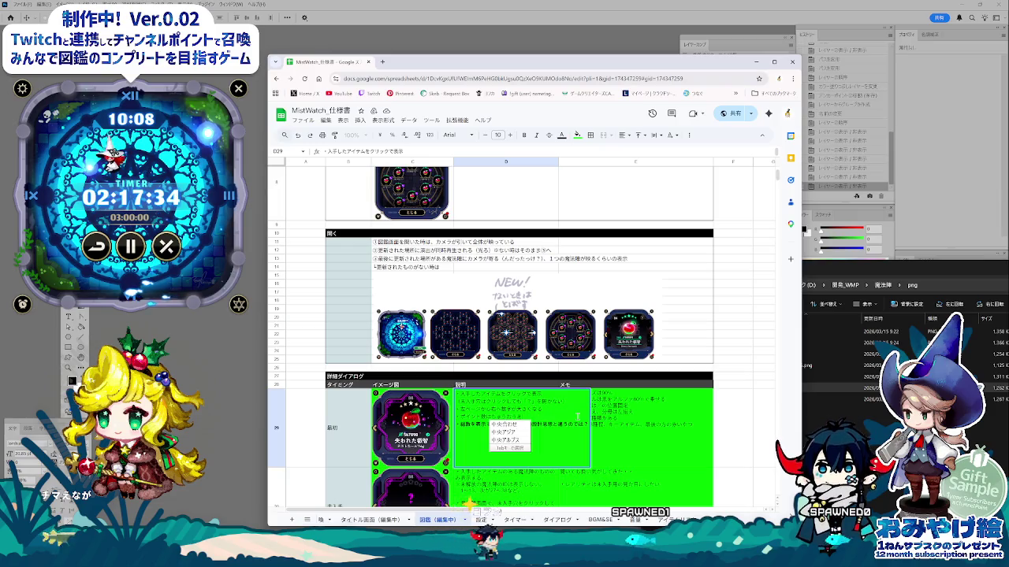
{"action": "type", "text": "か？あ"}
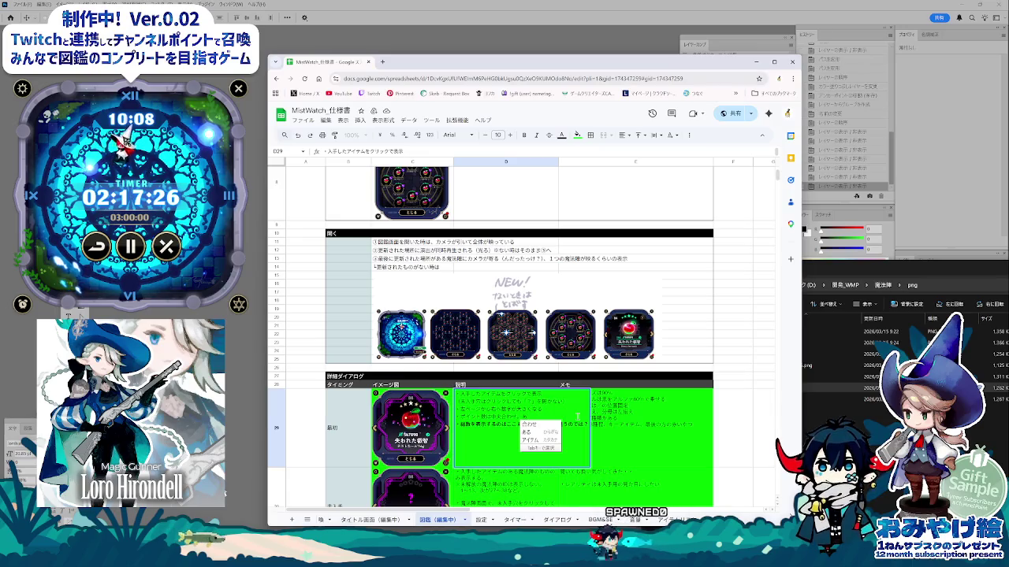
{"action": "type", "text": "ぽいんと"}
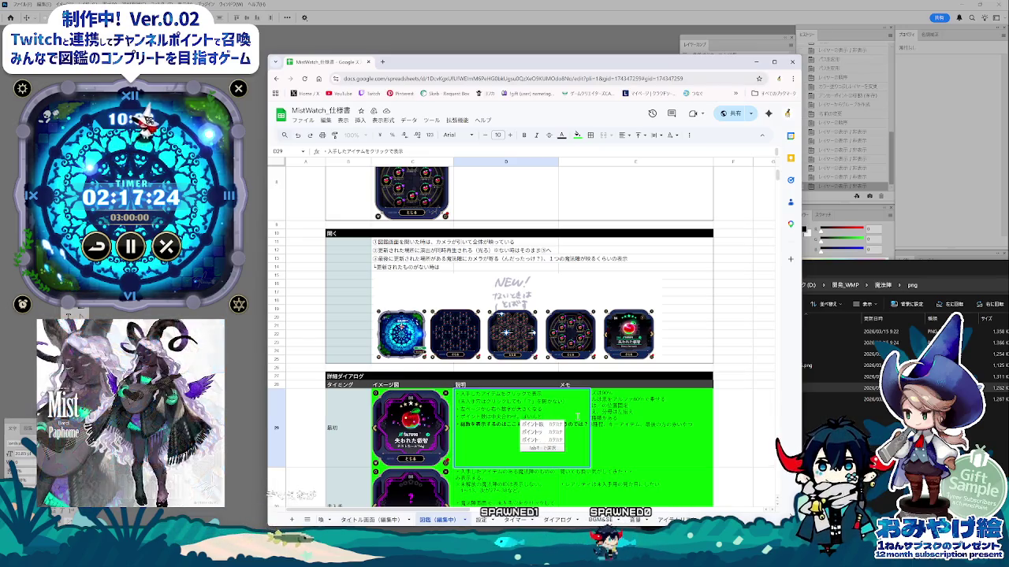
{"action": "type", "text": "あいてむ"}
{"action": "type", "text": "は"}
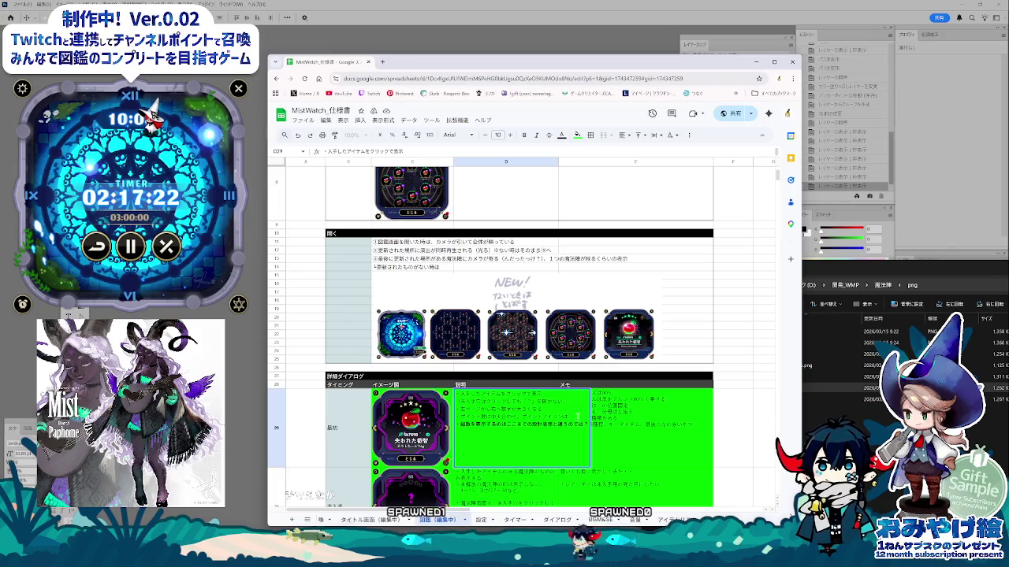
{"action": "key", "text": "Return"}
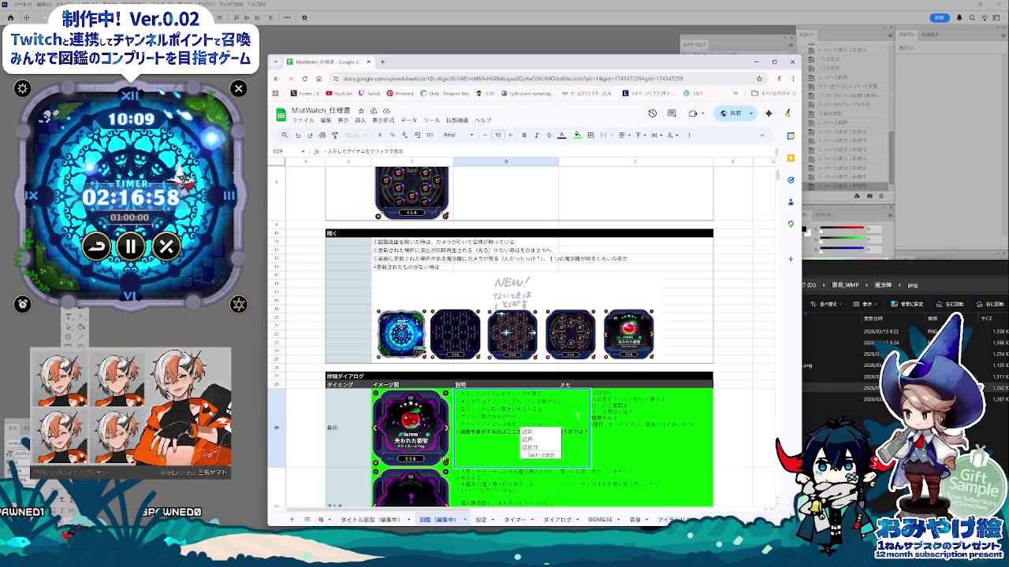
{"action": "type", "text": "になるかも"}
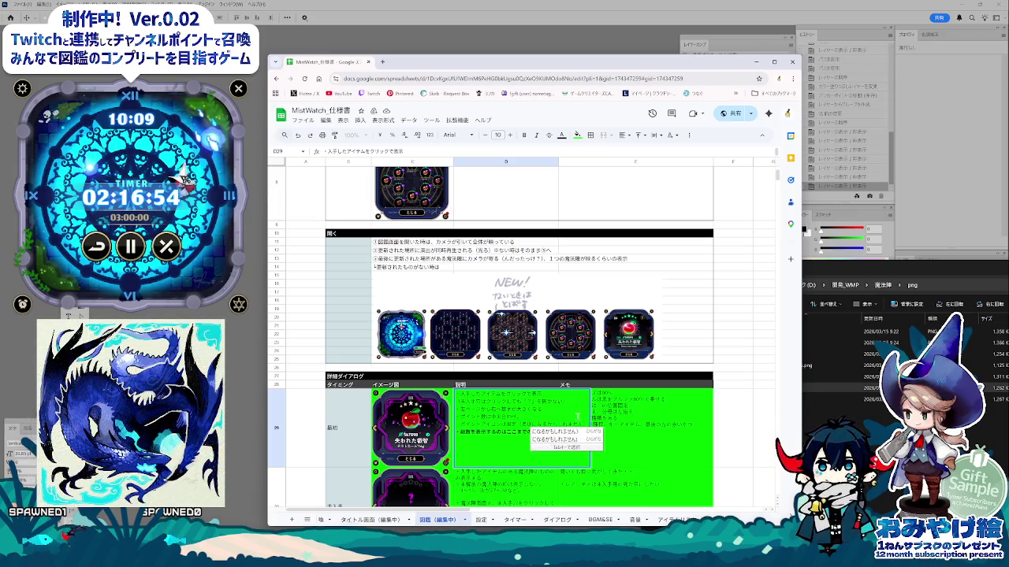
{"action": "key", "text": "Return"}
{"action": "key", "text": "Return"}
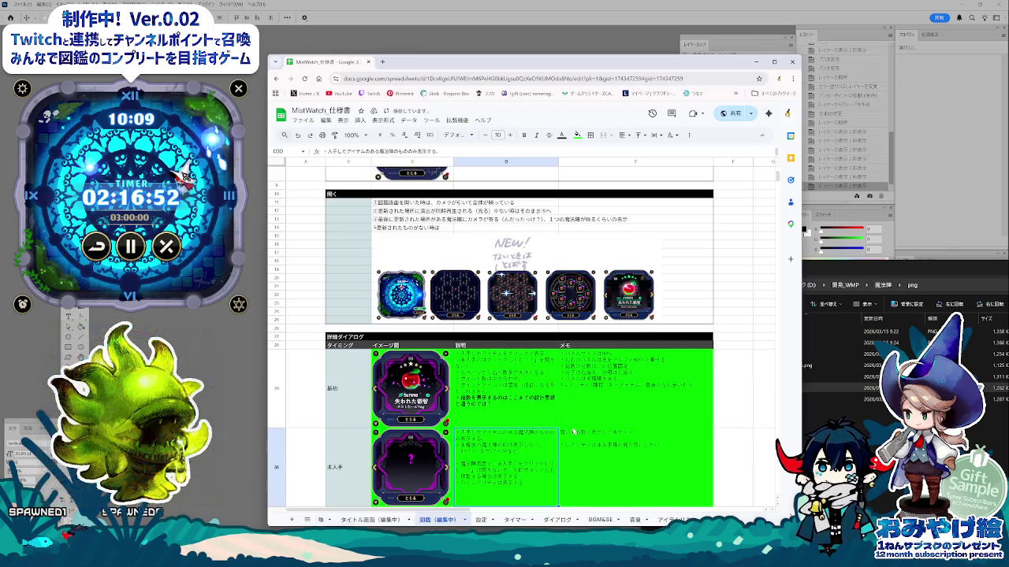
- Reset the red fill colour of cell E38 to no fill
{"action": "scroll", "coordinate": [513, 403], "scroll_direction": "down", "scroll_amount": 2}
{"action": "scroll", "coordinate": [511, 370], "scroll_direction": "down", "scroll_amount": 2}
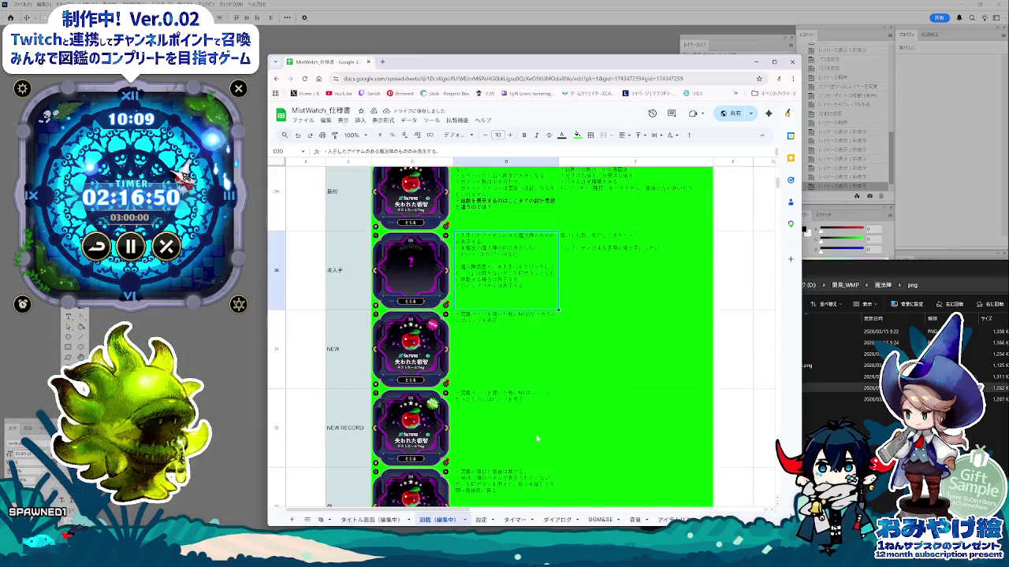
{"action": "scroll", "coordinate": [508, 339], "scroll_direction": "down", "scroll_amount": 2}
{"action": "scroll", "coordinate": [503, 312], "scroll_direction": "down", "scroll_amount": 2}
{"action": "left_click", "coordinate": [379, 293]}
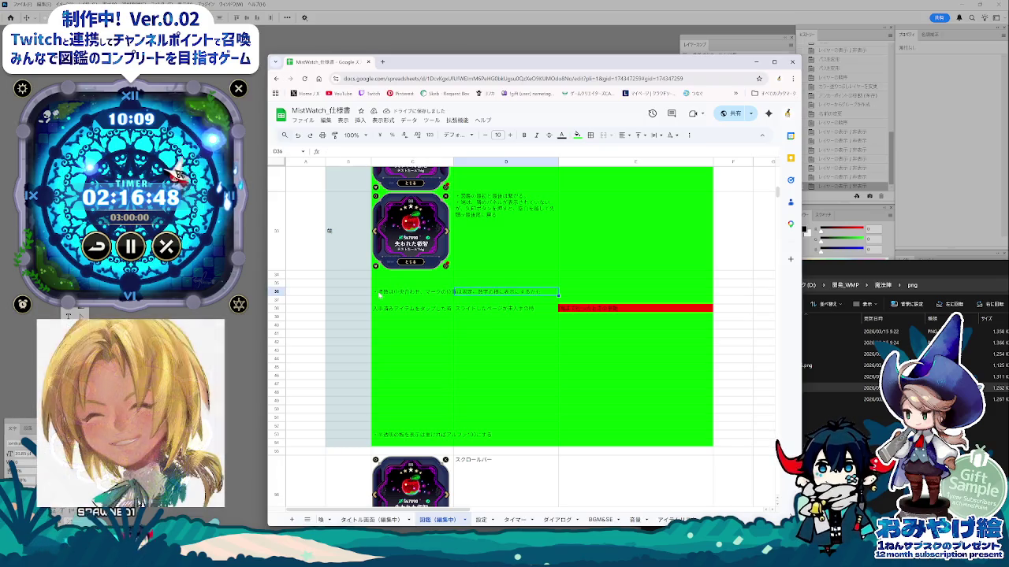
{"action": "left_click", "coordinate": [413, 358]}
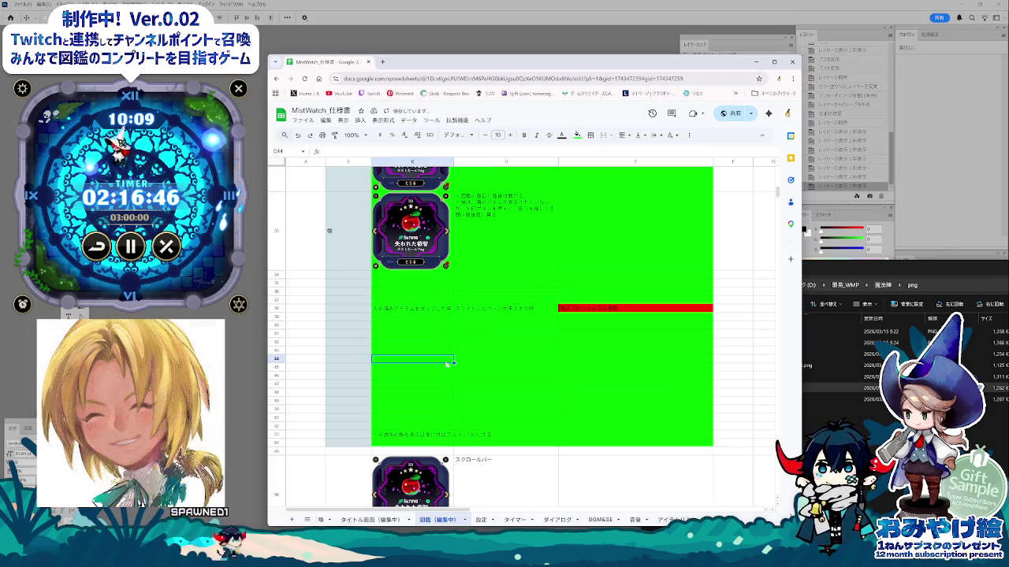
{"action": "scroll", "coordinate": [489, 409], "scroll_direction": "up", "scroll_amount": 2}
{"action": "scroll", "coordinate": [497, 447], "scroll_direction": "up", "scroll_amount": 2}
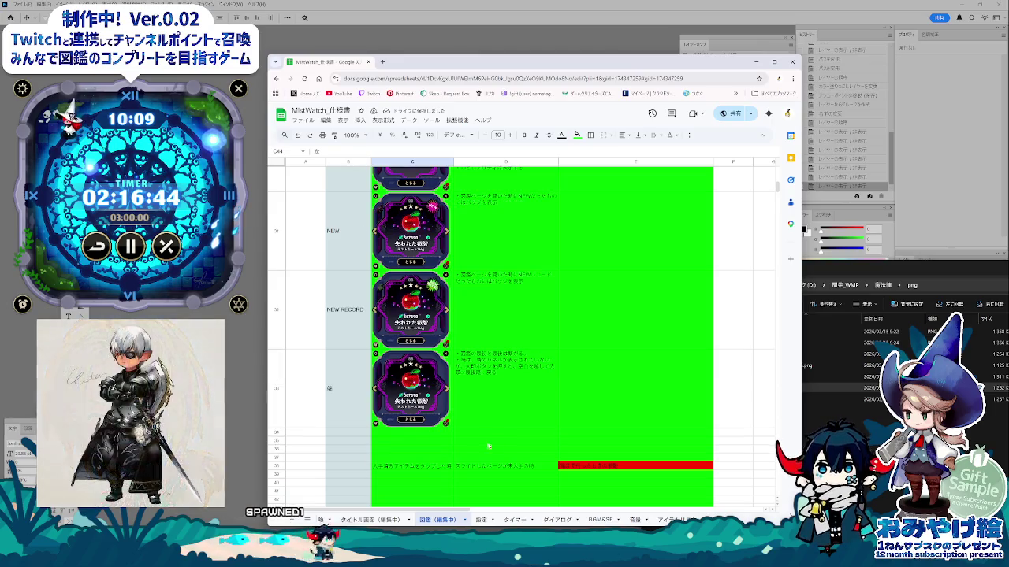
{"action": "left_click", "coordinate": [483, 467]}
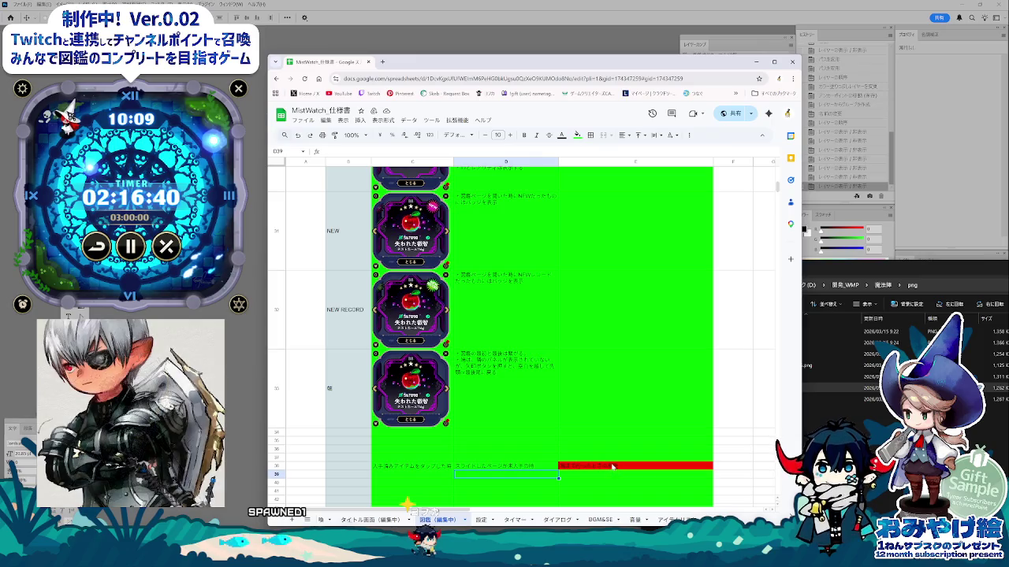
{"action": "left_click", "coordinate": [613, 466]}
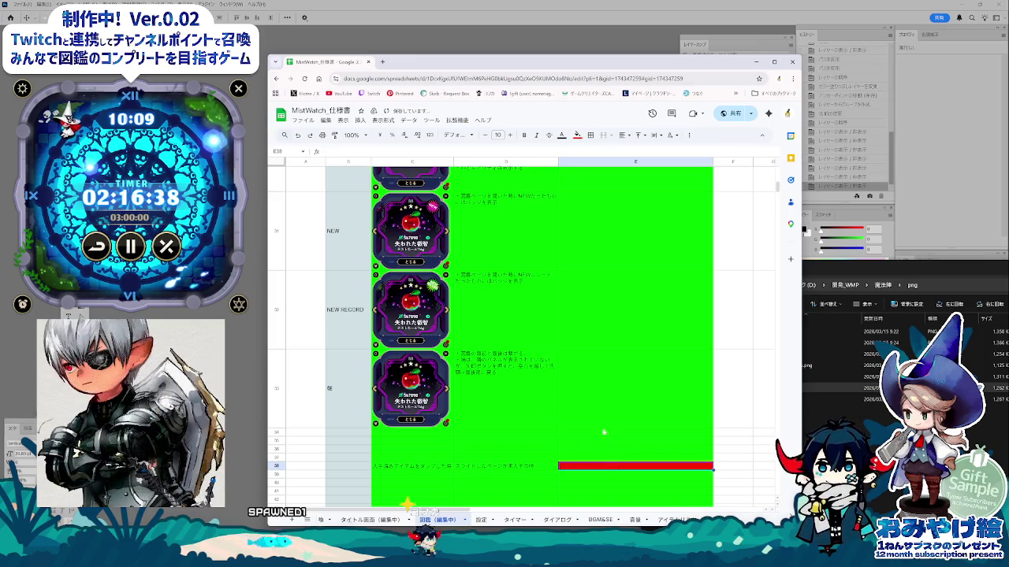
{"action": "left_click", "coordinate": [577, 135]}
{"action": "left_click", "coordinate": [597, 149]}
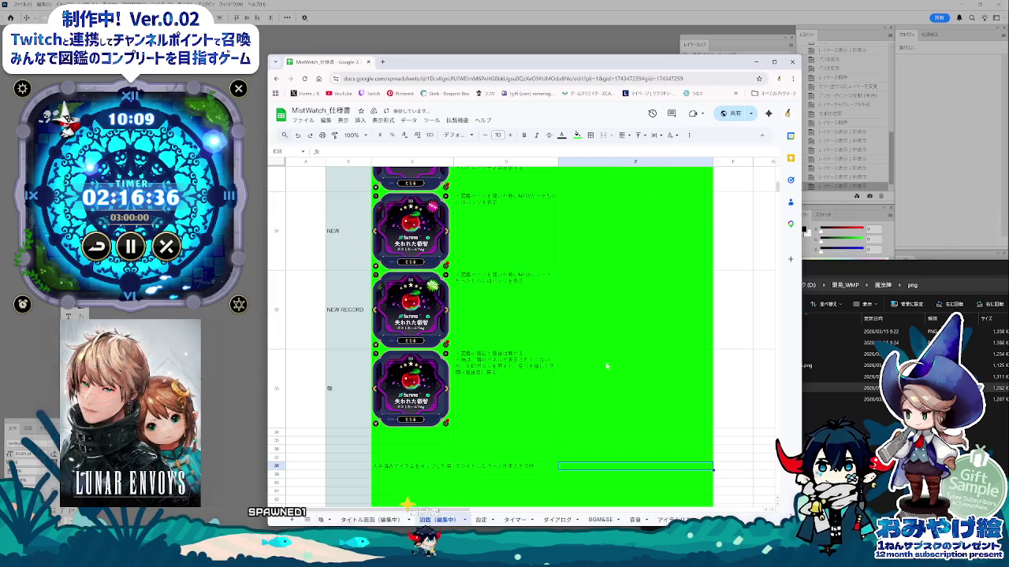
- Review the notes in C38 and D38, then select the empty rows 35–54
{"action": "left_click", "coordinate": [607, 366]}
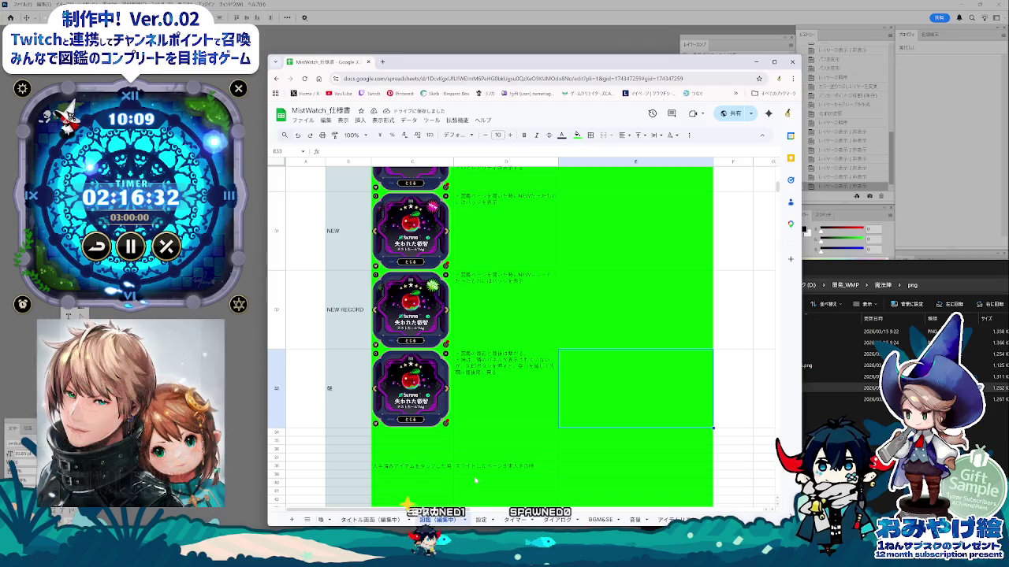
{"action": "left_click", "coordinate": [444, 469]}
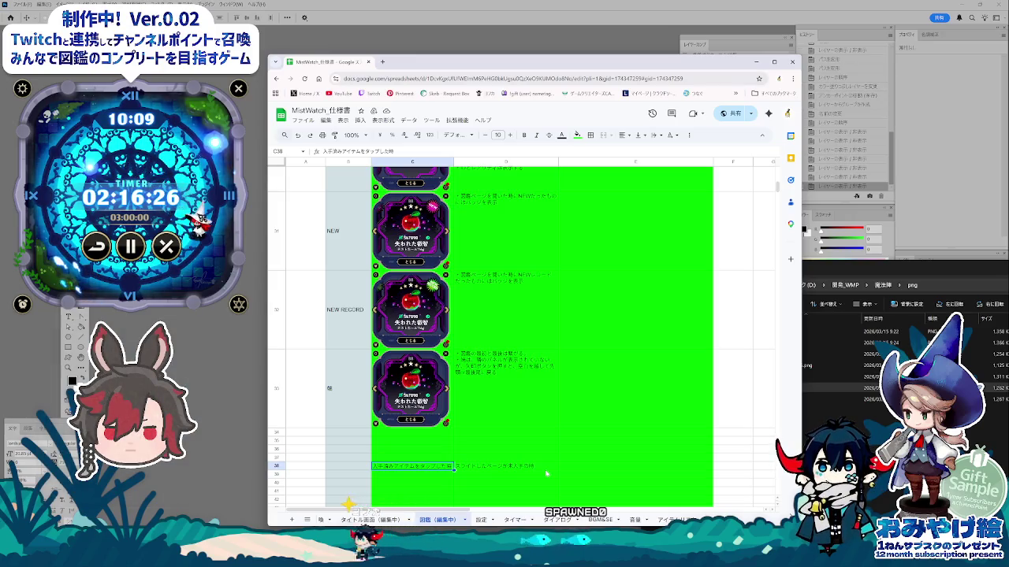
{"action": "left_click", "coordinate": [516, 468]}
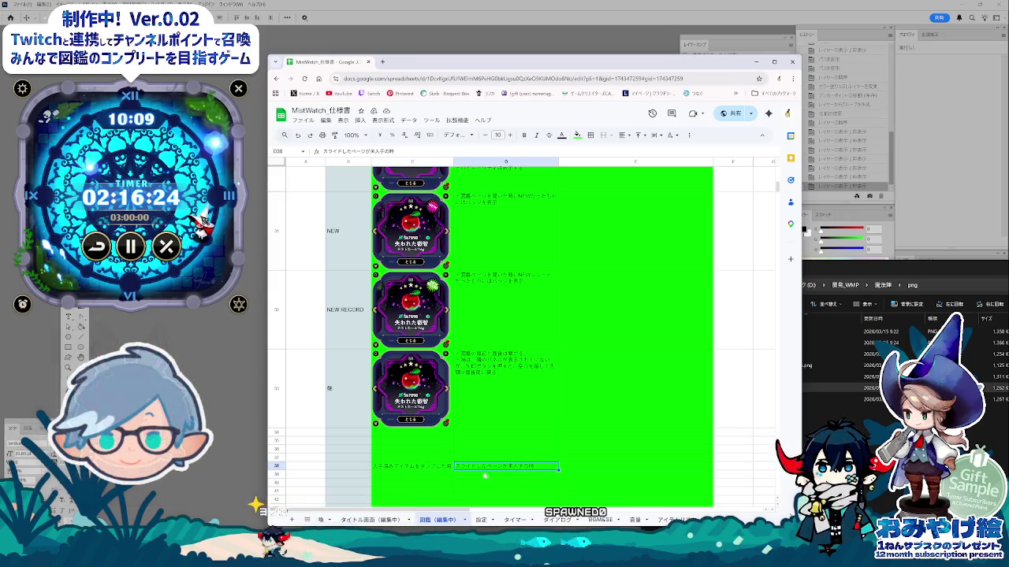
{"action": "scroll", "coordinate": [494, 479], "scroll_direction": "down", "scroll_amount": 3}
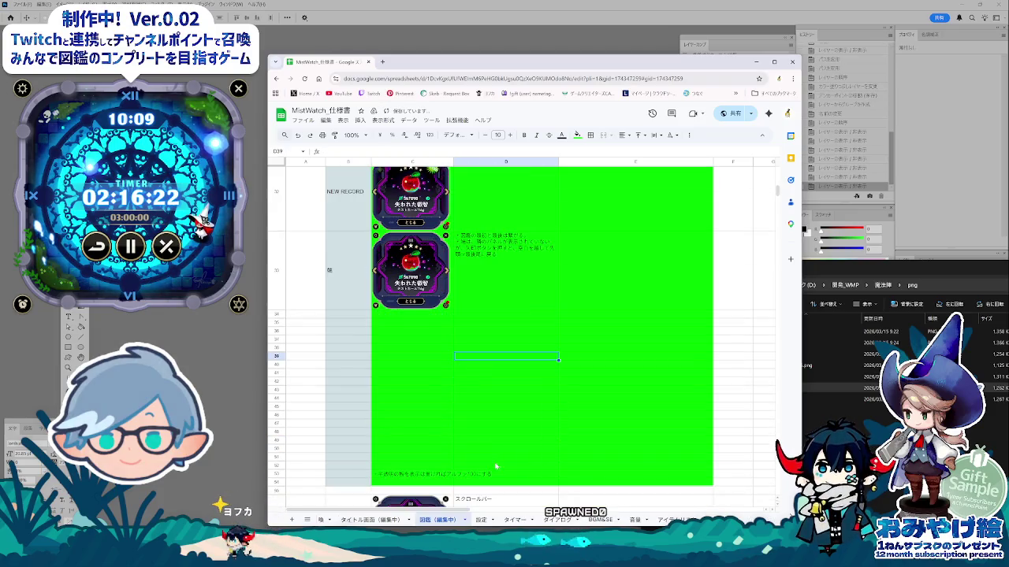
{"action": "left_click", "coordinate": [409, 475]}
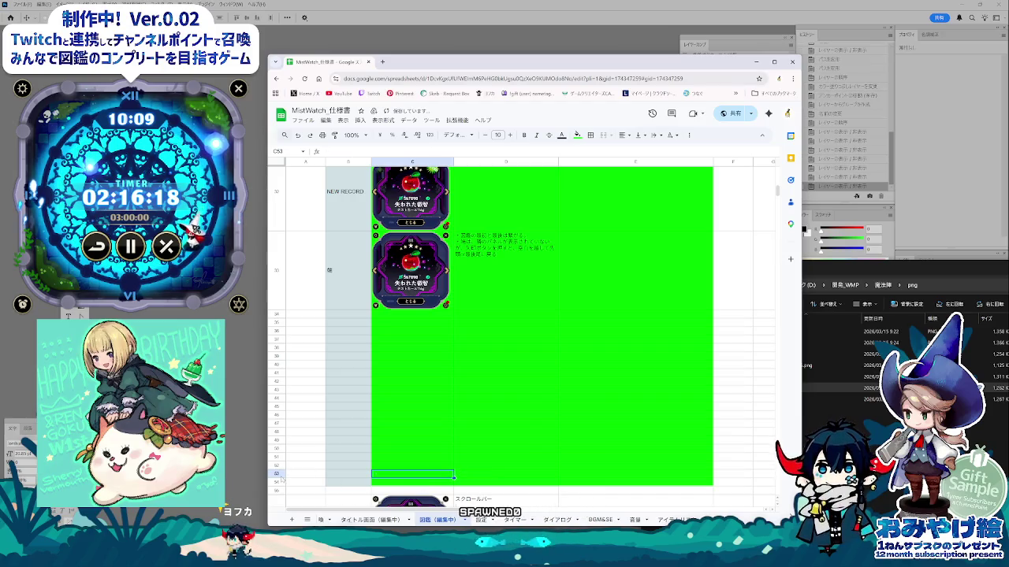
{"action": "left_click_drag", "start_coordinate": [277, 482], "coordinate": [276, 322]}
{"action": "right_click", "coordinate": [277, 322]}
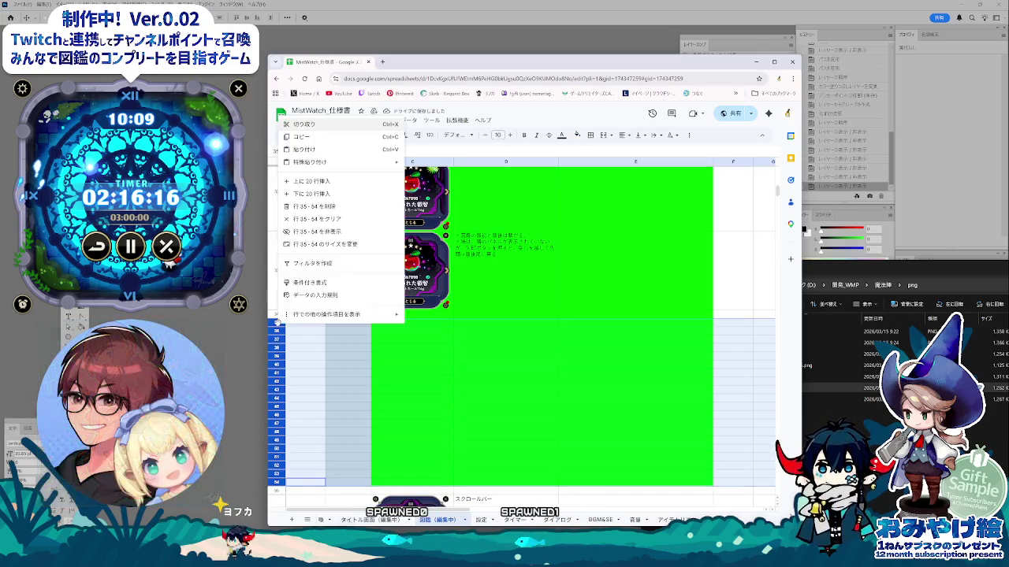
- Delete the empty rows 35–54
{"action": "left_click", "coordinate": [315, 206]}
{"action": "scroll", "coordinate": [486, 411], "scroll_direction": "down", "scroll_amount": 5}
{"action": "scroll", "coordinate": [486, 411], "scroll_direction": "up", "scroll_amount": 10}
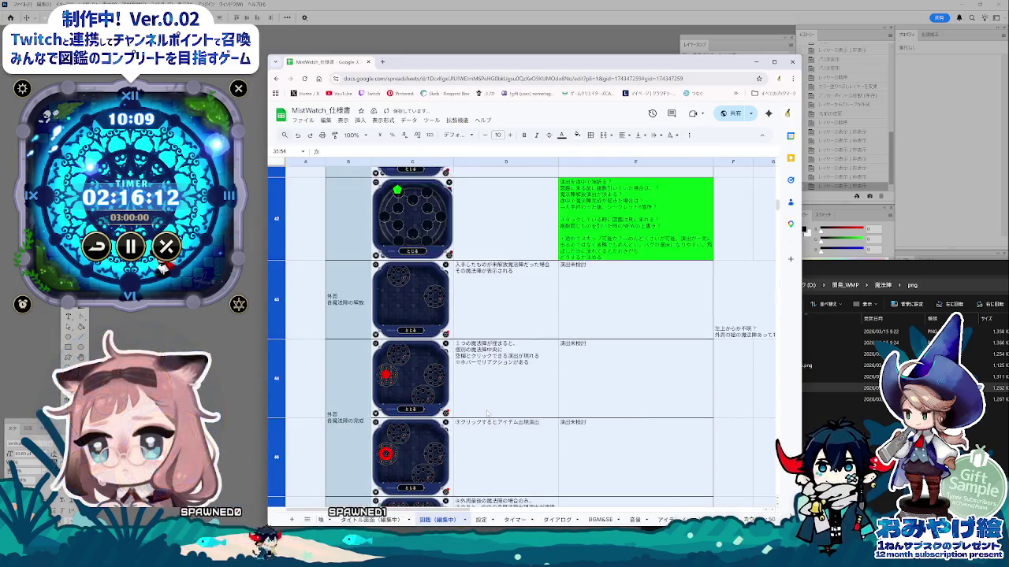
- Fill the scrollbar rows D36:E37 with cyan
{"action": "left_click", "coordinate": [530, 376]}
{"action": "scroll", "coordinate": [530, 376], "scroll_direction": "up", "scroll_amount": 5}
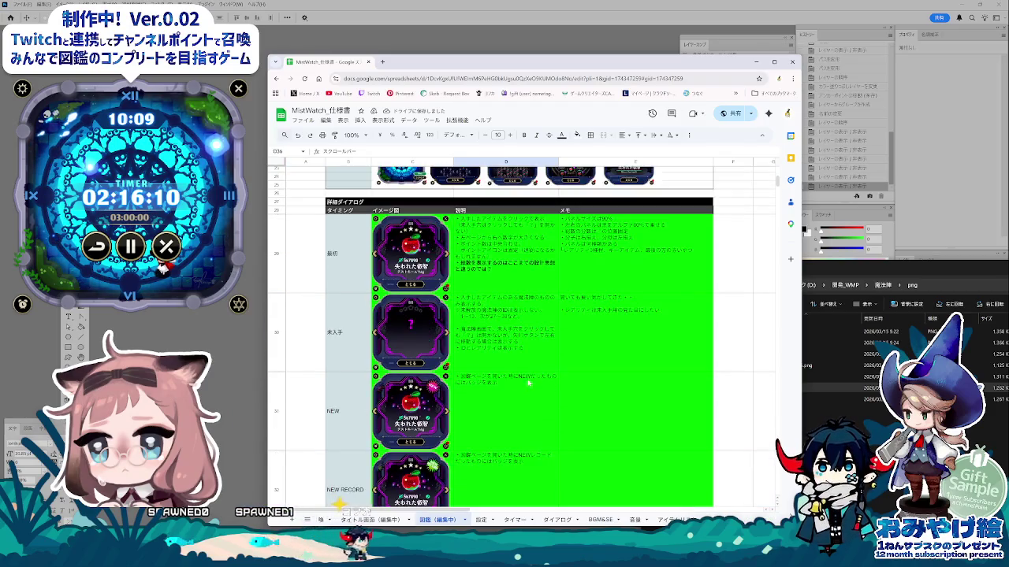
{"action": "scroll", "coordinate": [512, 439], "scroll_direction": "down", "scroll_amount": 3}
{"action": "scroll", "coordinate": [512, 439], "scroll_direction": "down", "scroll_amount": 3}
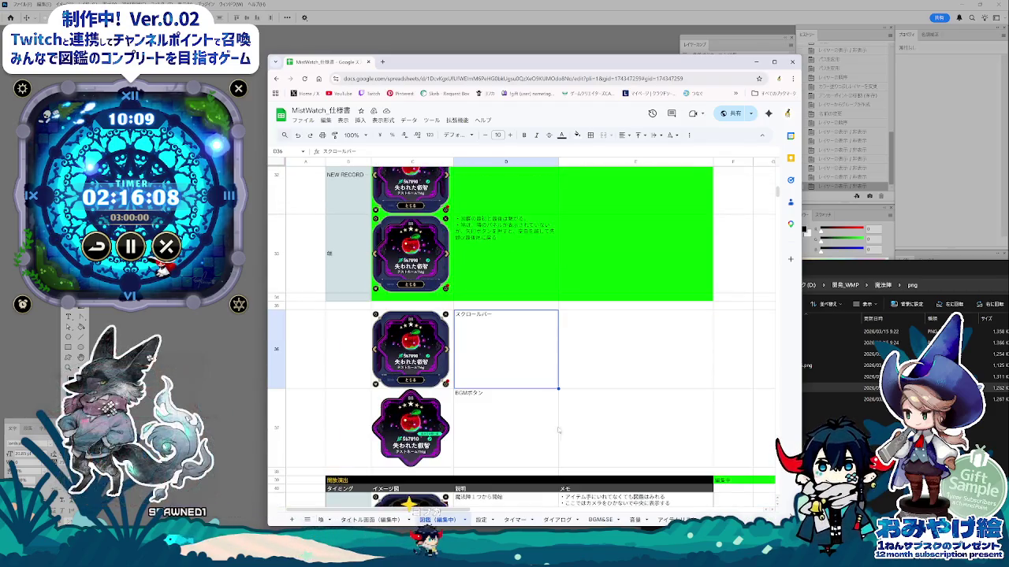
{"action": "key", "text": "shift+Down"}
{"action": "key", "text": "shift+Right"}
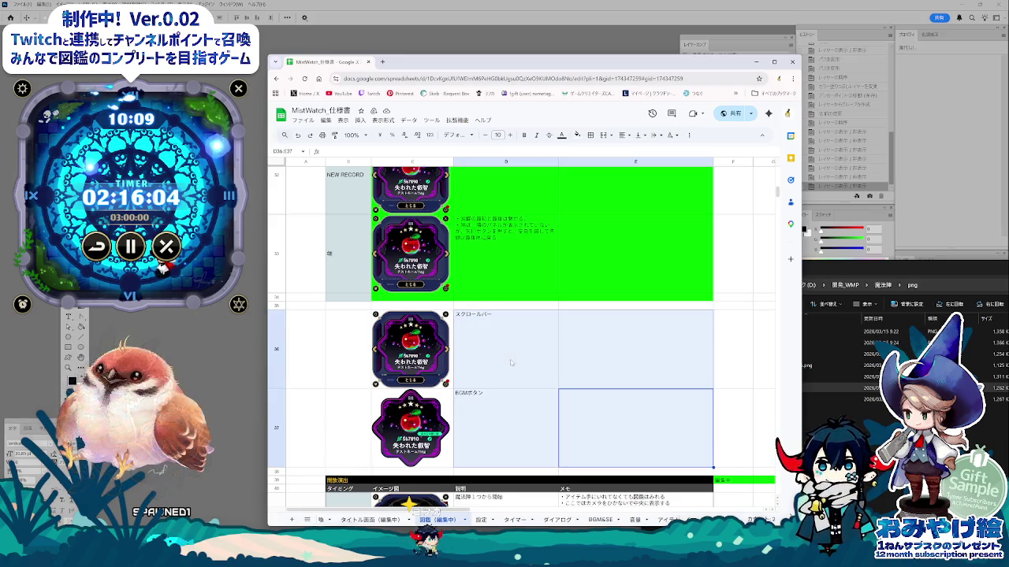
{"action": "left_click", "coordinate": [577, 135]}
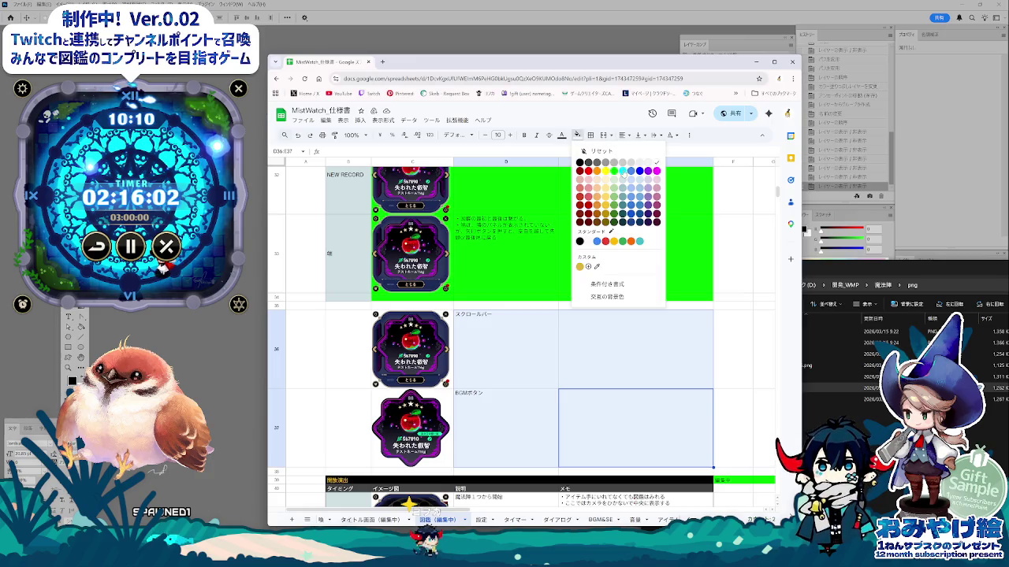
{"action": "left_click", "coordinate": [622, 171]}
{"action": "left_click", "coordinate": [640, 299]}
- Fill the detail dialog rows C29:E33 with cyan instead of green
{"action": "scroll", "coordinate": [634, 305], "scroll_direction": "up", "scroll_amount": 2}
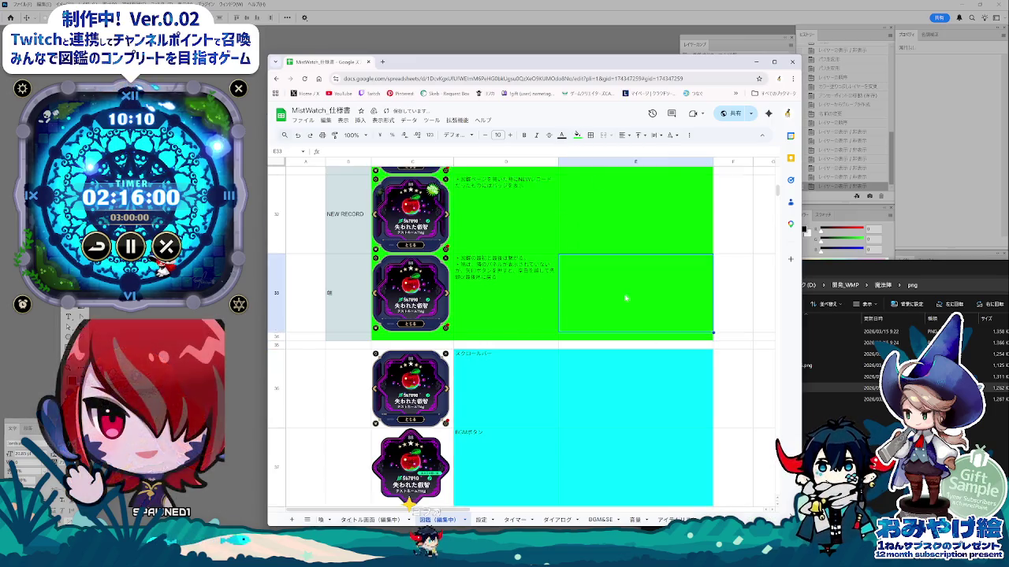
{"action": "scroll", "coordinate": [630, 308], "scroll_direction": "up", "scroll_amount": 2}
{"action": "scroll", "coordinate": [626, 310], "scroll_direction": "up", "scroll_amount": 2}
{"action": "left_click_drag", "start_coordinate": [408, 508], "coordinate": [414, 504]}
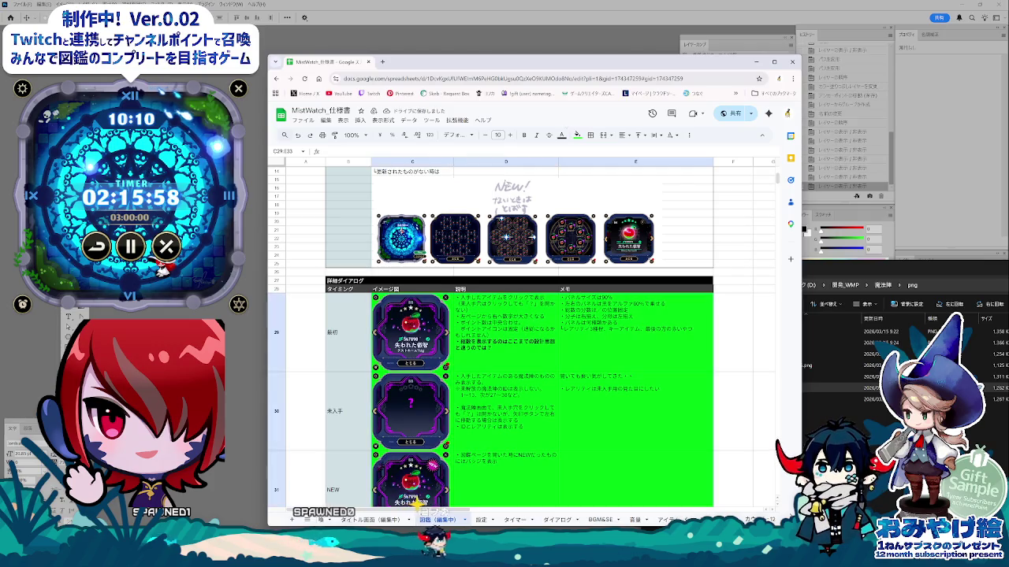
{"action": "left_click", "coordinate": [577, 134]}
{"action": "left_click", "coordinate": [623, 171]}
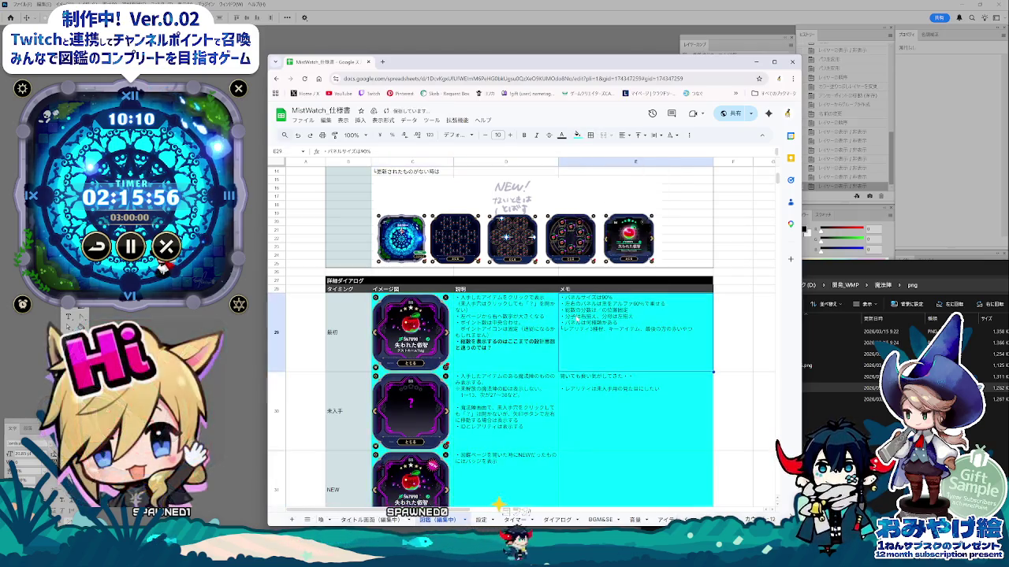
- Set the spacer row C34:E34 background to white
{"action": "scroll", "coordinate": [442, 379], "scroll_direction": "down", "scroll_amount": 1}
{"action": "scroll", "coordinate": [437, 390], "scroll_direction": "down", "scroll_amount": 2}
{"action": "scroll", "coordinate": [433, 400], "scroll_direction": "down", "scroll_amount": 2}
{"action": "left_click_drag", "start_coordinate": [410, 376], "coordinate": [709, 377]}
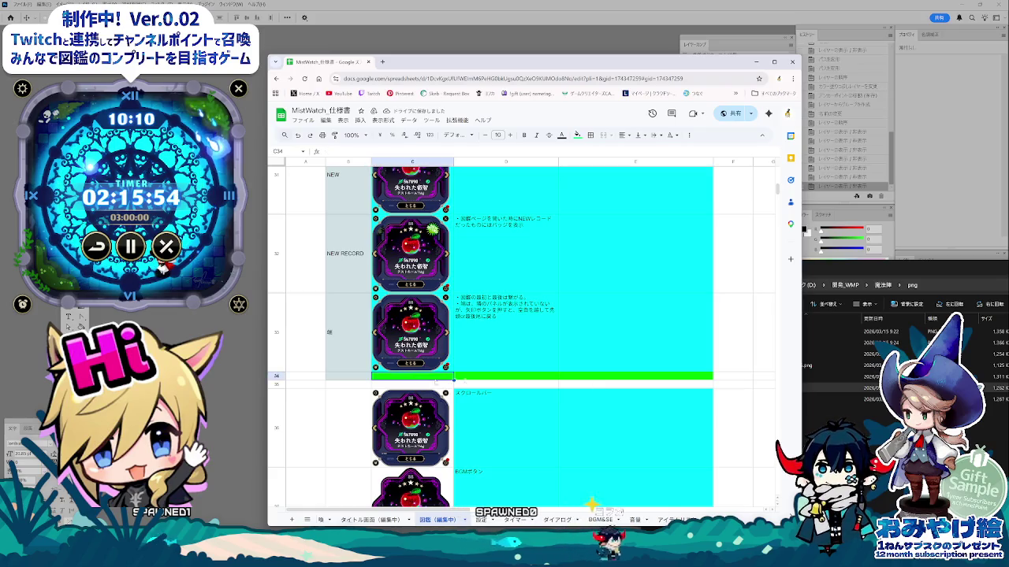
{"action": "left_click", "coordinate": [578, 134]}
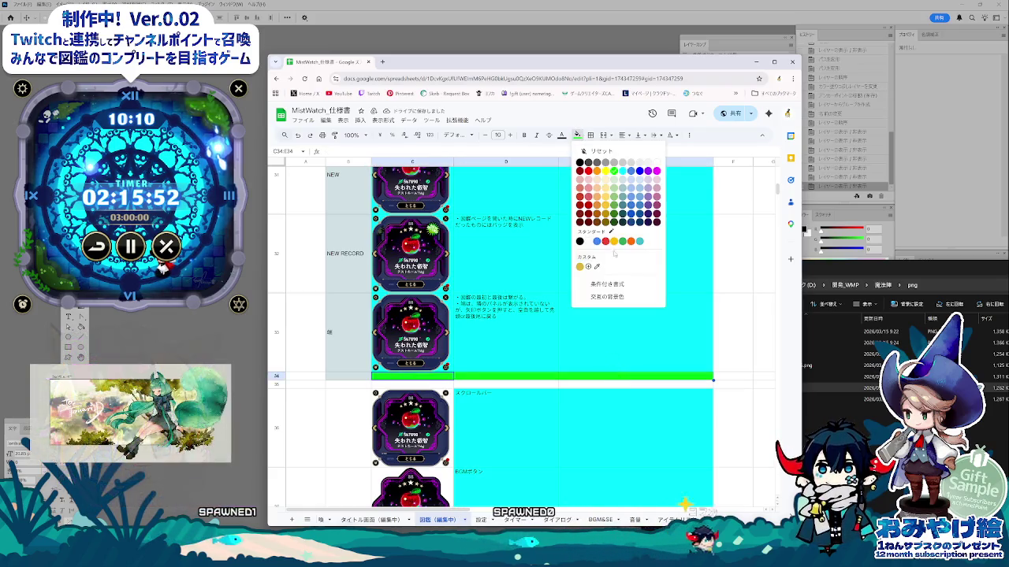
{"action": "left_click", "coordinate": [596, 241]}
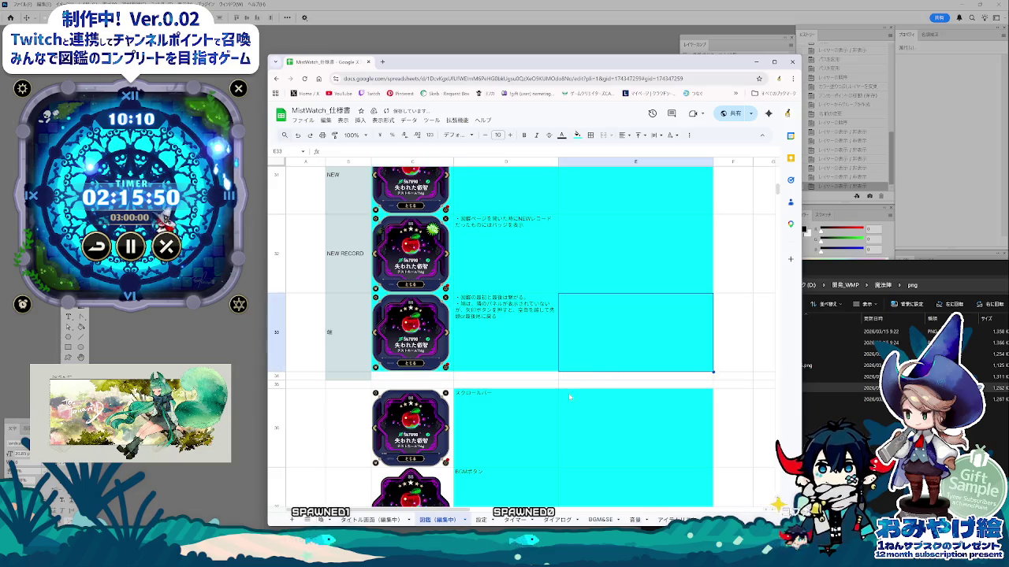
- Scroll through the recoloured table to check the result
{"action": "left_click", "coordinate": [634, 428]}
{"action": "scroll", "coordinate": [407, 392], "scroll_direction": "up", "scroll_amount": 3}
{"action": "scroll", "coordinate": [406, 391], "scroll_direction": "up", "scroll_amount": 5}
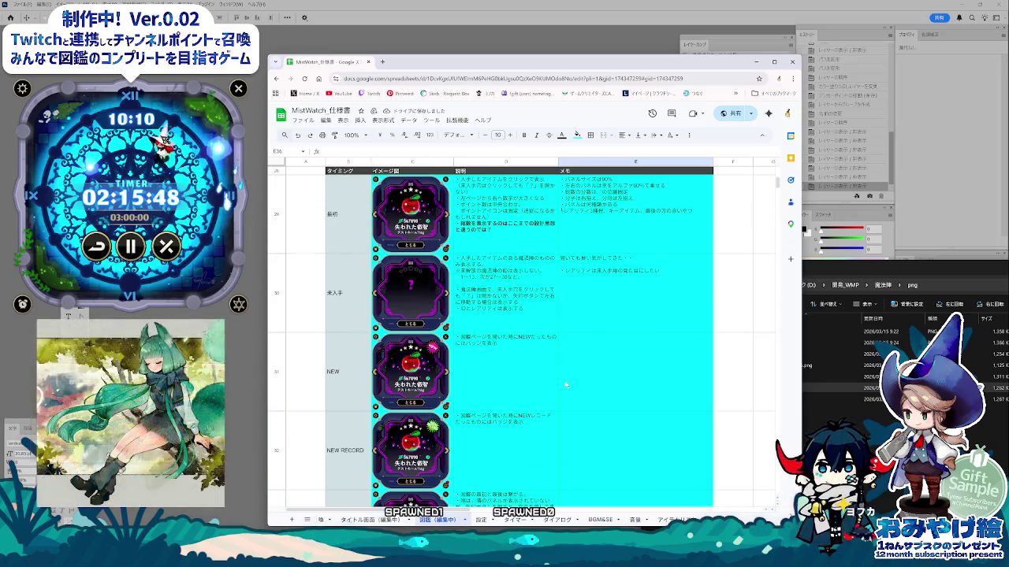
{"action": "scroll", "coordinate": [407, 391], "scroll_direction": "up", "scroll_amount": 5}
{"action": "scroll", "coordinate": [566, 383], "scroll_direction": "up", "scroll_amount": 3}
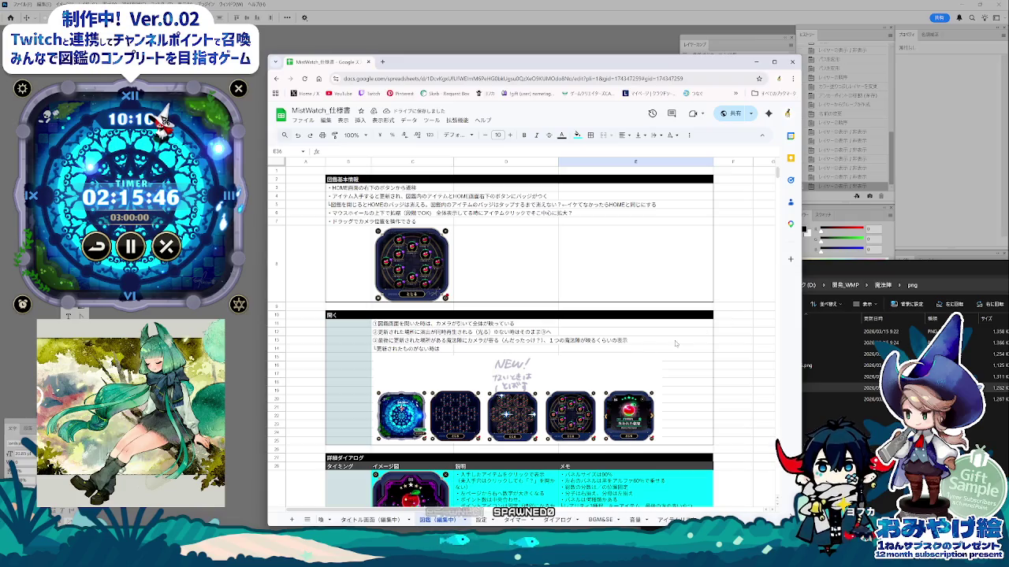
{"action": "scroll", "coordinate": [675, 343], "scroll_direction": "down", "scroll_amount": 5}
{"action": "scroll", "coordinate": [631, 387], "scroll_direction": "down", "scroll_amount": 5}
{"action": "scroll", "coordinate": [583, 428], "scroll_direction": "down", "scroll_amount": 5}
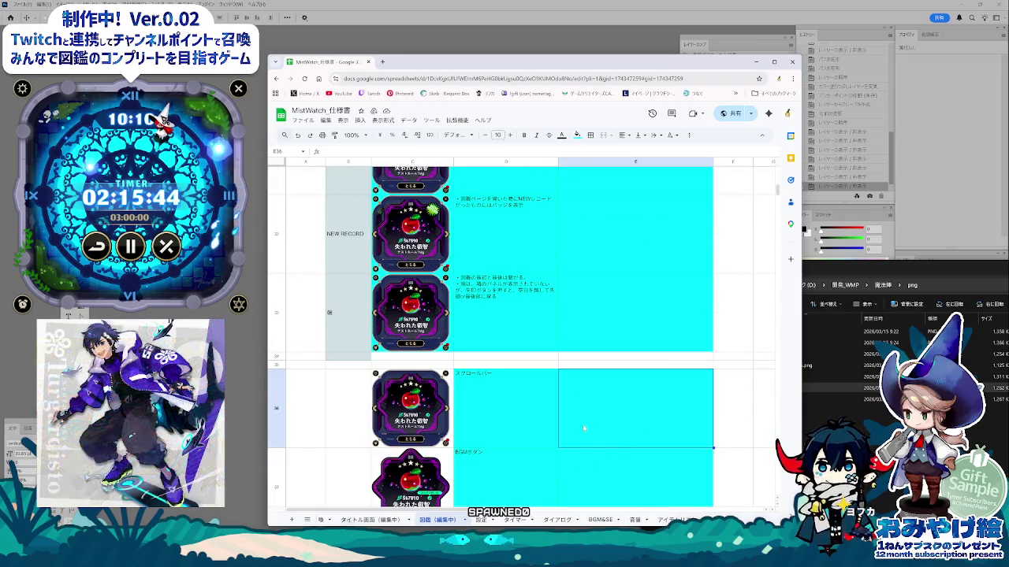
{"action": "scroll", "coordinate": [586, 454], "scroll_direction": "down", "scroll_amount": 5}
{"action": "scroll", "coordinate": [591, 442], "scroll_direction": "down", "scroll_amount": 5}
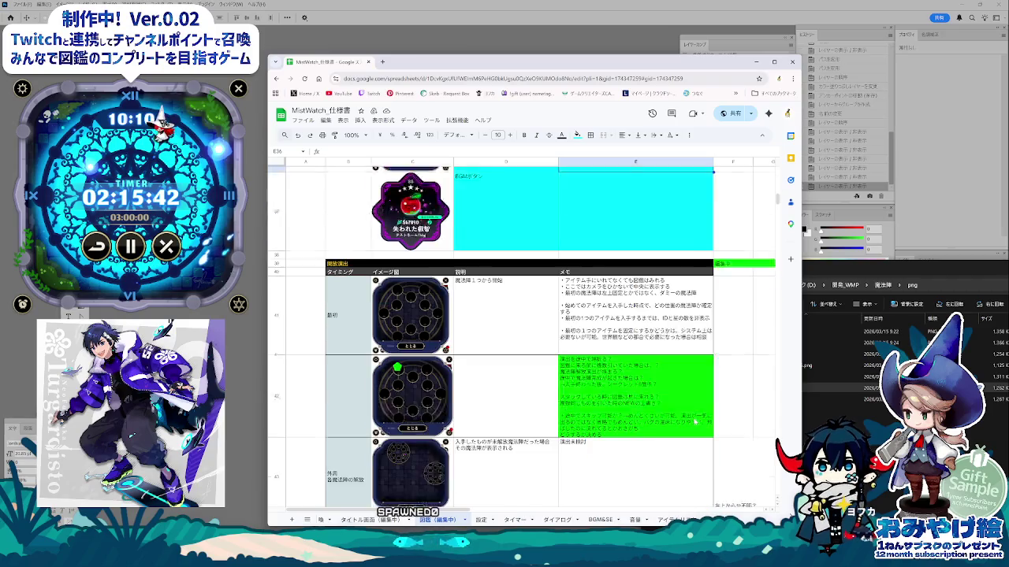
{"action": "left_click", "coordinate": [591, 442]}
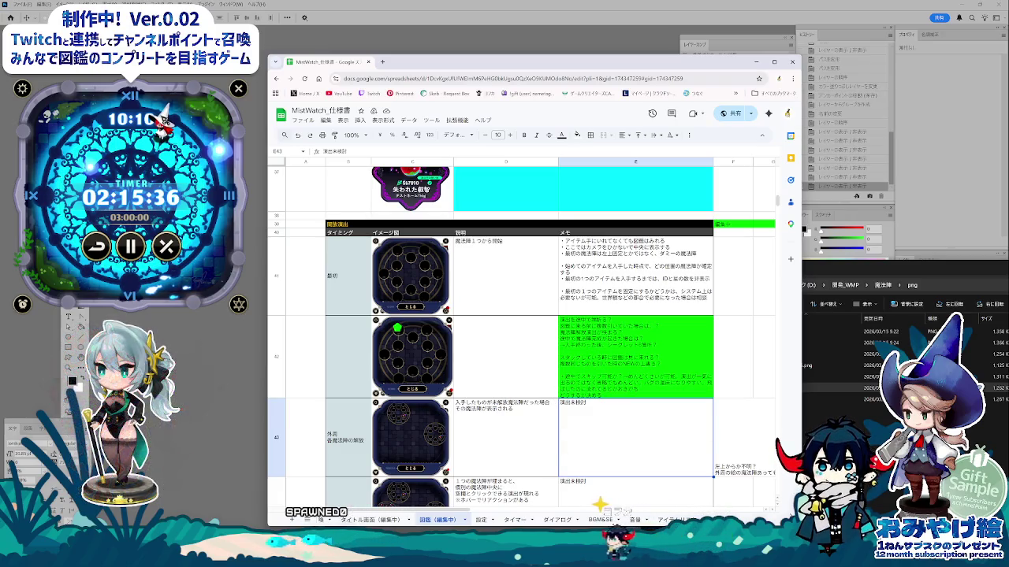
- Widen the window to reveal column G and set G39's fill to white
{"action": "left_click_drag", "start_coordinate": [800, 236], "coordinate": [840, 236]}
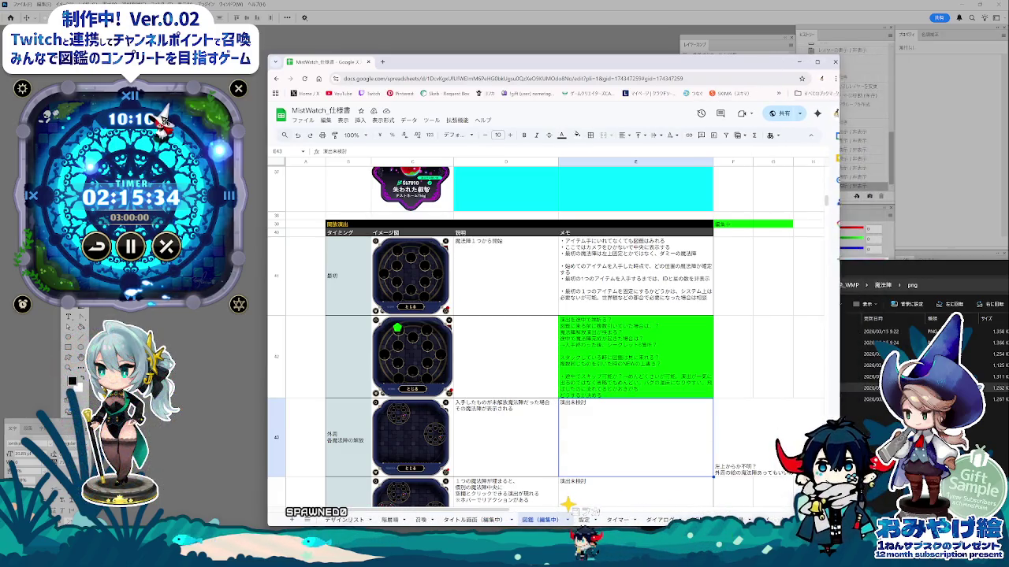
{"action": "left_click", "coordinate": [772, 224]}
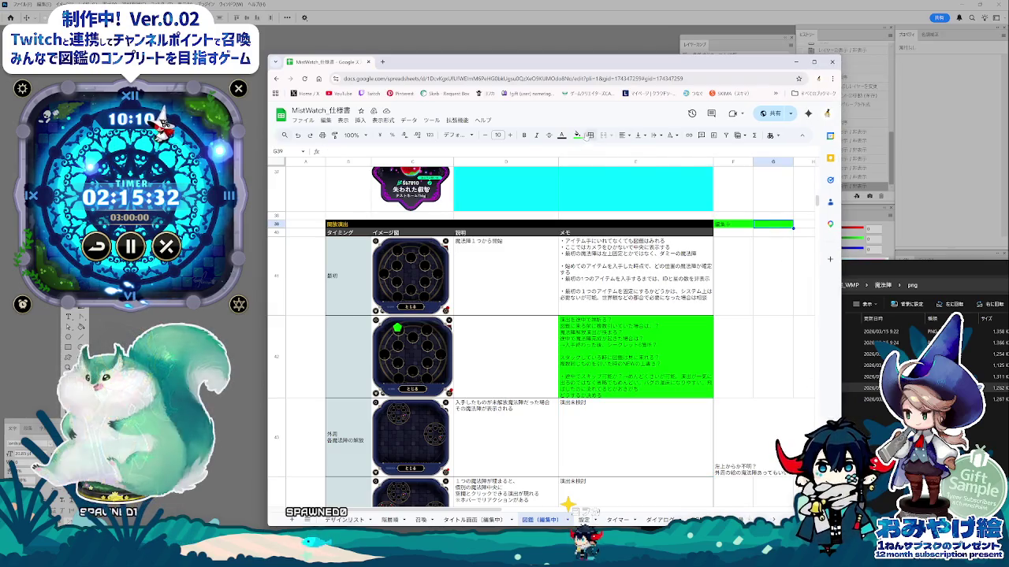
{"action": "left_click", "coordinate": [578, 135]}
{"action": "left_click", "coordinate": [589, 241]}
{"action": "left_click", "coordinate": [608, 371]}
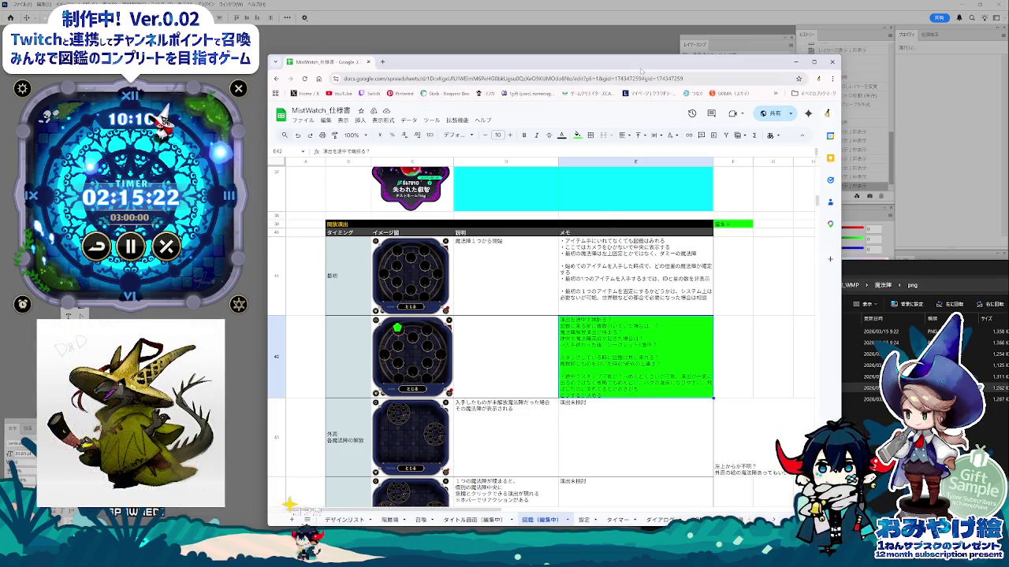
- Shift the window slightly left and scroll down to the 各マスの表示 table at D57
{"action": "left_click_drag", "start_coordinate": [640, 70], "coordinate": [630, 72]}
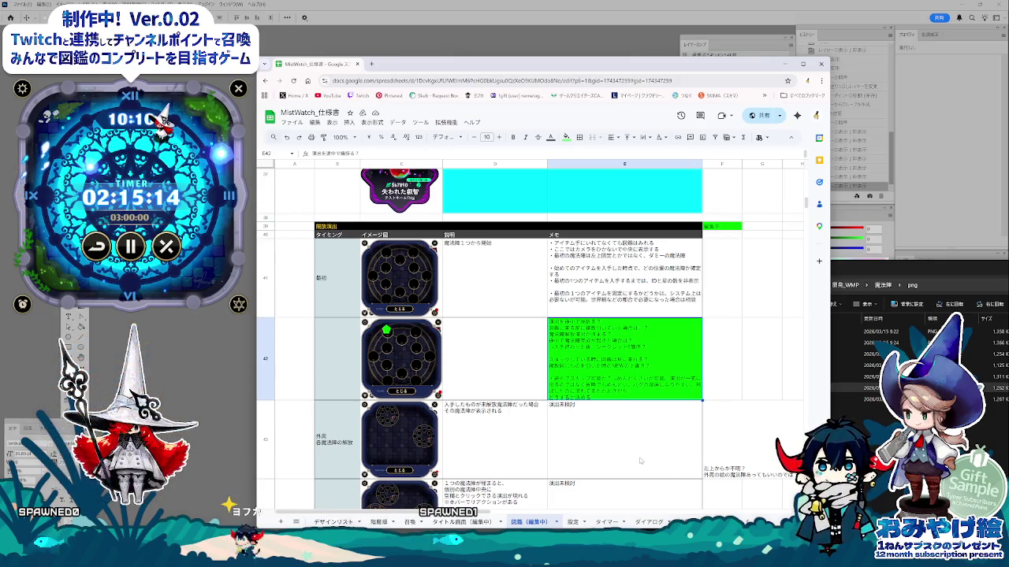
{"action": "scroll", "coordinate": [641, 461], "scroll_direction": "down", "scroll_amount": 2}
{"action": "scroll", "coordinate": [641, 461], "scroll_direction": "down", "scroll_amount": 2}
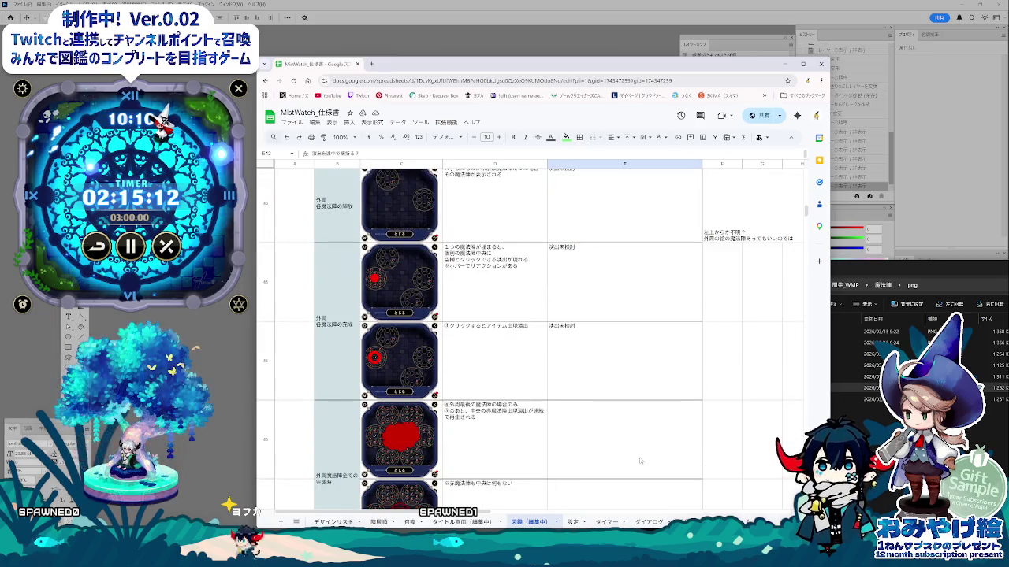
{"action": "scroll", "coordinate": [640, 461], "scroll_direction": "down", "scroll_amount": 2}
{"action": "scroll", "coordinate": [640, 461], "scroll_direction": "down", "scroll_amount": 2}
{"action": "scroll", "coordinate": [641, 461], "scroll_direction": "down", "scroll_amount": 2}
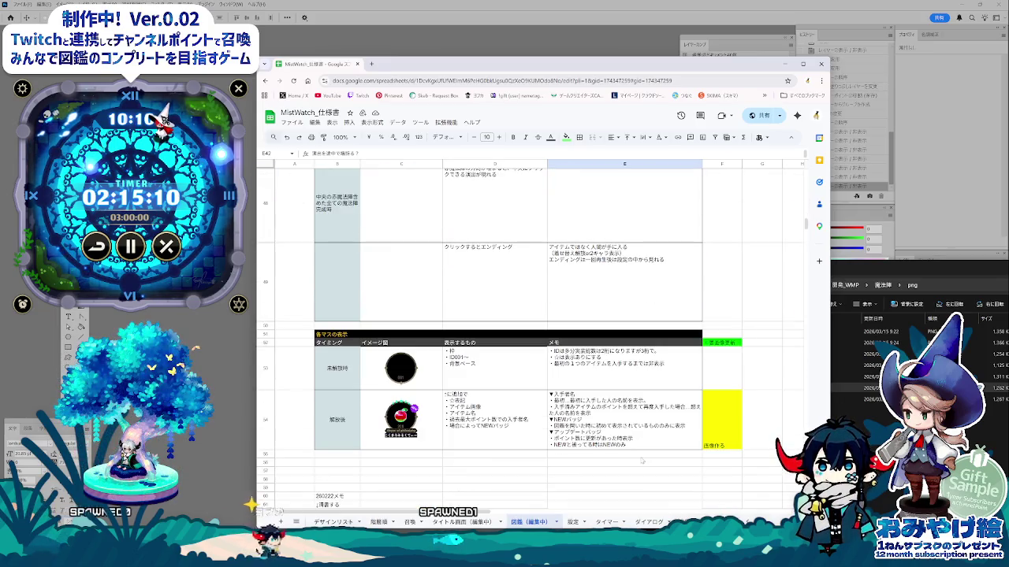
{"action": "left_click", "coordinate": [542, 472]}
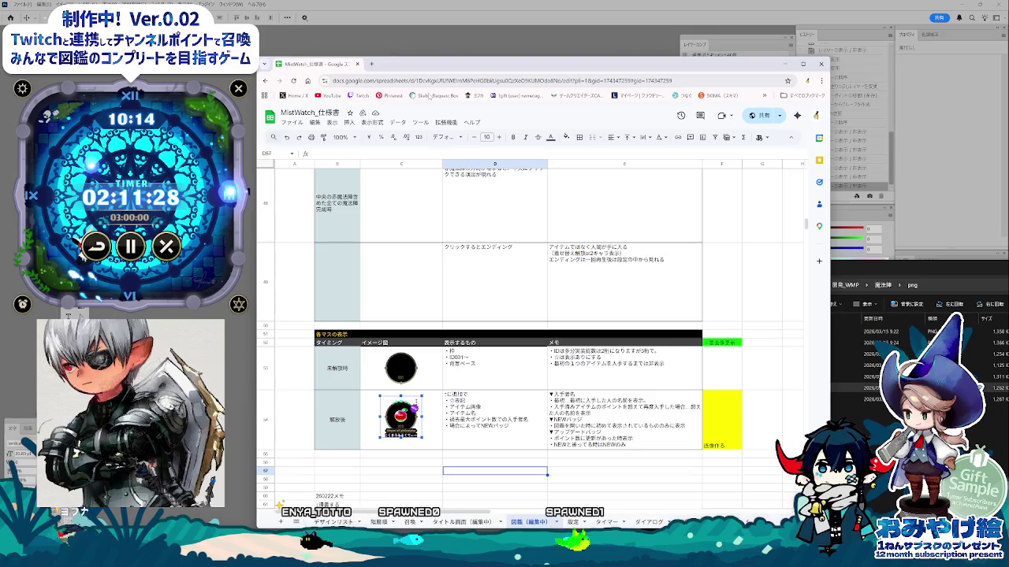
- In Photoshop, toggle the mockup's layer groups until the apple grid screen shows
{"action": "key", "text": "alt+Tab"}
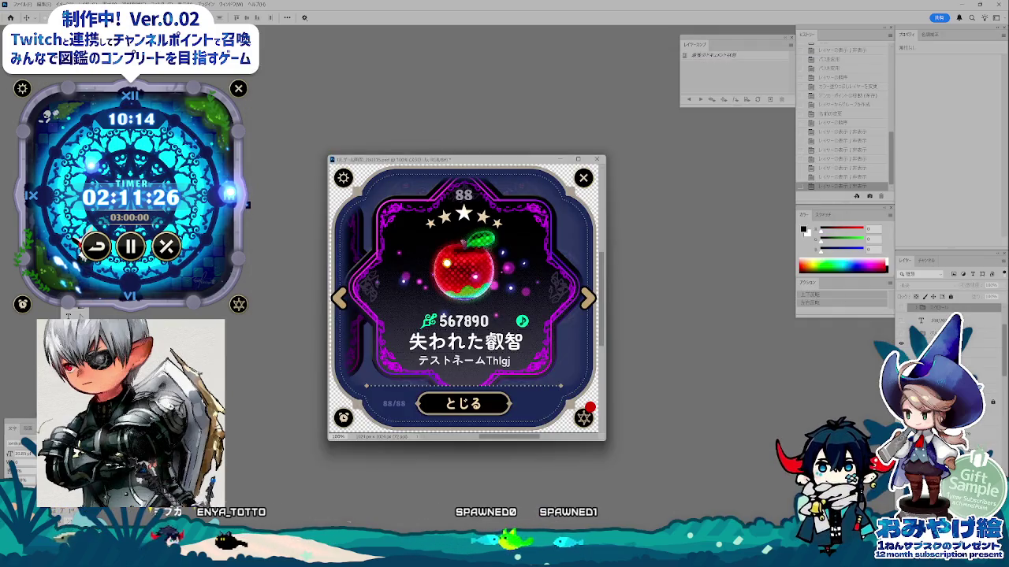
{"action": "left_click", "coordinate": [901, 312]}
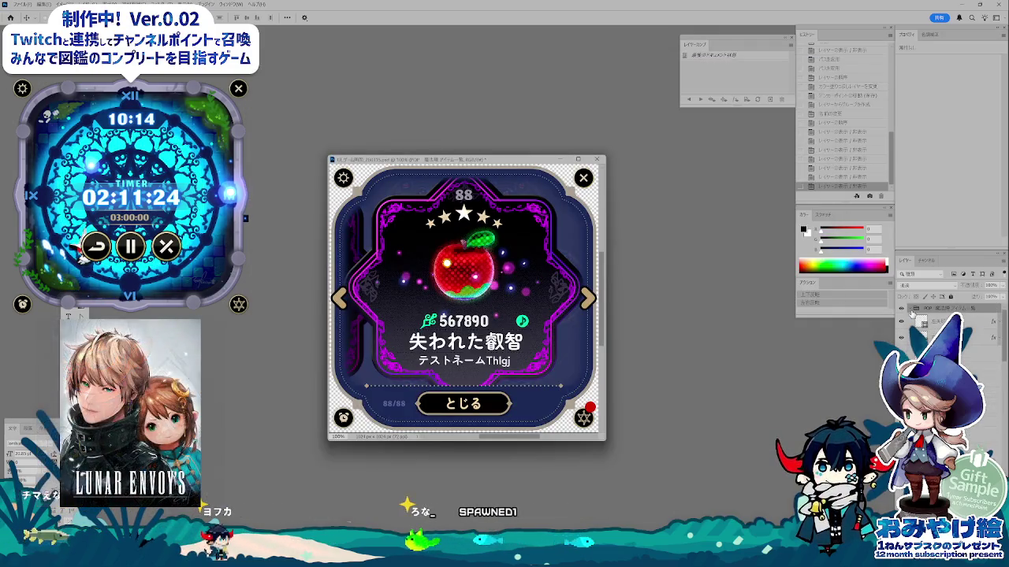
{"action": "left_click", "coordinate": [901, 313]}
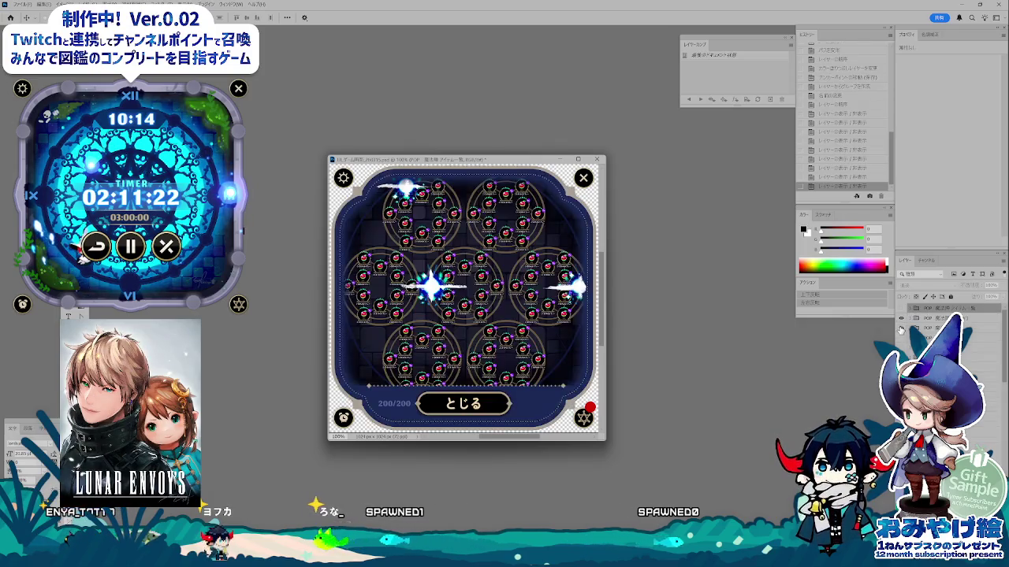
{"action": "left_click", "coordinate": [900, 324]}
{"action": "left_click", "coordinate": [900, 328]}
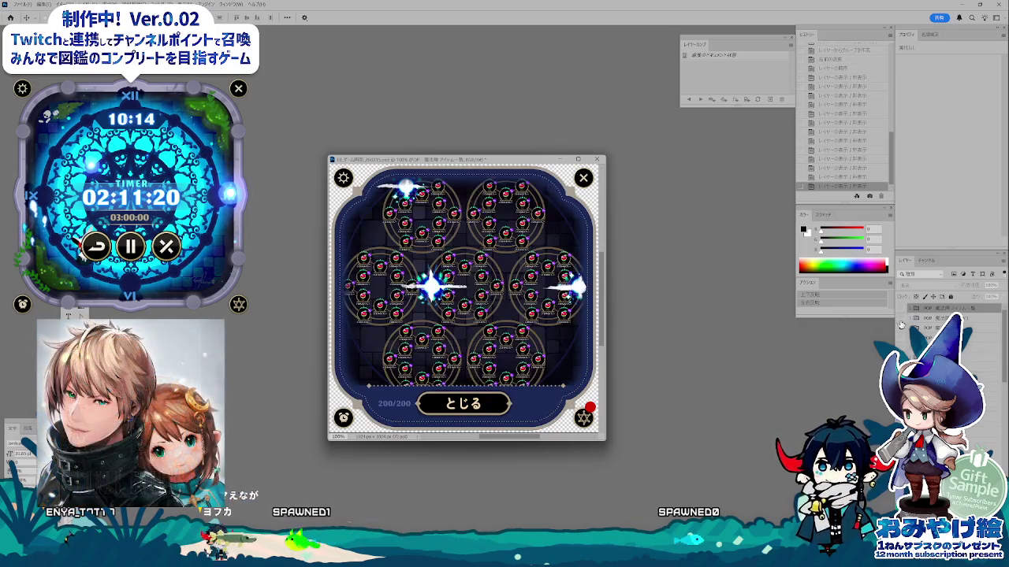
- Lock the apple grid layer and open the apple rings smart object
{"action": "left_click", "coordinate": [946, 308]}
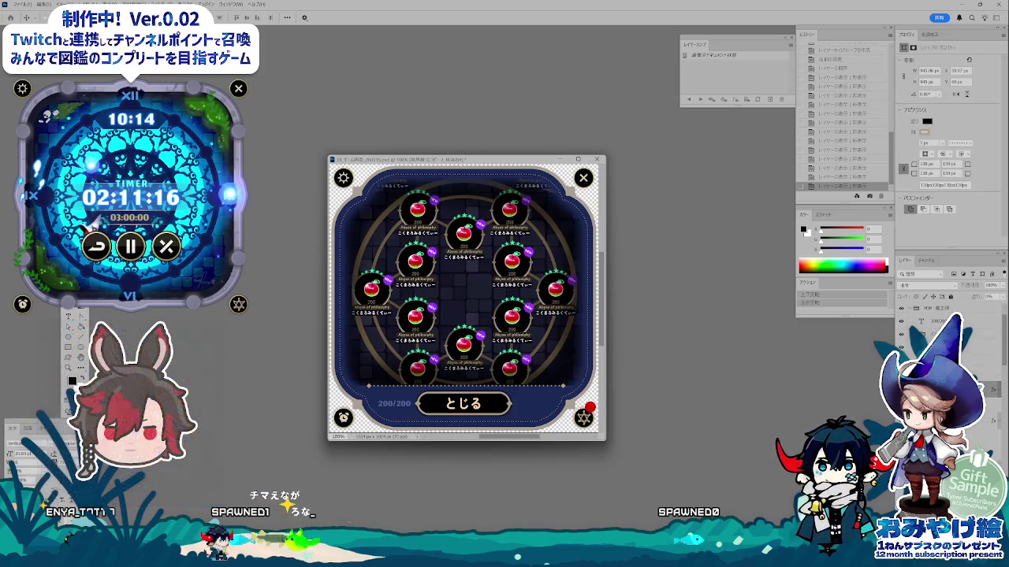
{"action": "left_click", "coordinate": [949, 296]}
{"action": "left_click", "coordinate": [951, 297]}
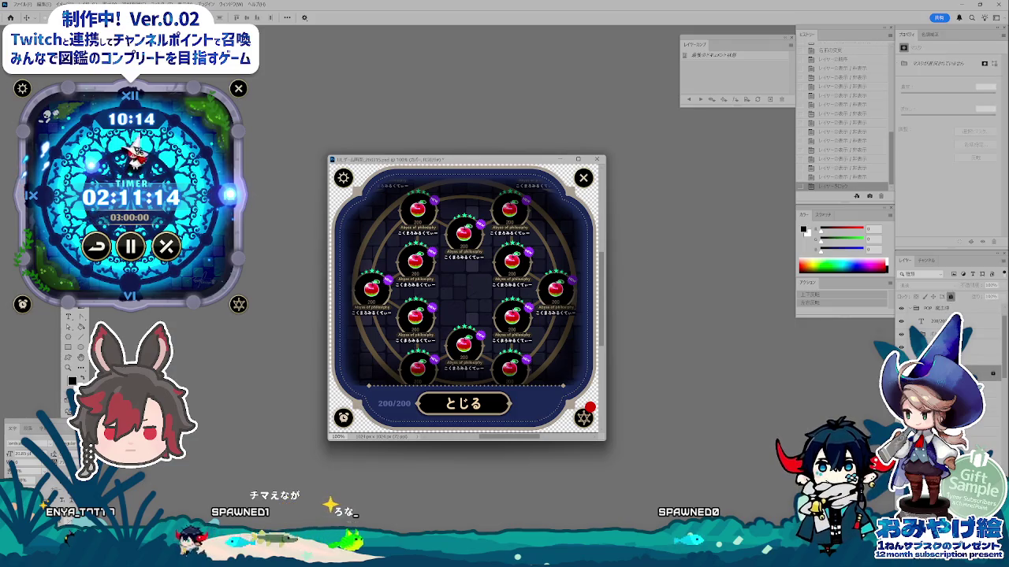
{"action": "left_click", "coordinate": [513, 320]}
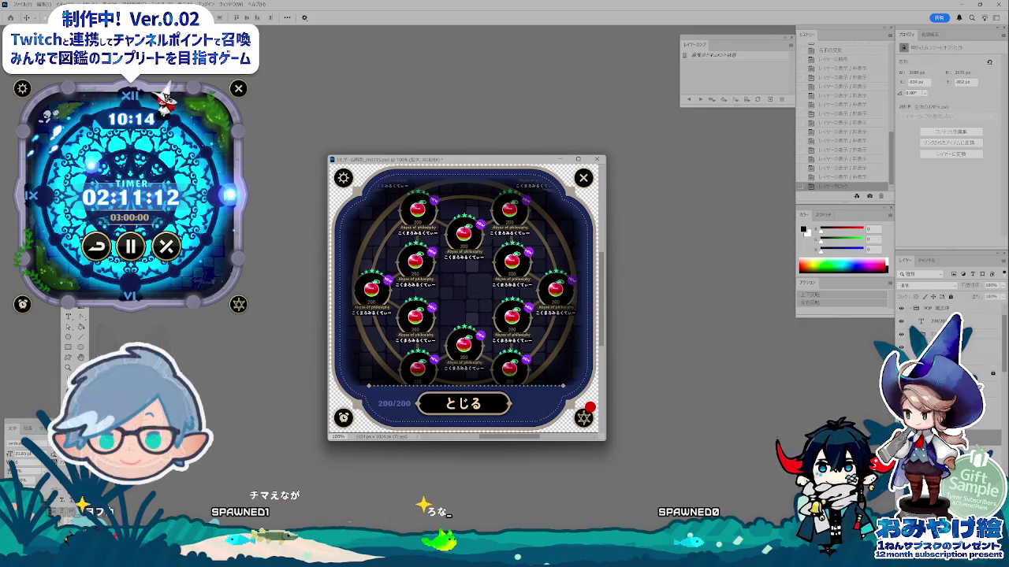
{"action": "double_click", "coordinate": [514, 322]}
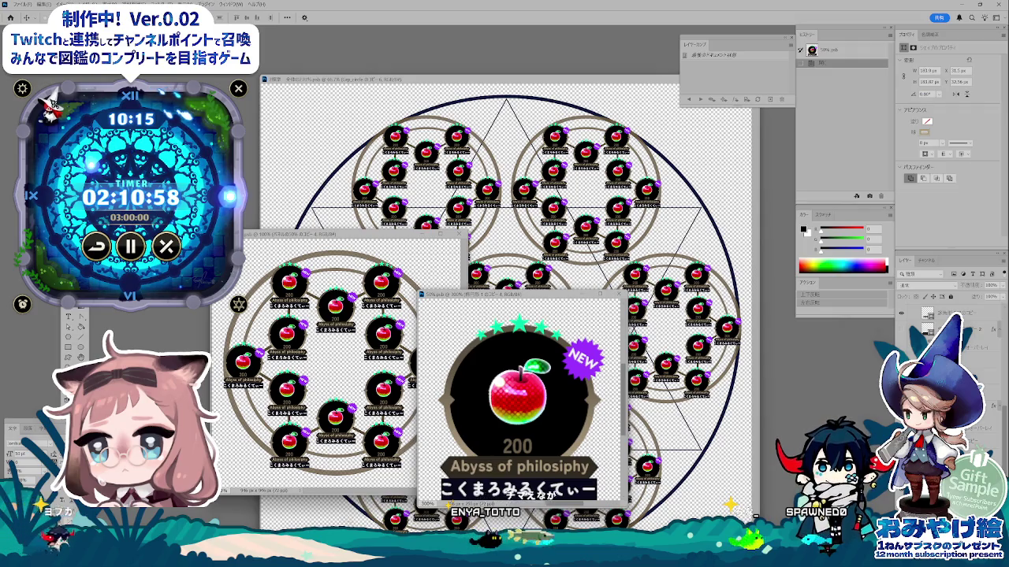
- Check the badge image and description in row 54 of the spec sheet
{"action": "key", "text": "alt+Tab"}
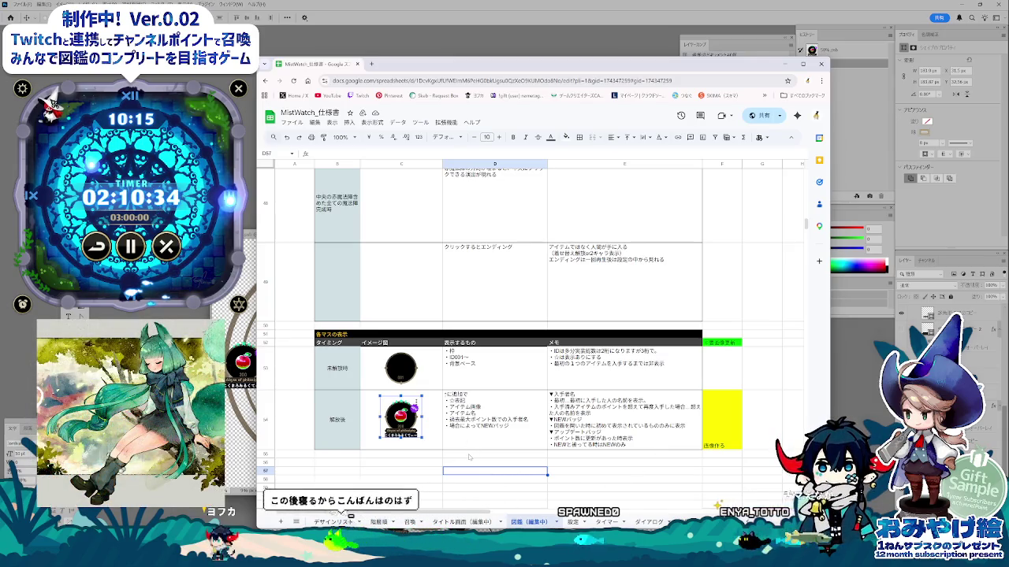
{"action": "left_click", "coordinate": [429, 446]}
{"action": "key", "text": "Right"}
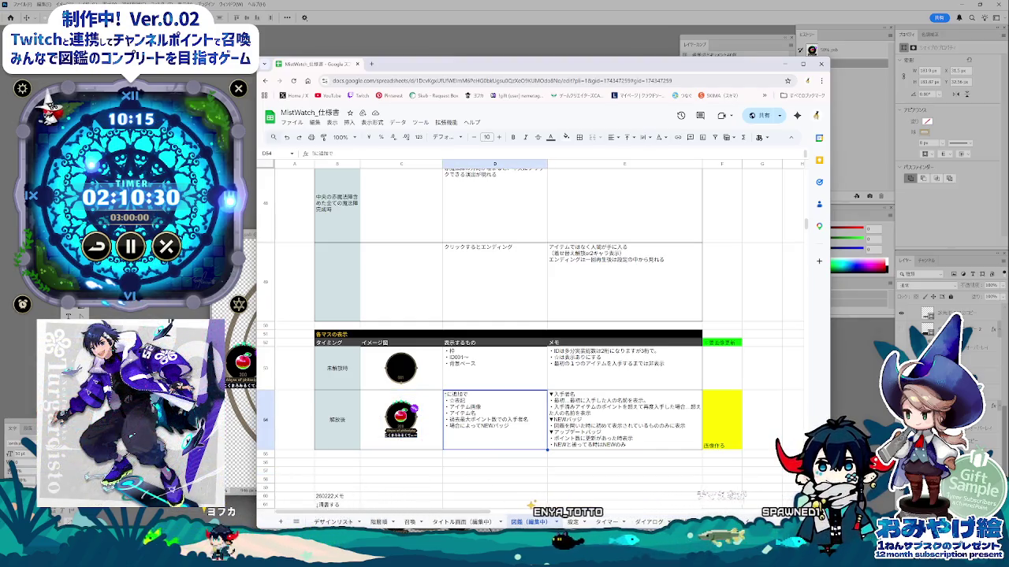
{"action": "key", "text": "alt+Tab"}
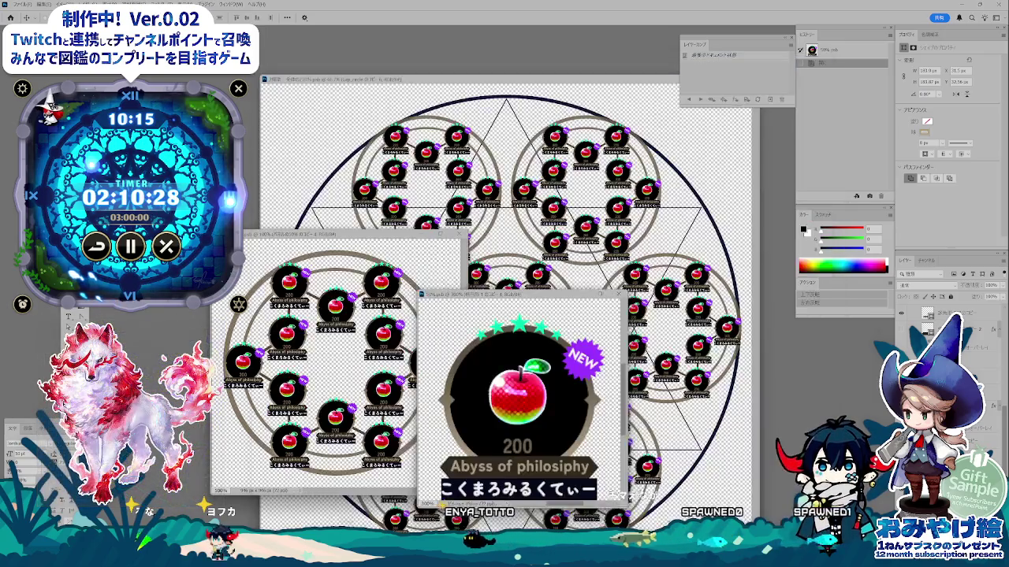
- Change the apple badge's NEW text layer to read NEW RECORD
{"action": "left_click", "coordinate": [590, 360]}
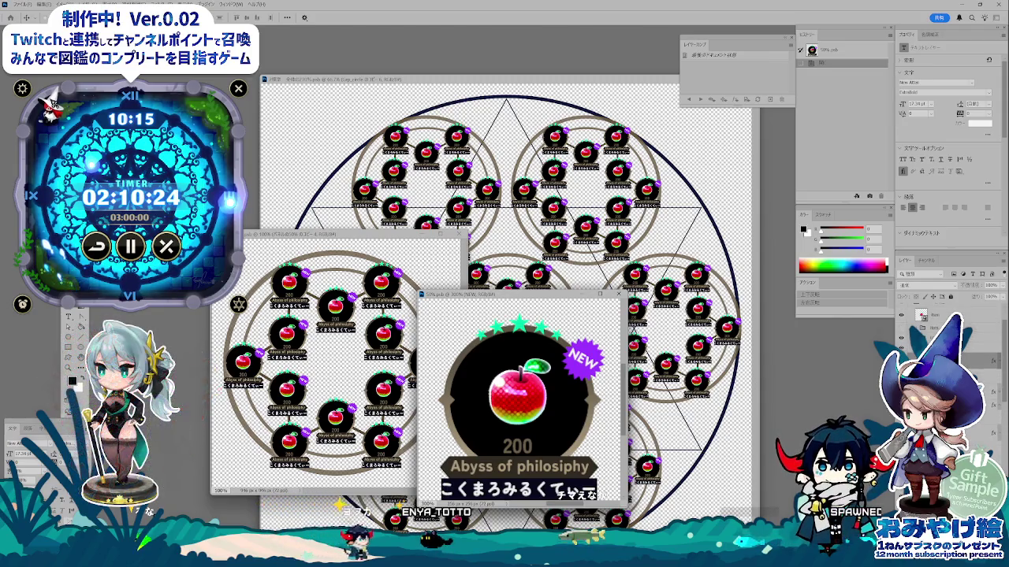
{"action": "key", "text": "alt+bracketright"}
{"action": "key", "text": "Delete"}
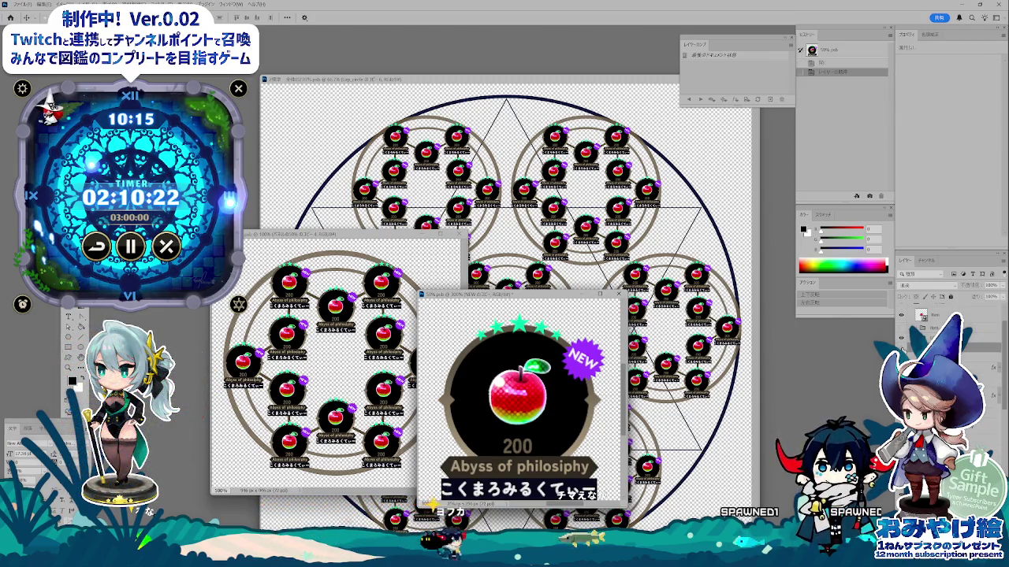
{"action": "key", "text": "ctrl+comma"}
{"action": "key", "text": "ctrl+comma"}
{"action": "key", "text": "ctrl+comma"}
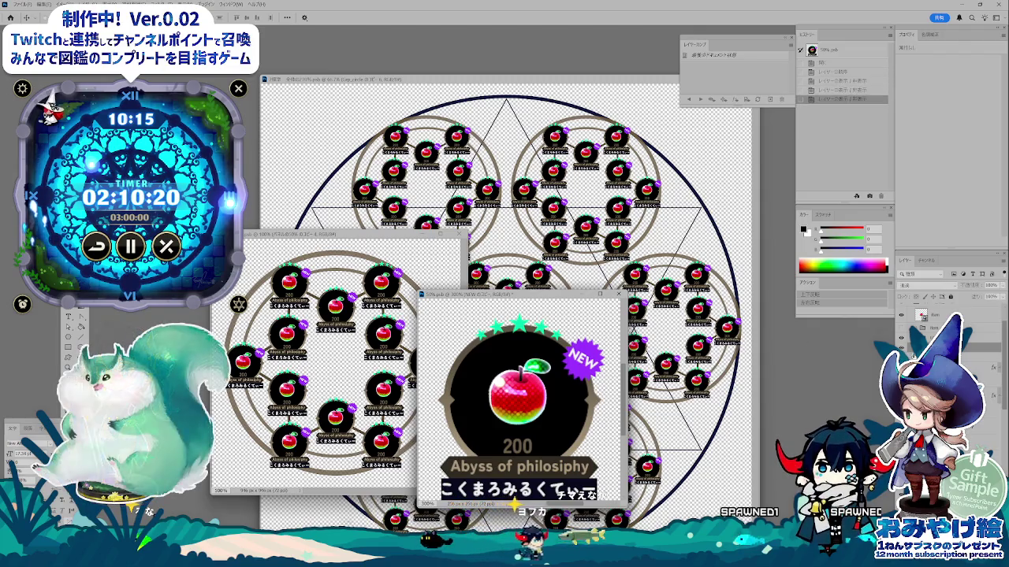
{"action": "key", "text": "t"}
{"action": "type", "text": "RECORD"}
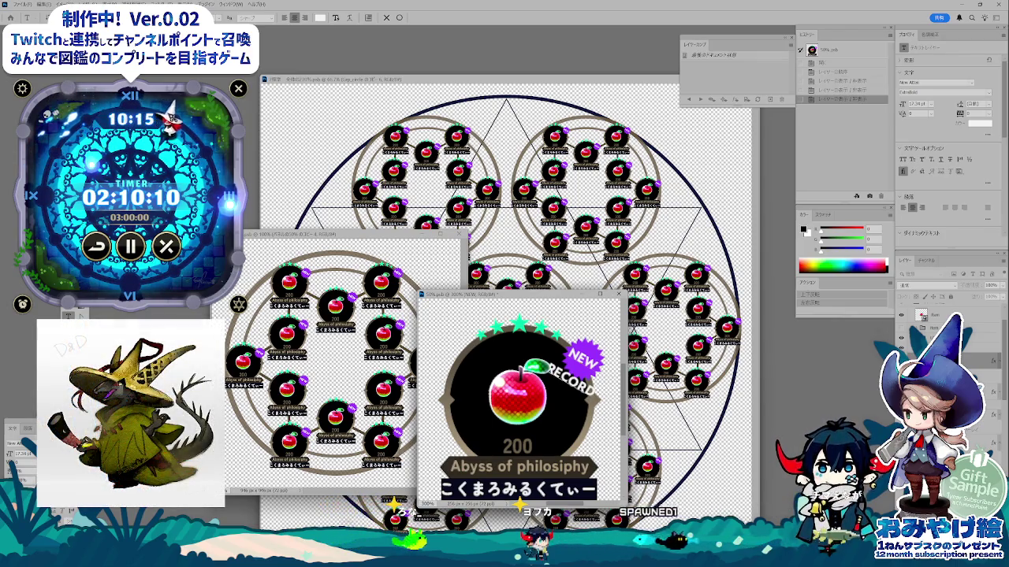
{"action": "key", "text": "ctrl+Return"}
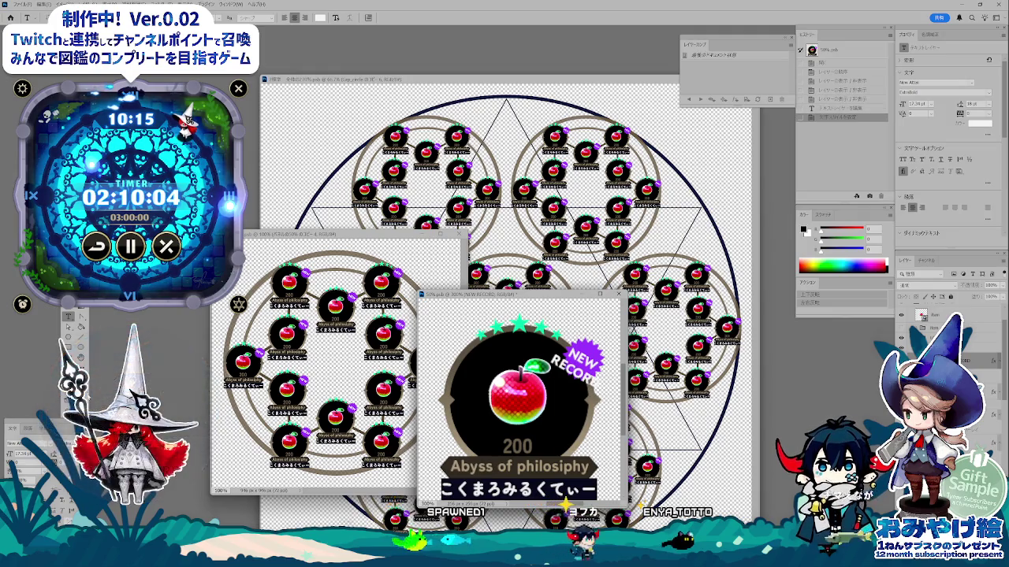
{"action": "key", "text": "Return"}
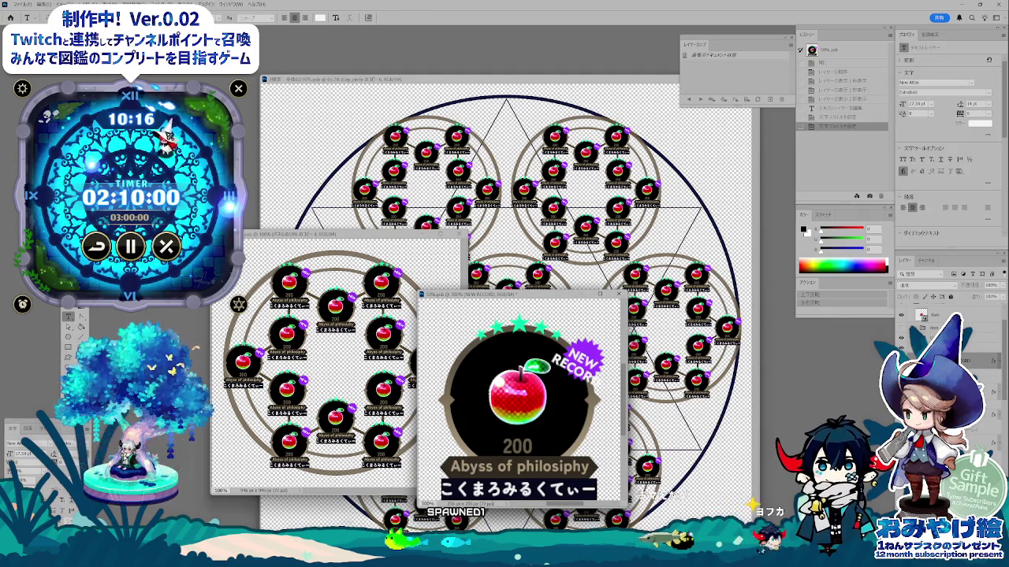
- Shrink the tag to 14 pt, nudge it onto the starburst, and add a stroke style
{"action": "key", "text": "Down"}
{"action": "key", "text": "Down"}
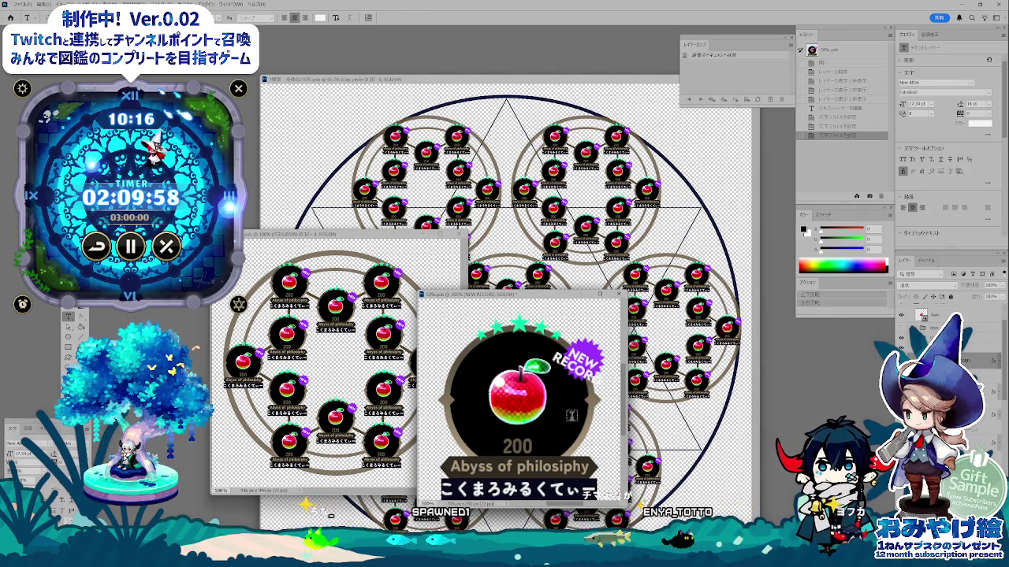
{"action": "key", "text": "v"}
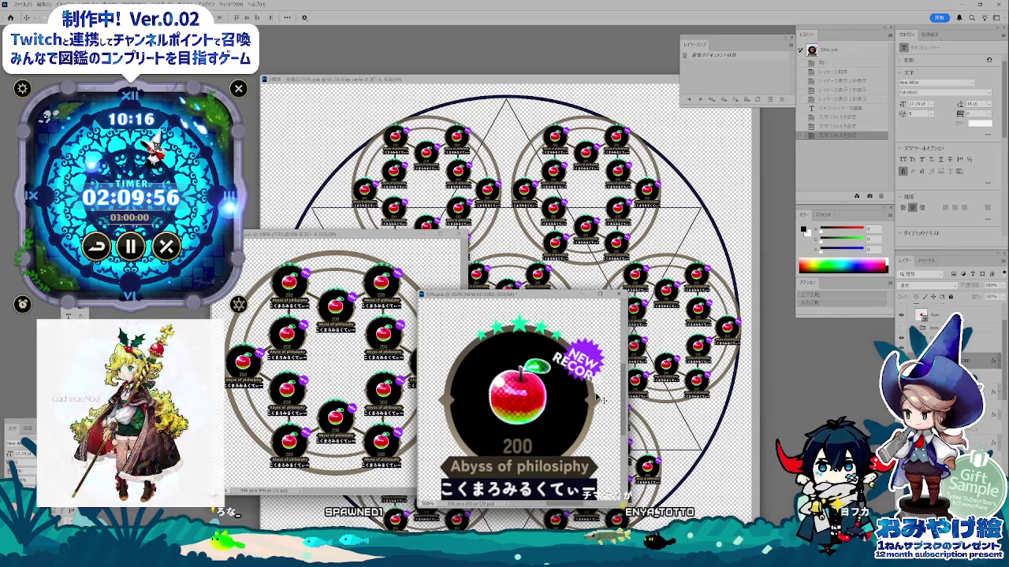
{"action": "left_click_drag", "start_coordinate": [603, 400], "coordinate": [600, 392]}
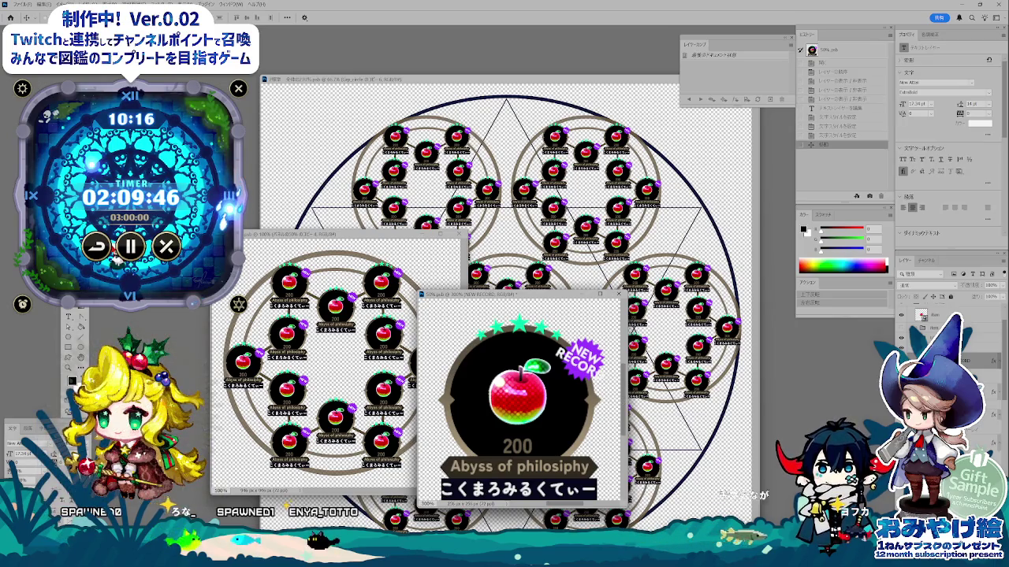
{"action": "double_click", "coordinate": [985, 359]}
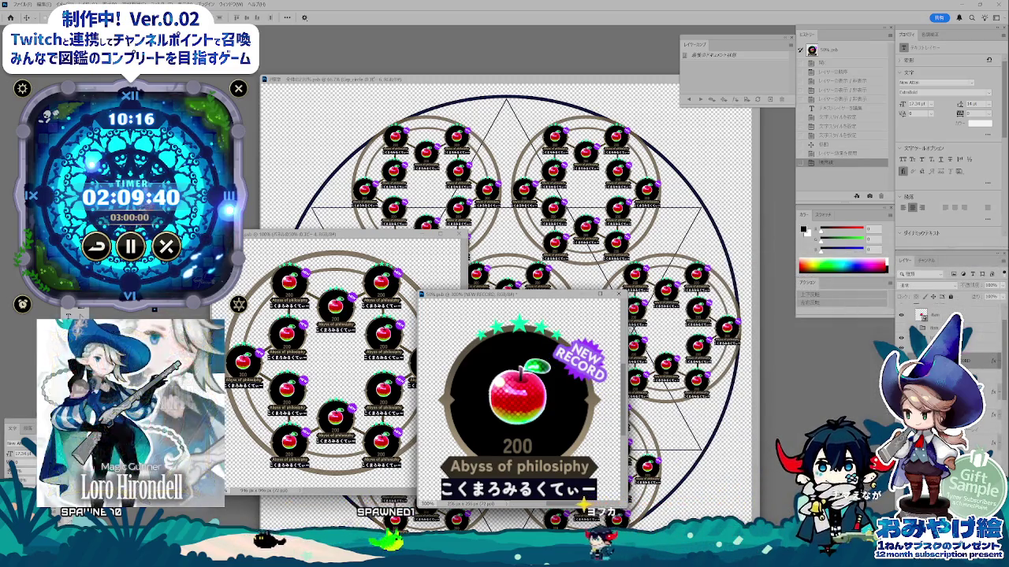
{"action": "double_click", "coordinate": [985, 359]}
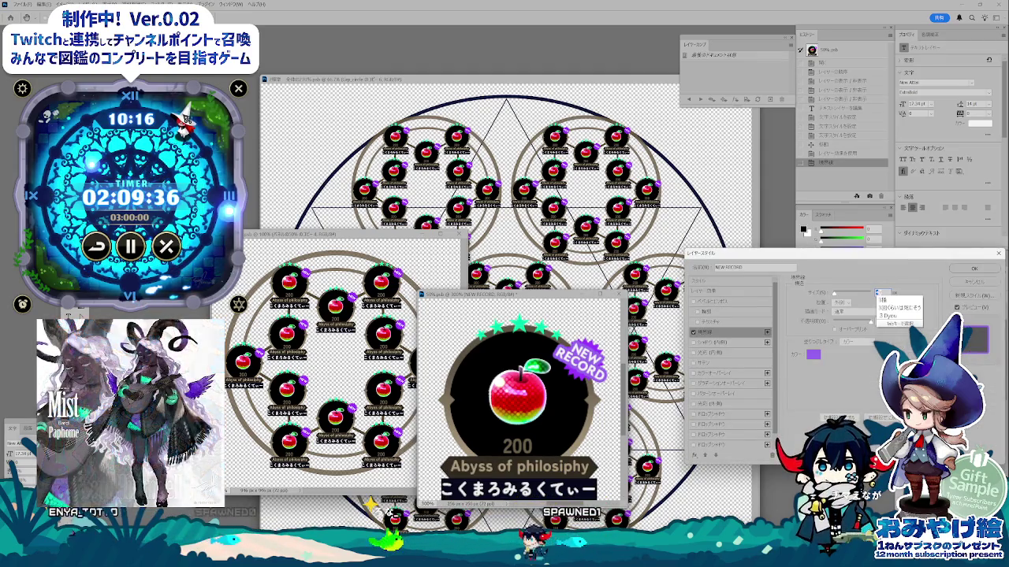
- Confirm the stroke, duplicate a badge layer, and set the starburst's solid fill to purple
{"action": "key", "text": "Return"}
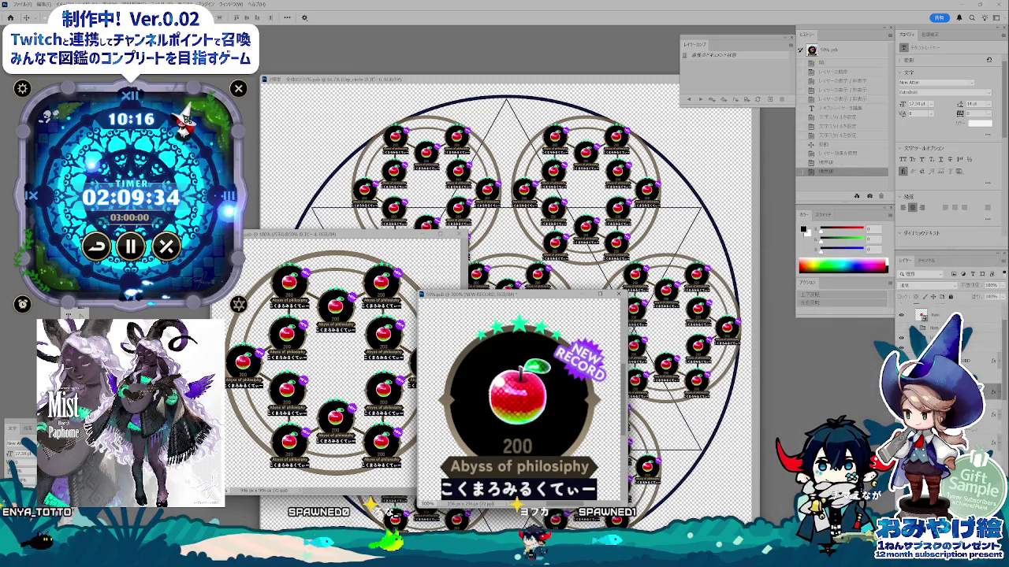
{"action": "key", "text": "alt+bracketleft"}
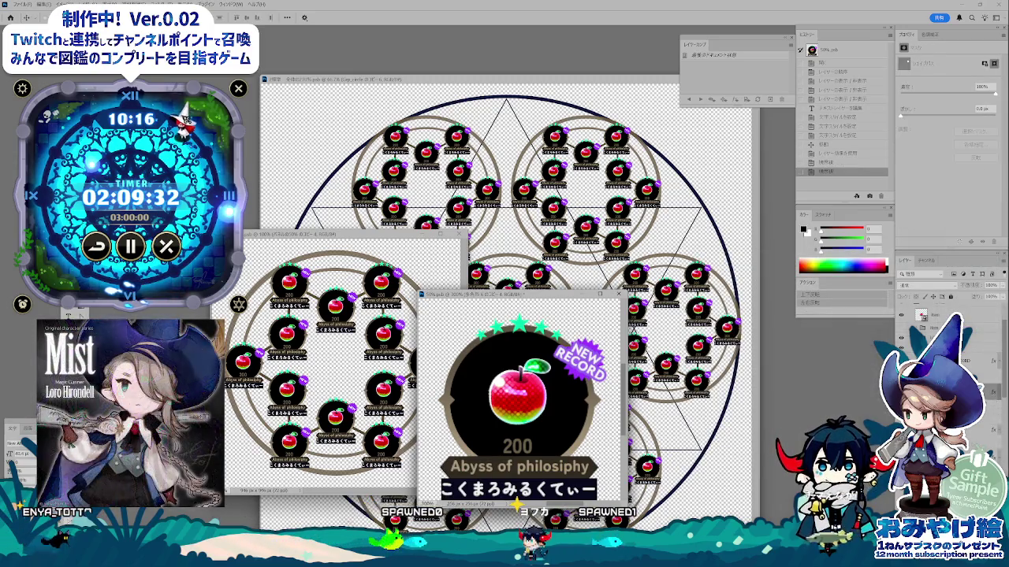
{"action": "key", "text": "ctrl+j"}
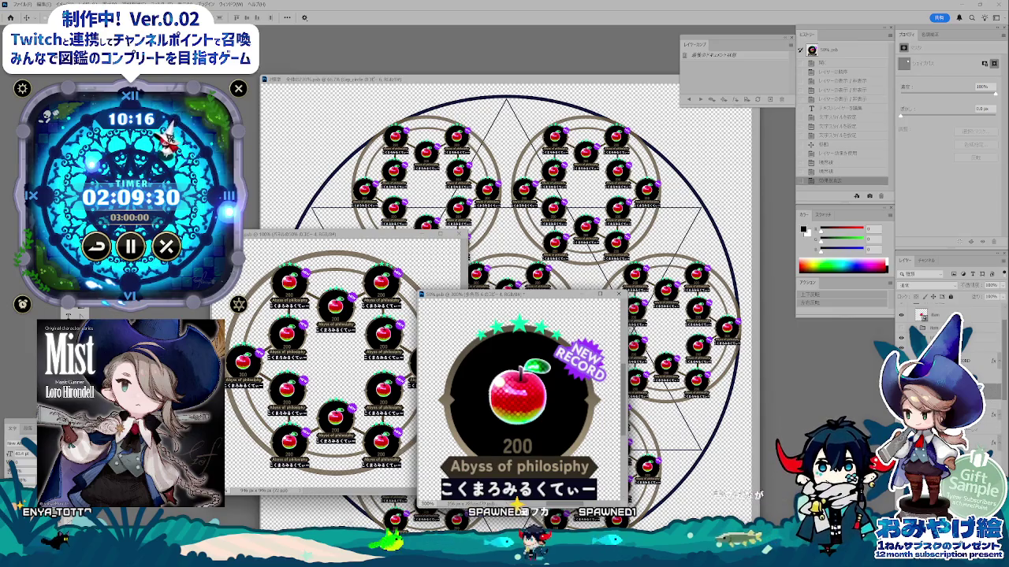
{"action": "double_click", "coordinate": [922, 313]}
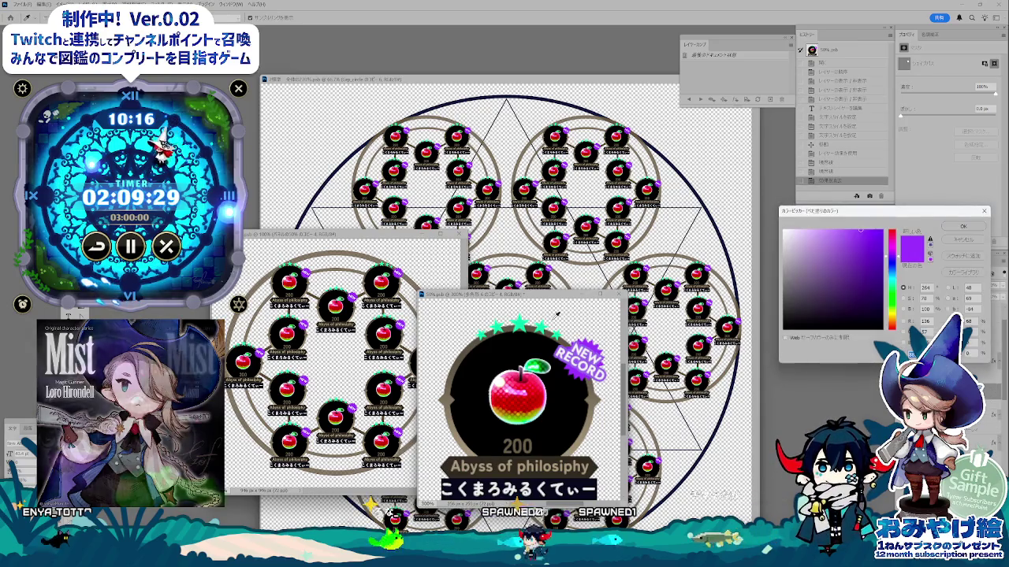
{"action": "left_click", "coordinate": [957, 239]}
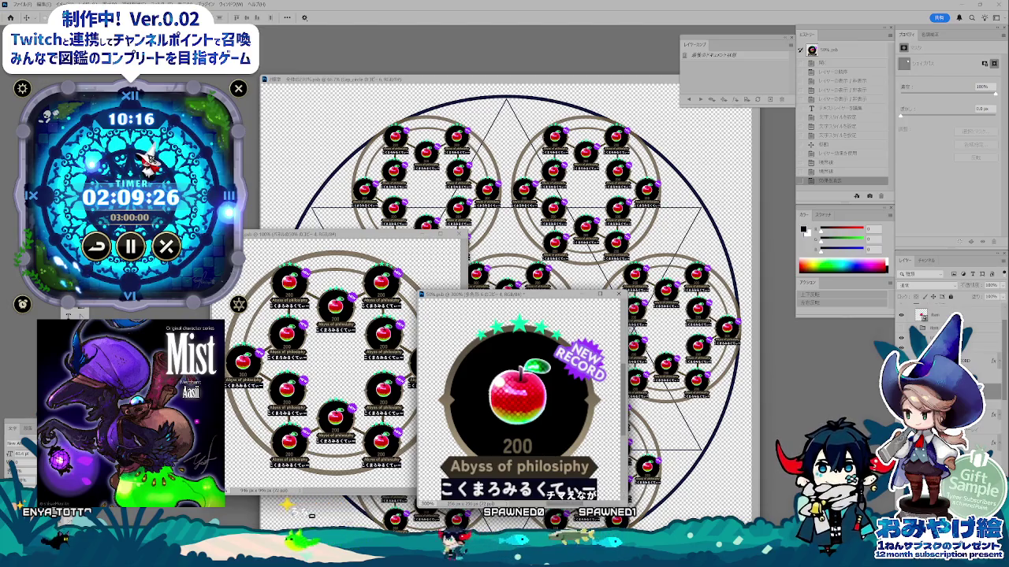
{"action": "key", "text": "ctrl+Tab"}
- Switch to the apple map document and select its アイテム入手 layer
{"action": "mouse_move", "coordinate": [758, 80]}
{"action": "left_mouse_down"}
{"action": "mouse_move", "coordinate": [655, 162]}
{"action": "mouse_move", "coordinate": [616, 241]}
{"action": "left_mouse_up"}
{"action": "key", "text": "ctrl+Tab"}
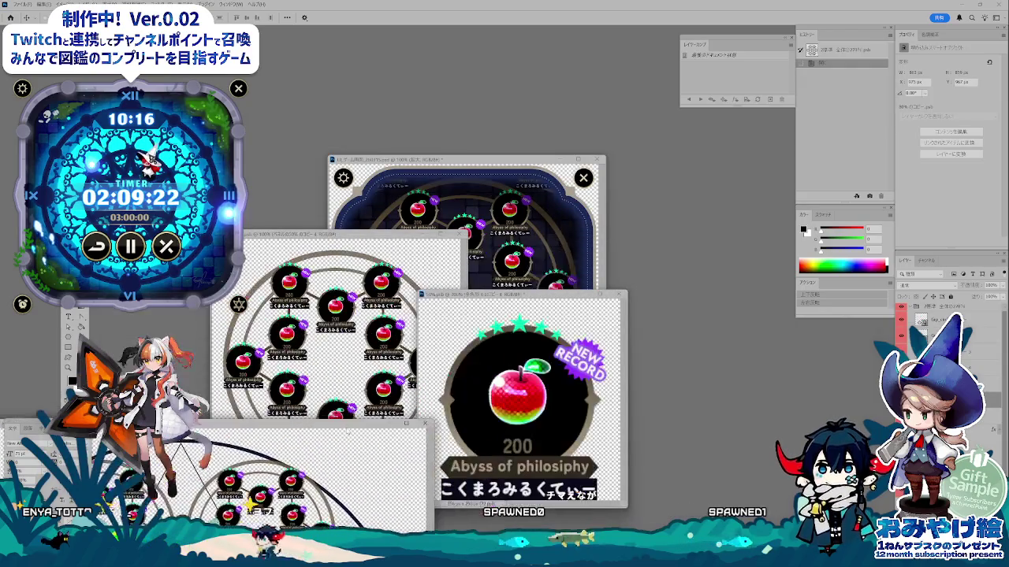
{"action": "key", "text": "ctrl+Tab"}
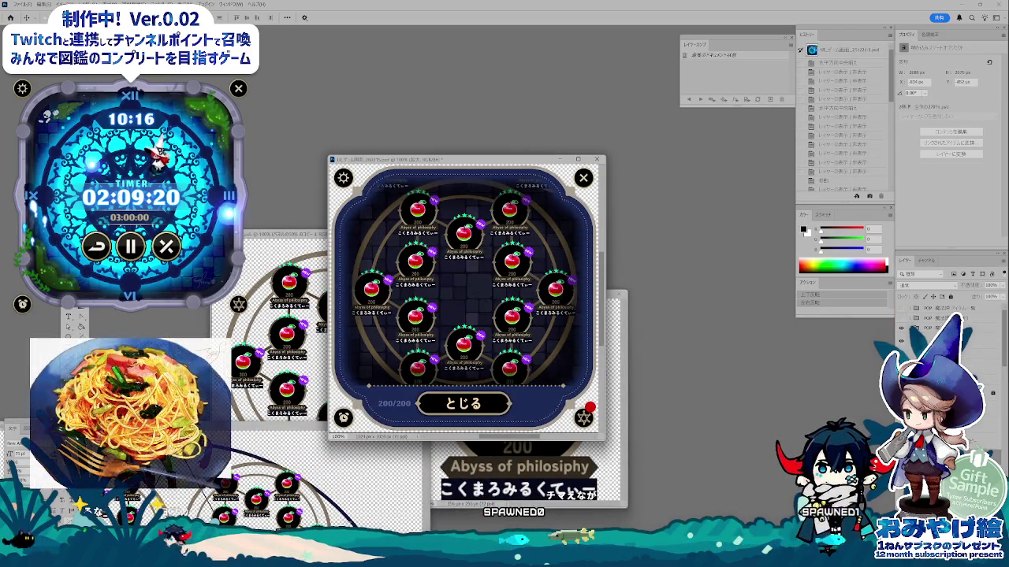
{"action": "left_click", "coordinate": [904, 320]}
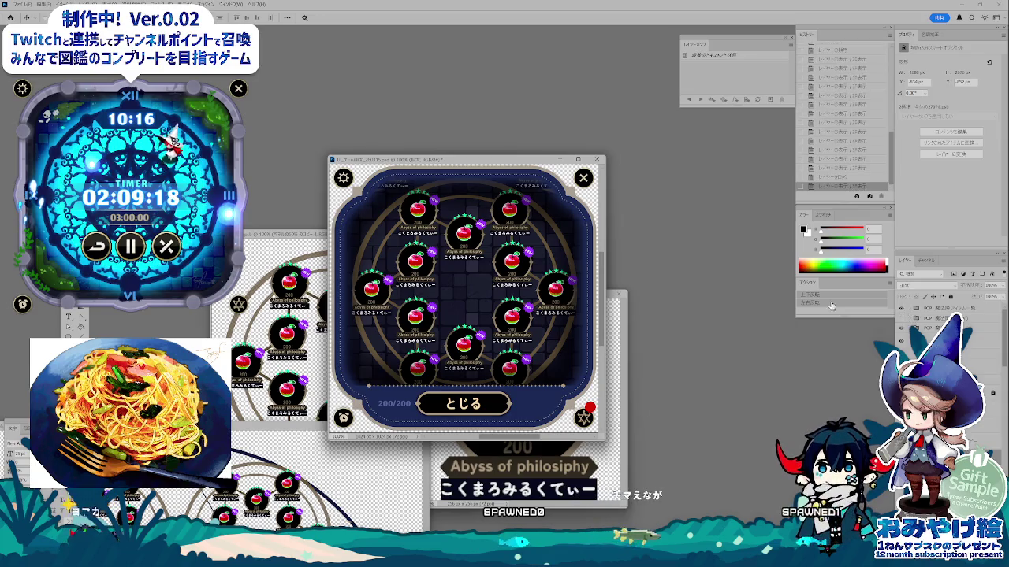
{"action": "left_click", "coordinate": [524, 323]}
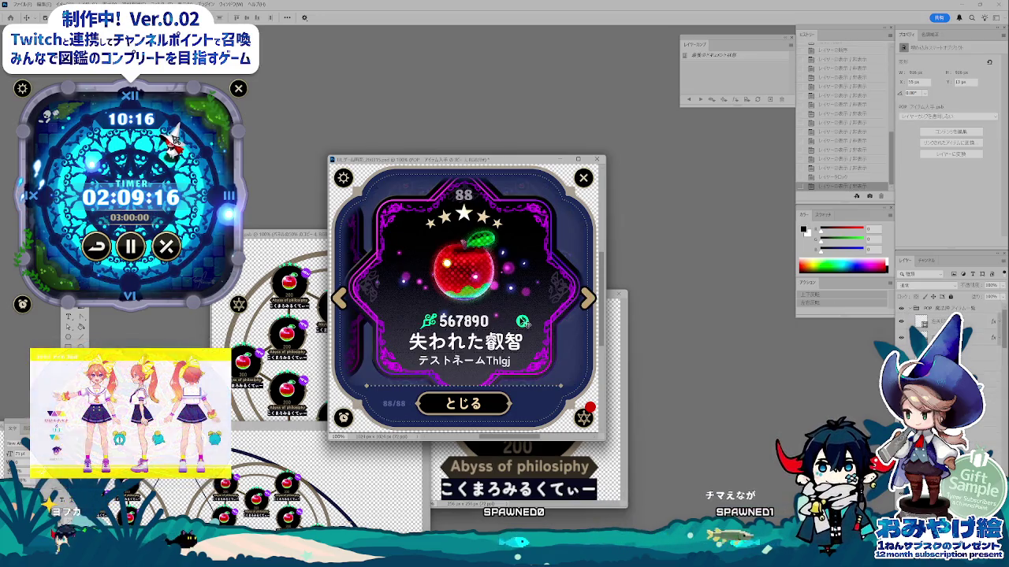
- Return to the apple collection map and toggle one map layer's visibility
{"action": "key", "text": "ctrl+Tab"}
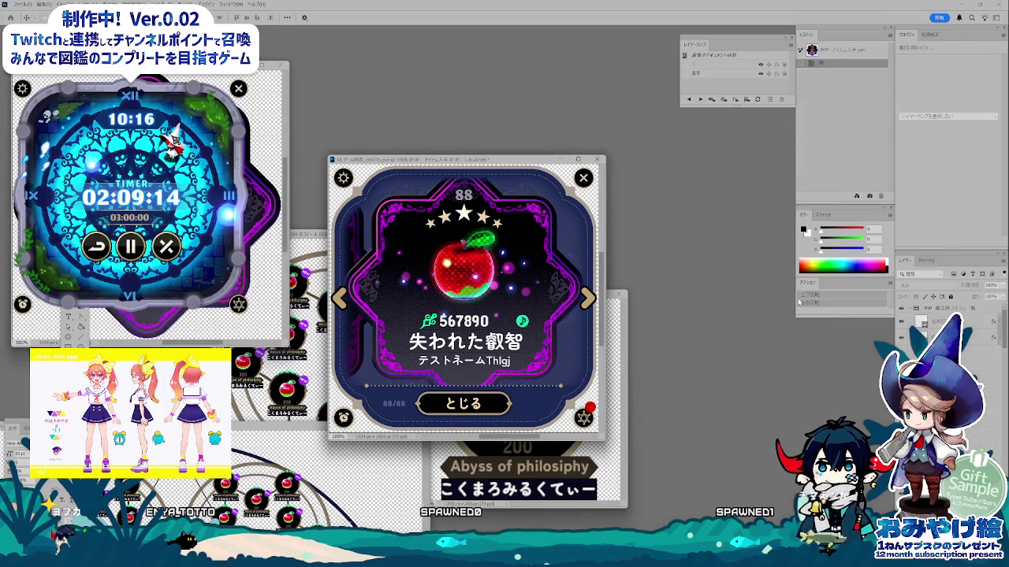
{"action": "key", "text": "ctrl+Tab"}
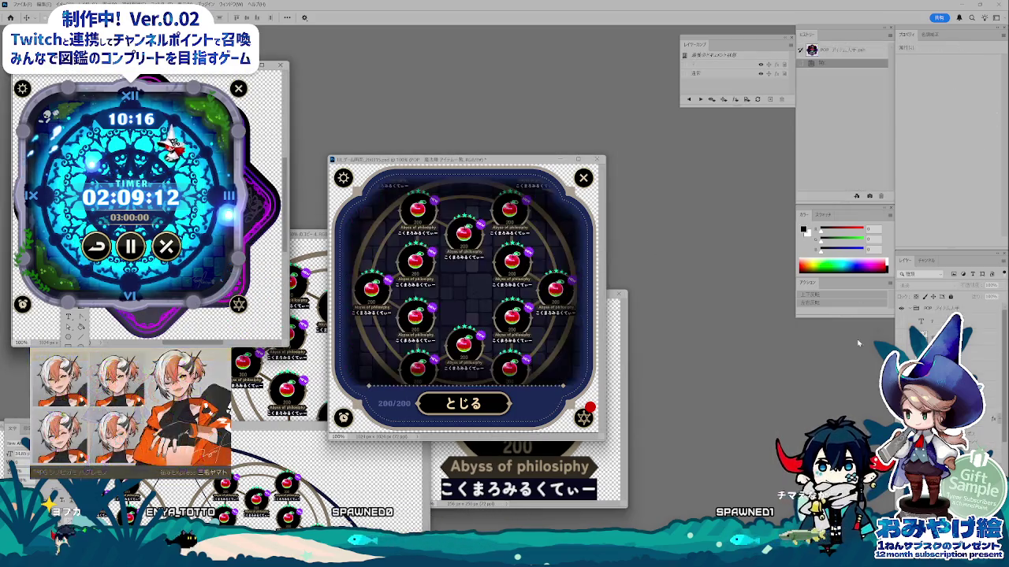
{"action": "left_click", "coordinate": [901, 340]}
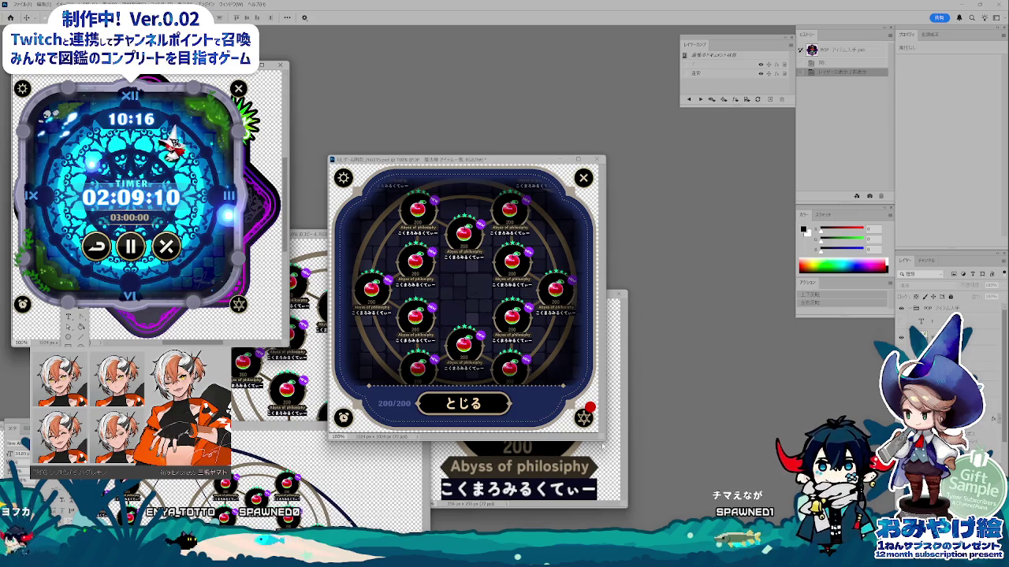
{"action": "left_click", "coordinate": [603, 445]}
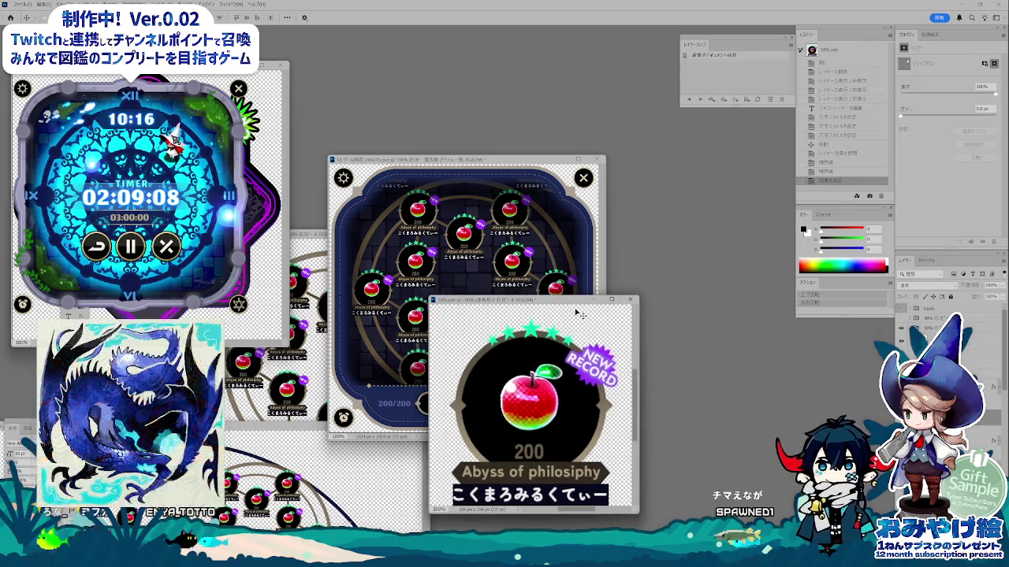
- Change the NEW RECORD badge fill from purple to yellow-green
{"action": "double_click", "coordinate": [917, 339]}
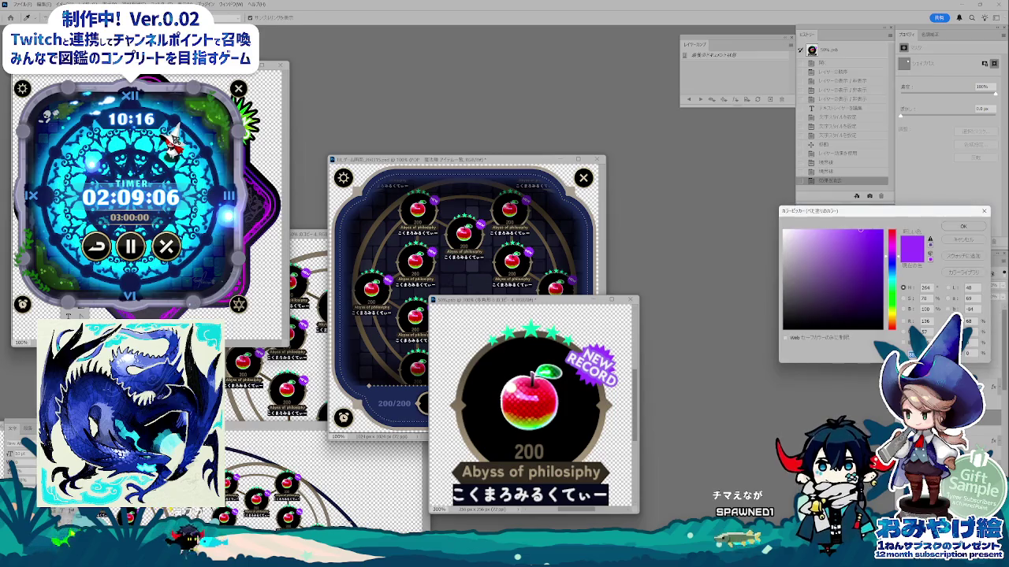
{"action": "left_click", "coordinate": [250, 122]}
{"action": "left_click", "coordinate": [872, 242]}
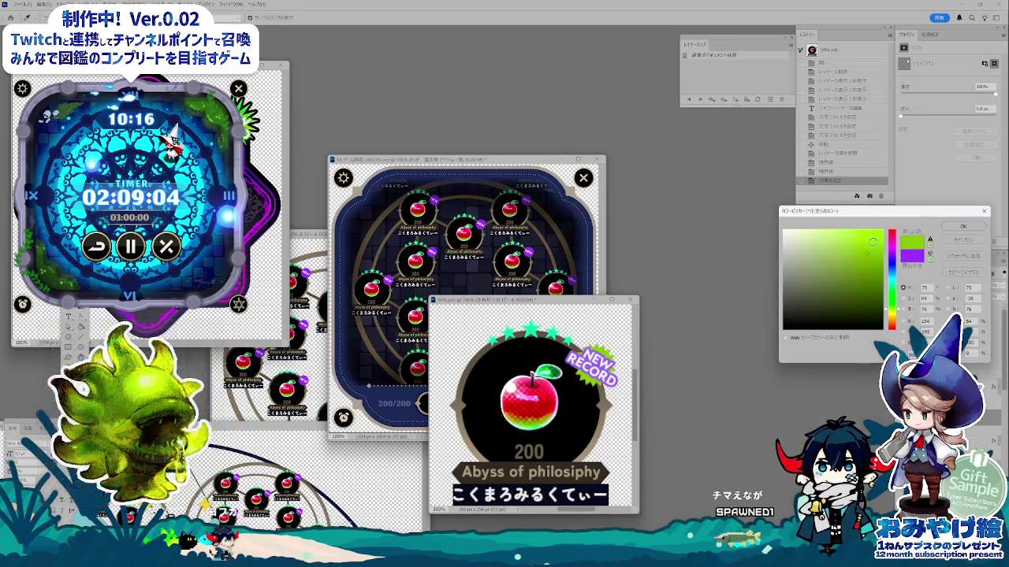
{"action": "left_click", "coordinate": [965, 228]}
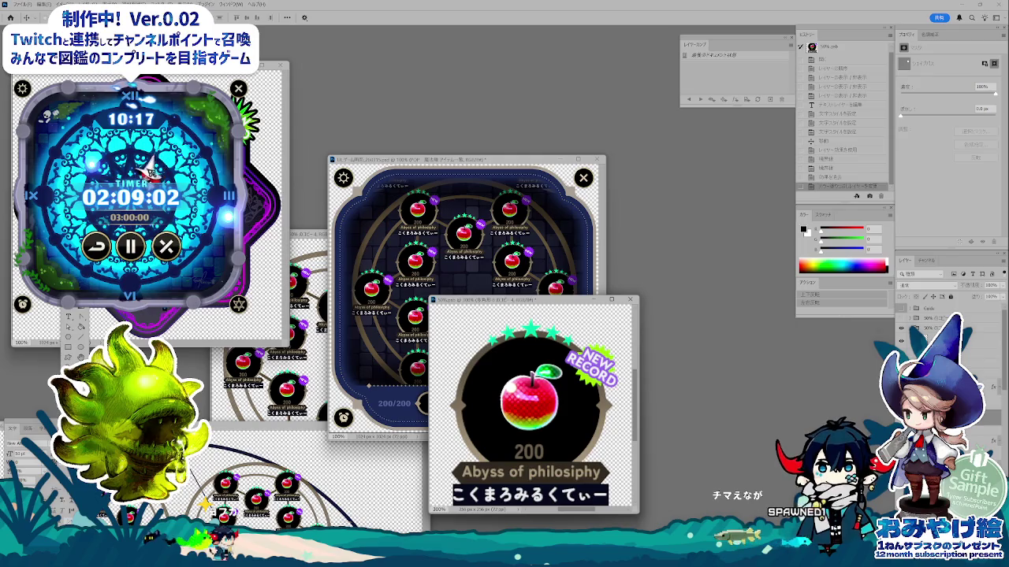
- Adjust the badge's outline colour in Layer Style and reconfirm the green fill
{"action": "double_click", "coordinate": [938, 318]}
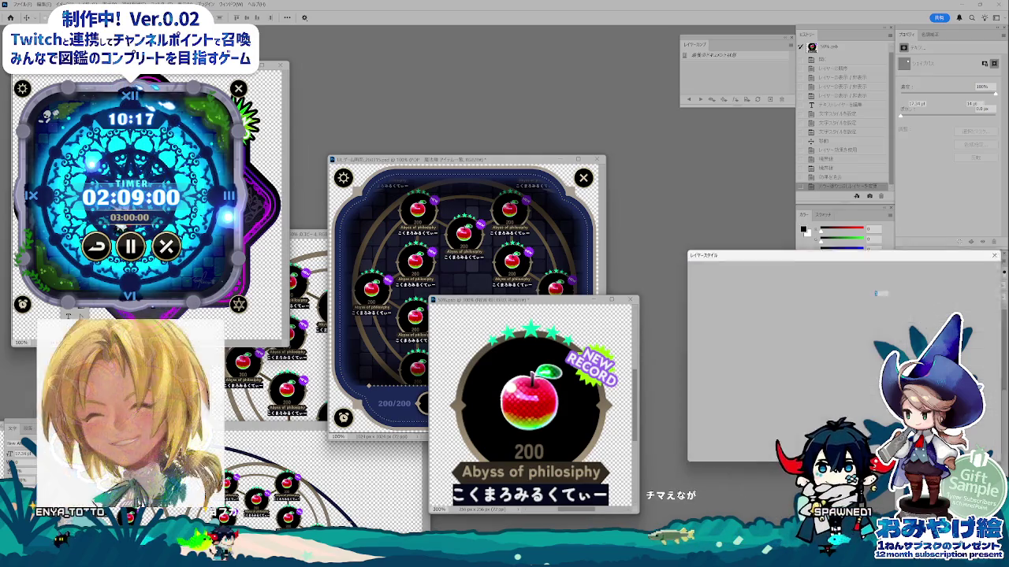
{"action": "left_click", "coordinate": [811, 358]}
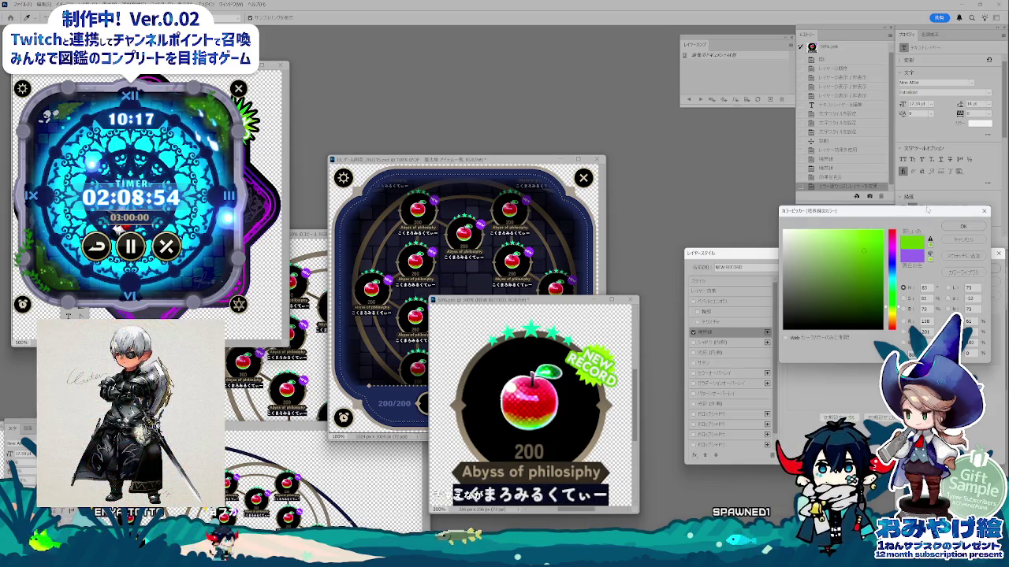
{"action": "left_click", "coordinate": [962, 228]}
{"action": "left_click", "coordinate": [973, 272]}
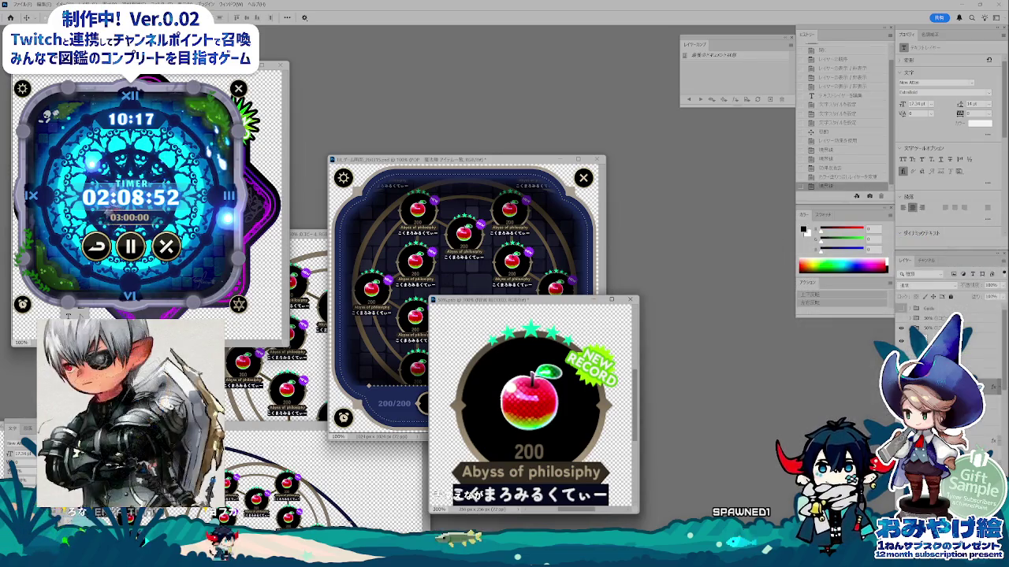
{"action": "double_click", "coordinate": [918, 328]}
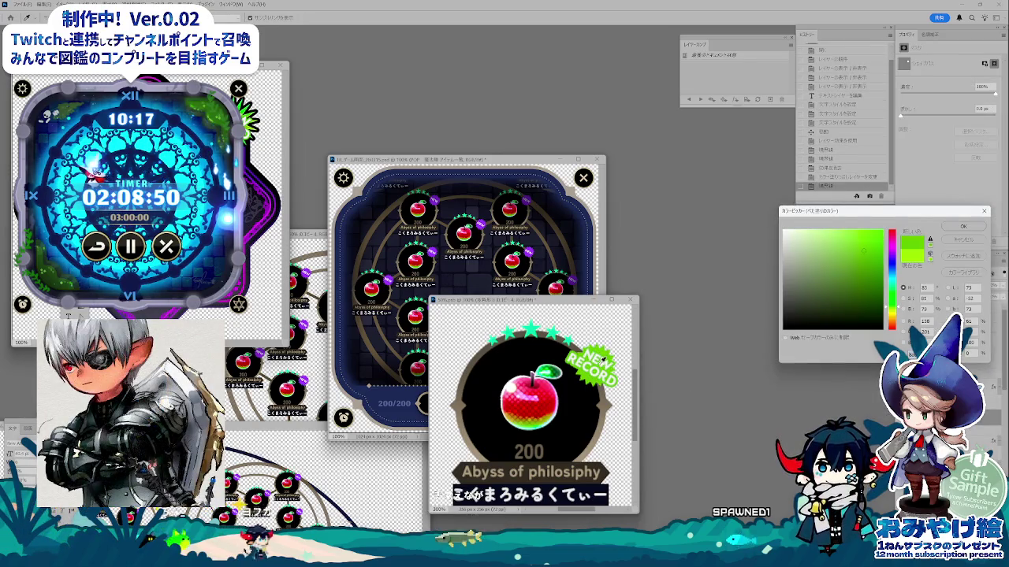
{"action": "left_click", "coordinate": [972, 227]}
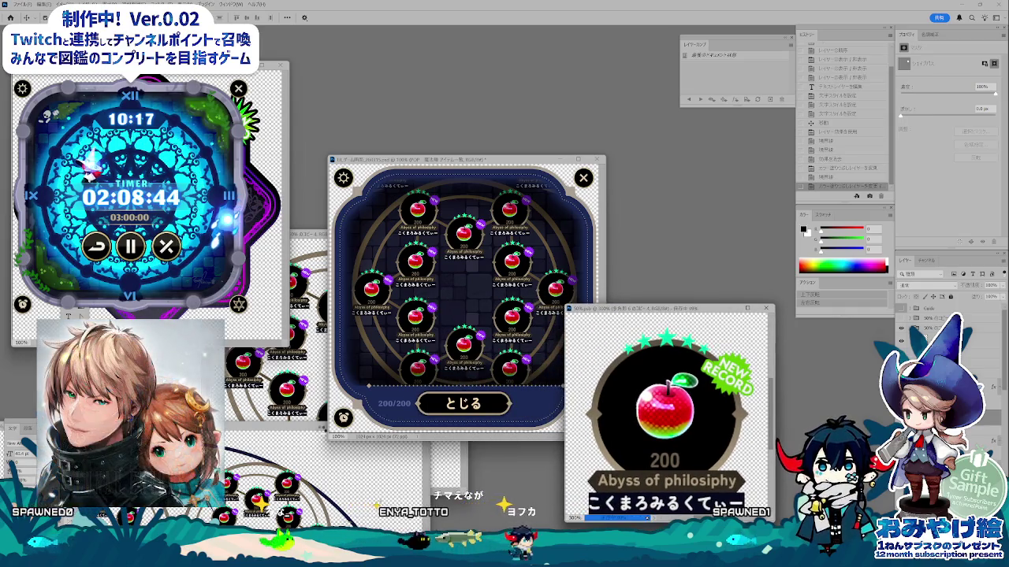
- Move the flower-of-life window lower and the circular apple layout window up and left
{"action": "key", "text": "ctrl+Tab"}
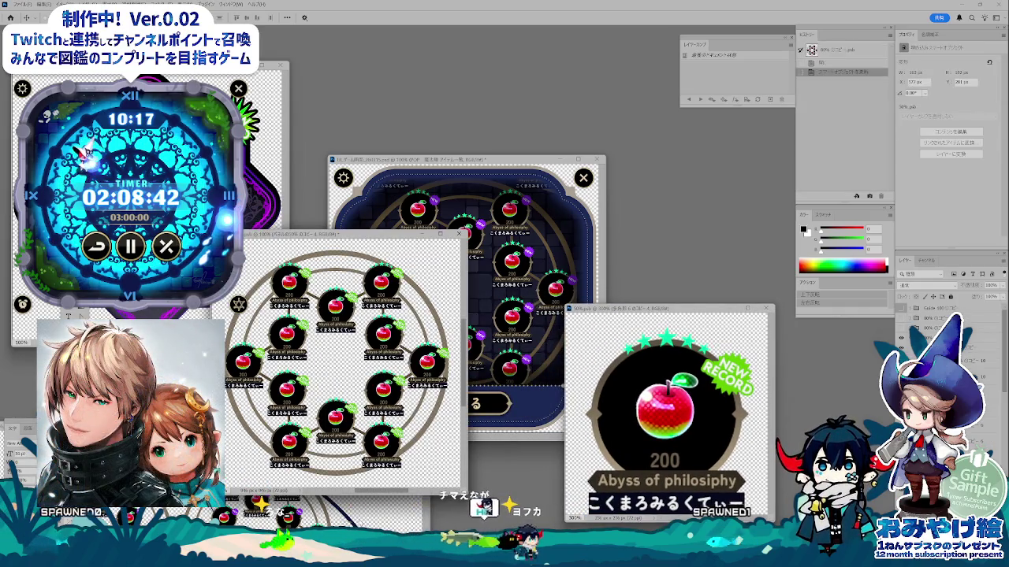
{"action": "key", "text": "ctrl+Tab"}
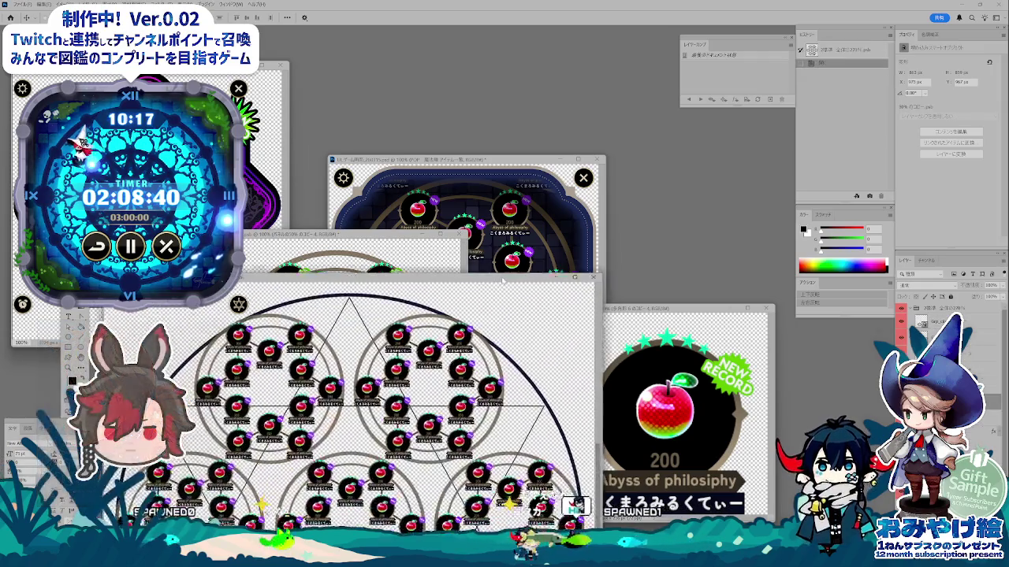
{"action": "left_click_drag", "start_coordinate": [503, 280], "coordinate": [519, 351]}
{"action": "key", "text": "ctrl+Tab"}
{"action": "left_click_drag", "start_coordinate": [455, 122], "coordinate": [357, 87]}
- Reposition the smaller flower-of-life window and another apple layout window toward the lower left
{"action": "key", "text": "ctrl+Tab"}
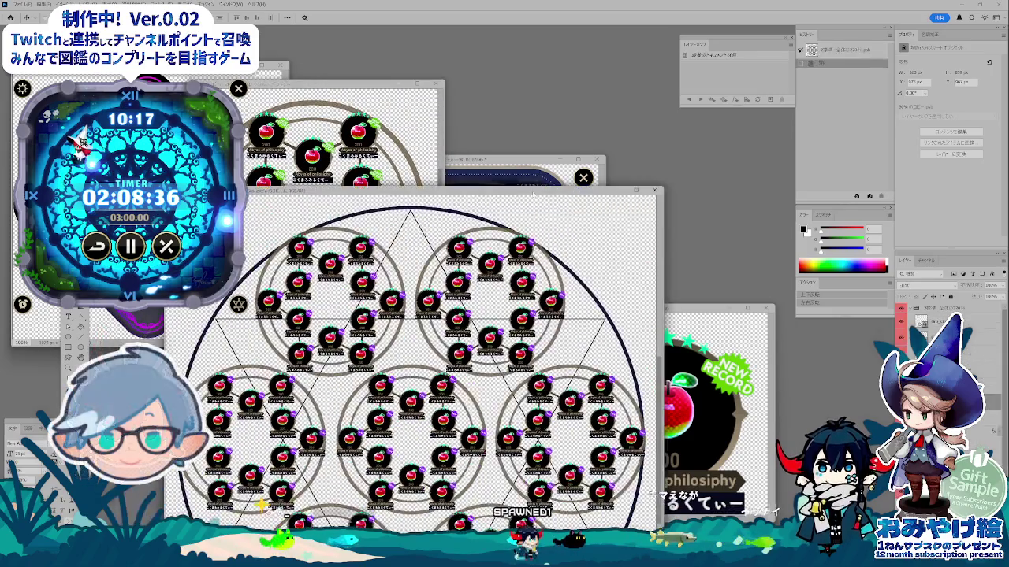
{"action": "key", "text": "ctrl+Tab"}
{"action": "mouse_move", "coordinate": [331, 166]}
{"action": "left_mouse_down"}
{"action": "mouse_move", "coordinate": [350, 164]}
{"action": "mouse_move", "coordinate": [425, 261]}
{"action": "left_mouse_up"}
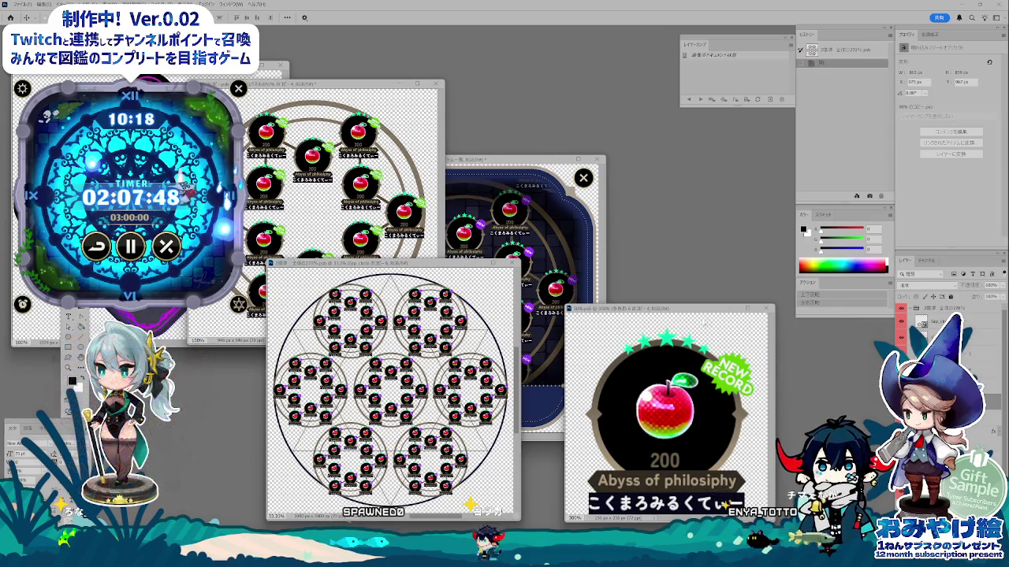
{"action": "mouse_move", "coordinate": [630, 308]}
{"action": "left_mouse_down"}
{"action": "mouse_move", "coordinate": [609, 303]}
{"action": "mouse_move", "coordinate": [632, 307]}
{"action": "left_mouse_up"}
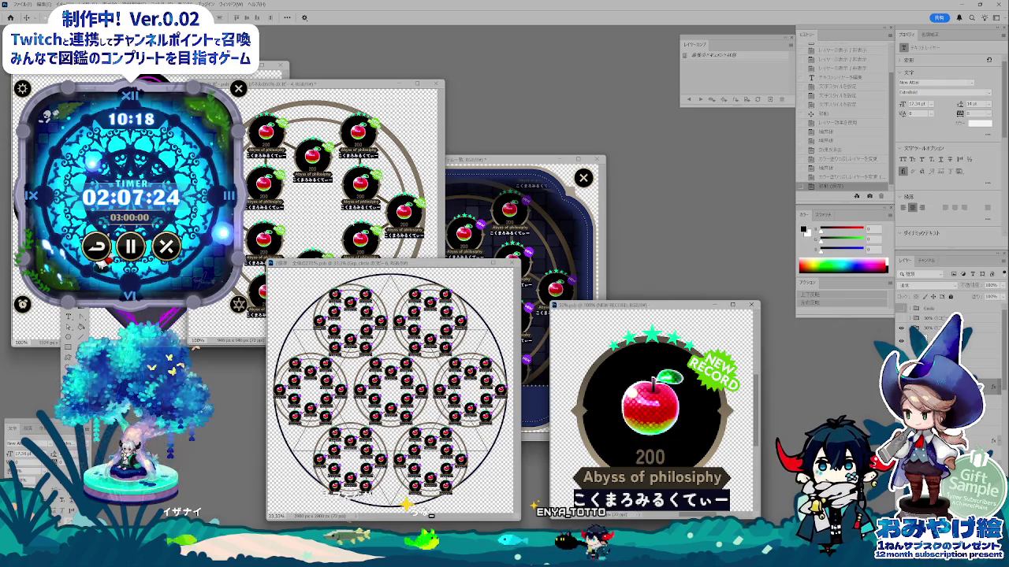
{"action": "key", "text": "ctrl+Tab"}
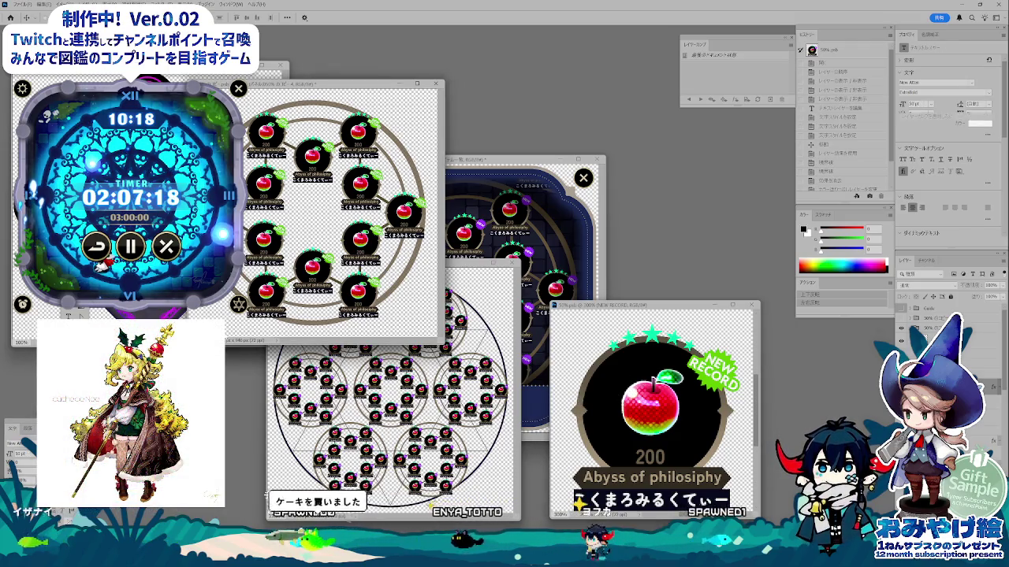
{"action": "left_click_drag", "start_coordinate": [311, 82], "coordinate": [243, 333]}
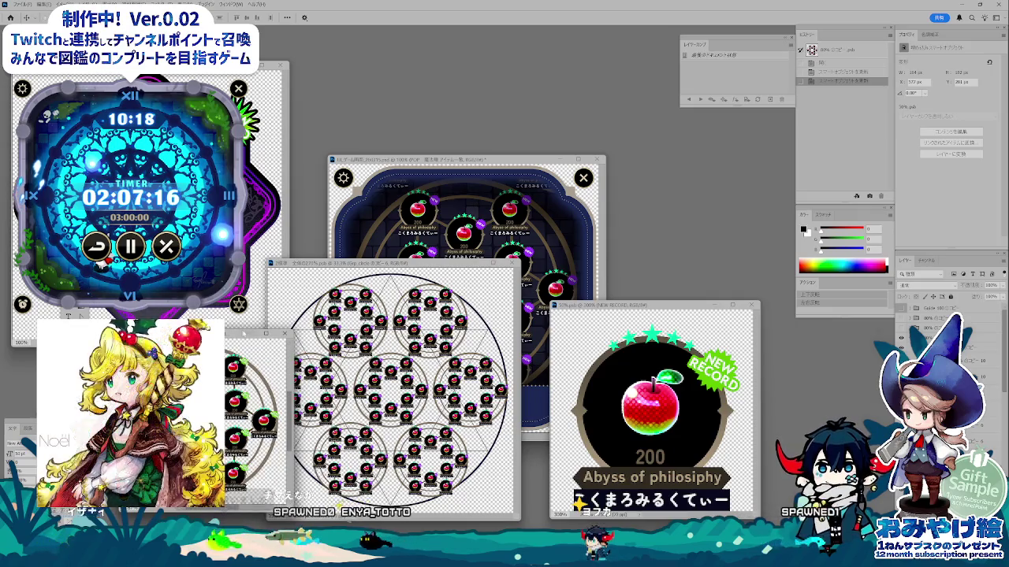
{"action": "left_click", "coordinate": [333, 433]}
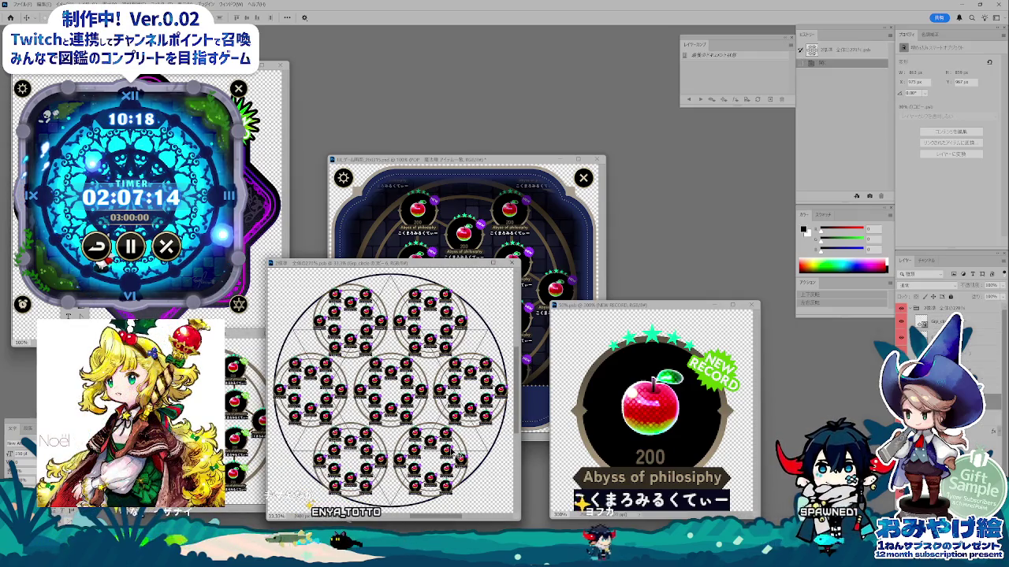
{"action": "left_click", "coordinate": [609, 382]}
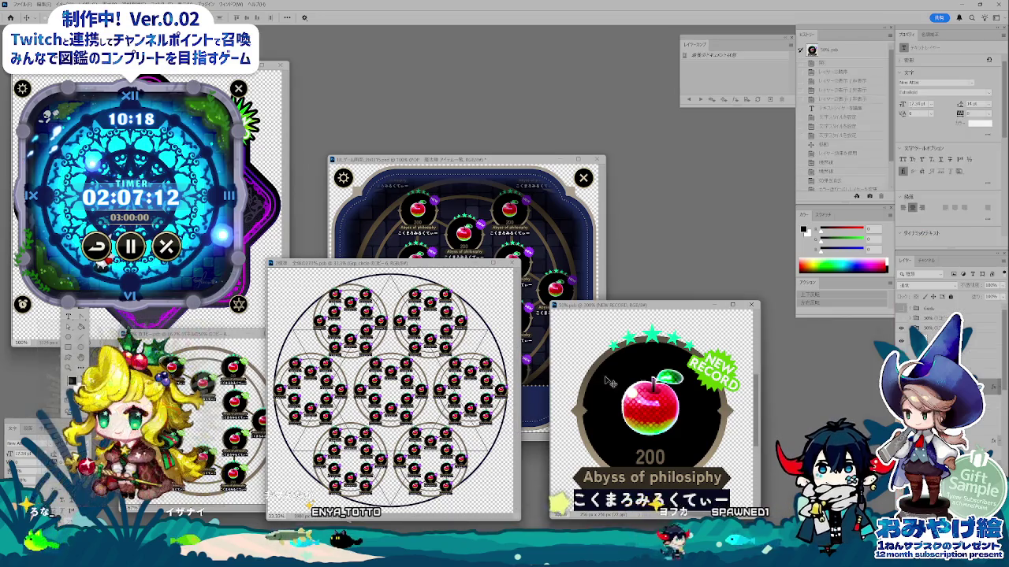
{"action": "left_click", "coordinate": [630, 479]}
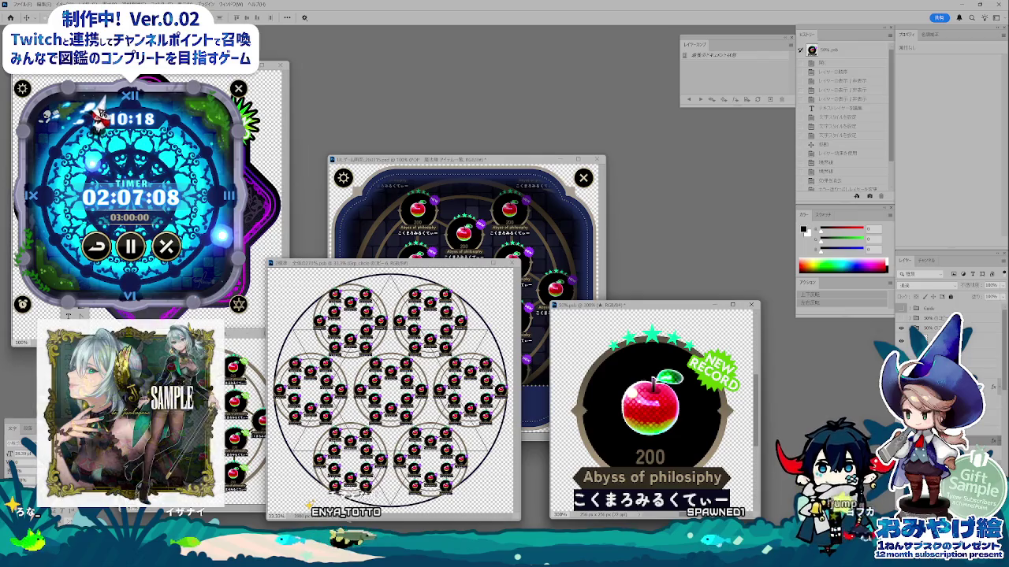
{"action": "double_click", "coordinate": [946, 346]}
{"action": "left_click_drag", "start_coordinate": [748, 253], "coordinate": [824, 293]}
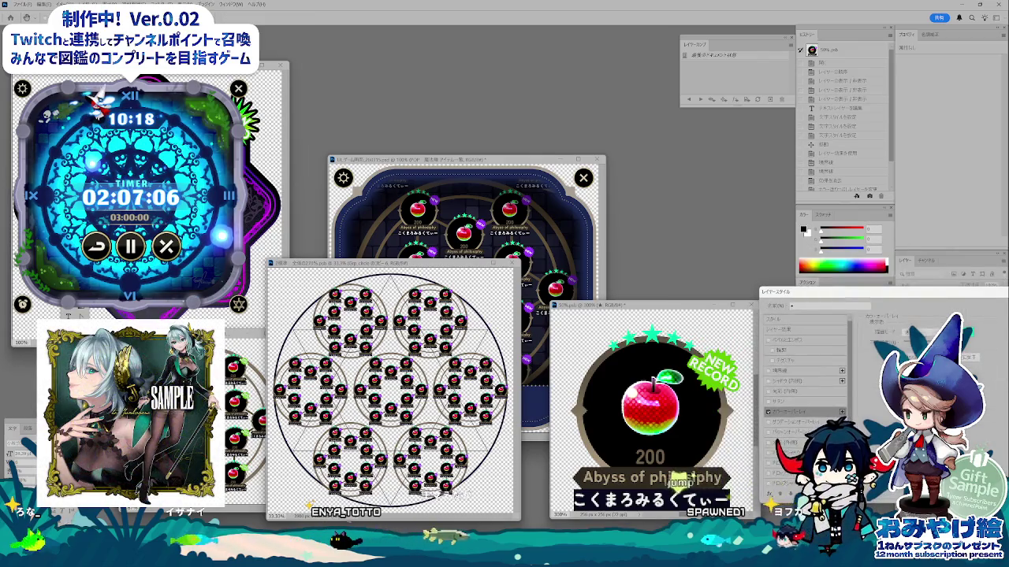
{"action": "left_click", "coordinate": [966, 332]}
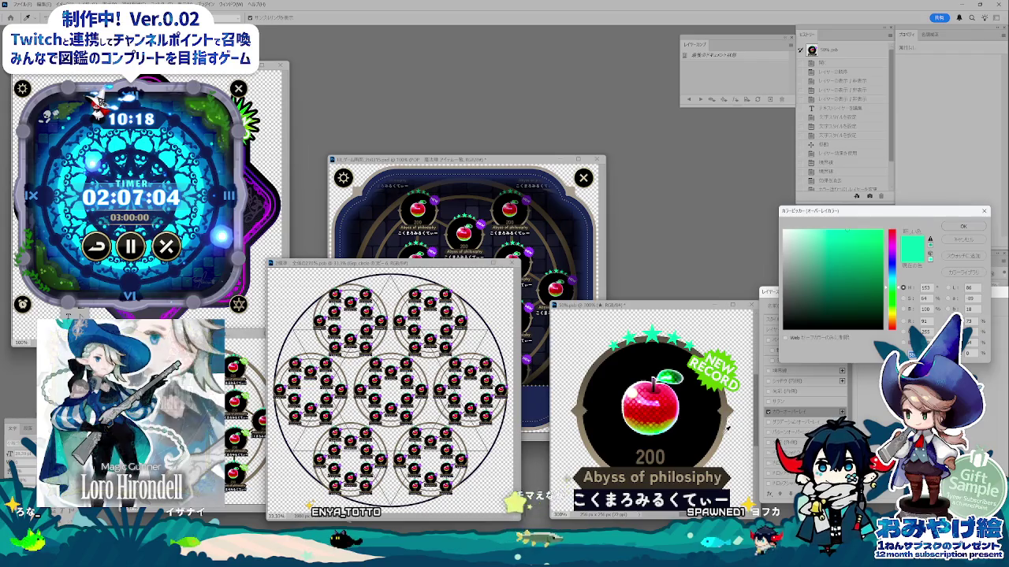
{"action": "left_click", "coordinate": [713, 455]}
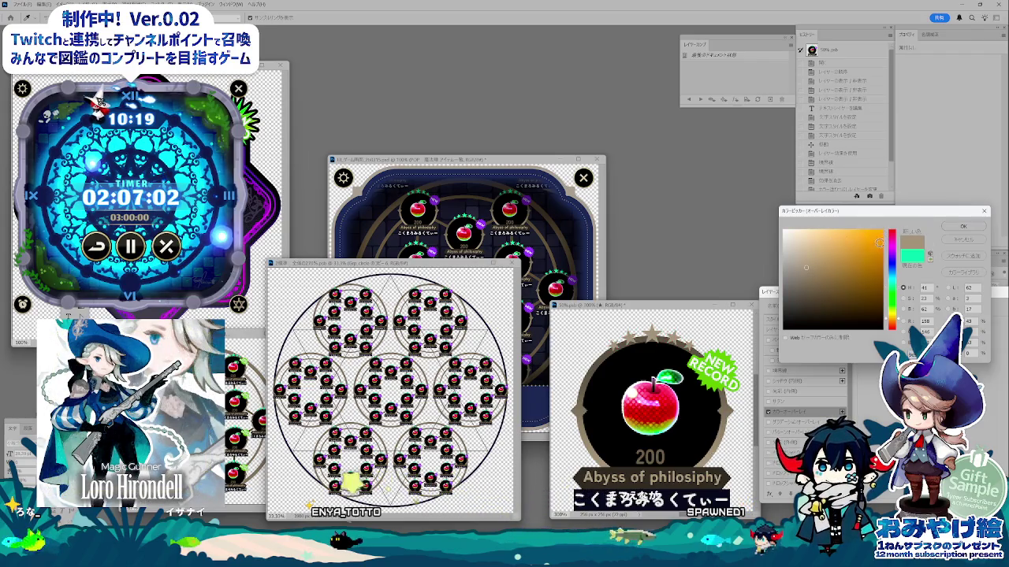
{"action": "left_click", "coordinate": [820, 238]}
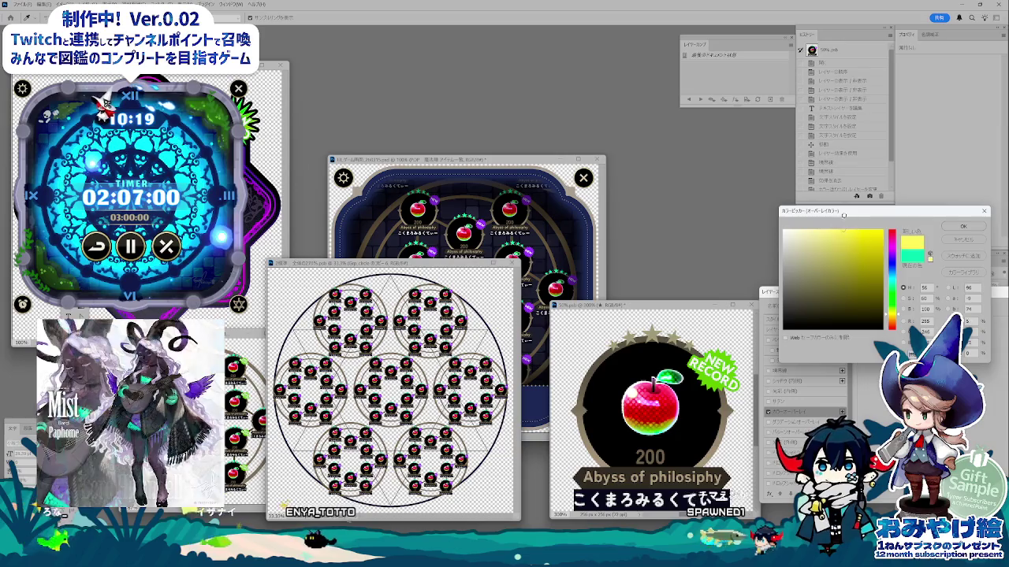
{"action": "left_click", "coordinate": [962, 240]}
{"action": "left_click_drag", "start_coordinate": [912, 296], "coordinate": [781, 294]}
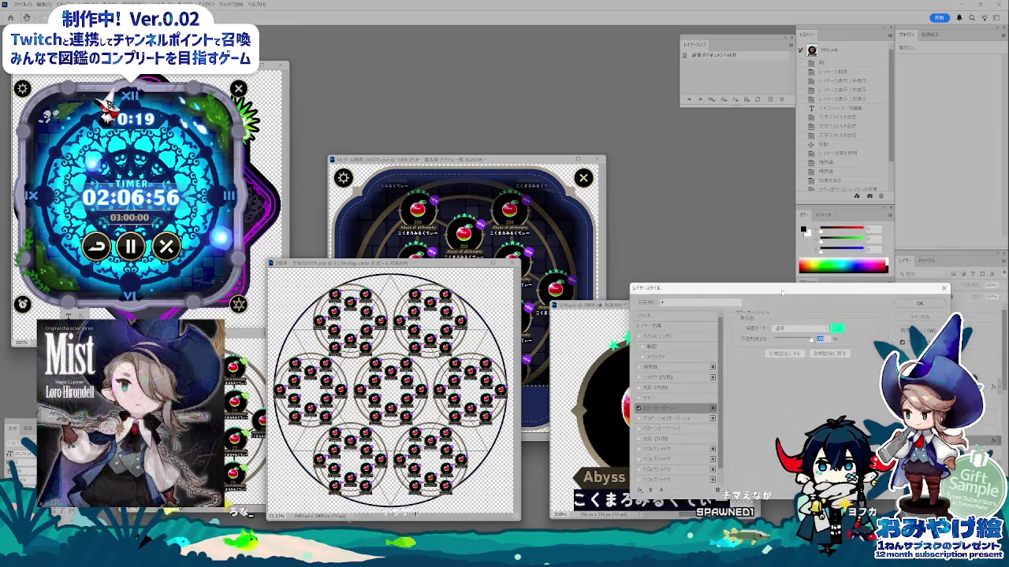
{"action": "left_click", "coordinate": [929, 304]}
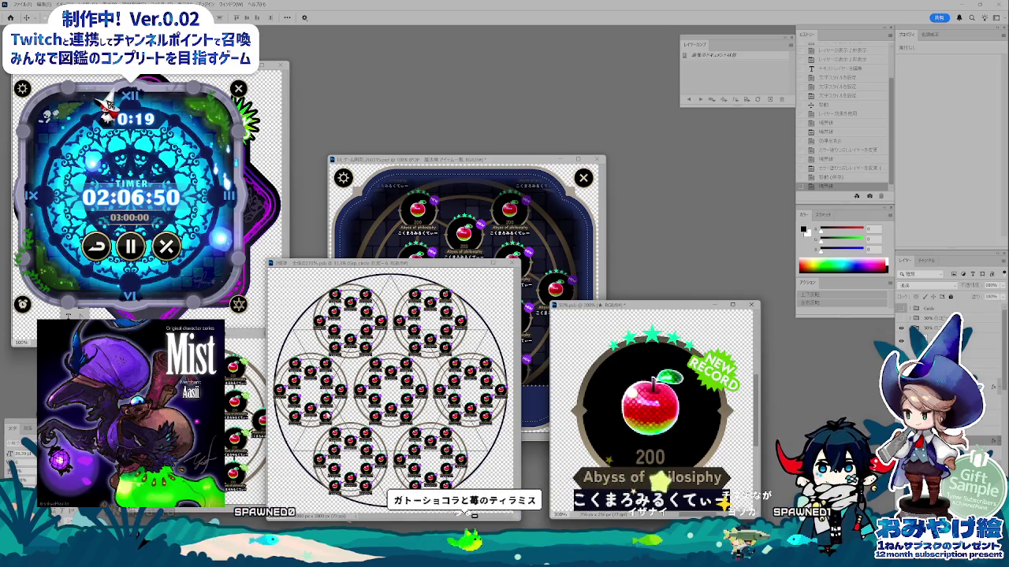
{"action": "key", "text": "ctrl+Tab"}
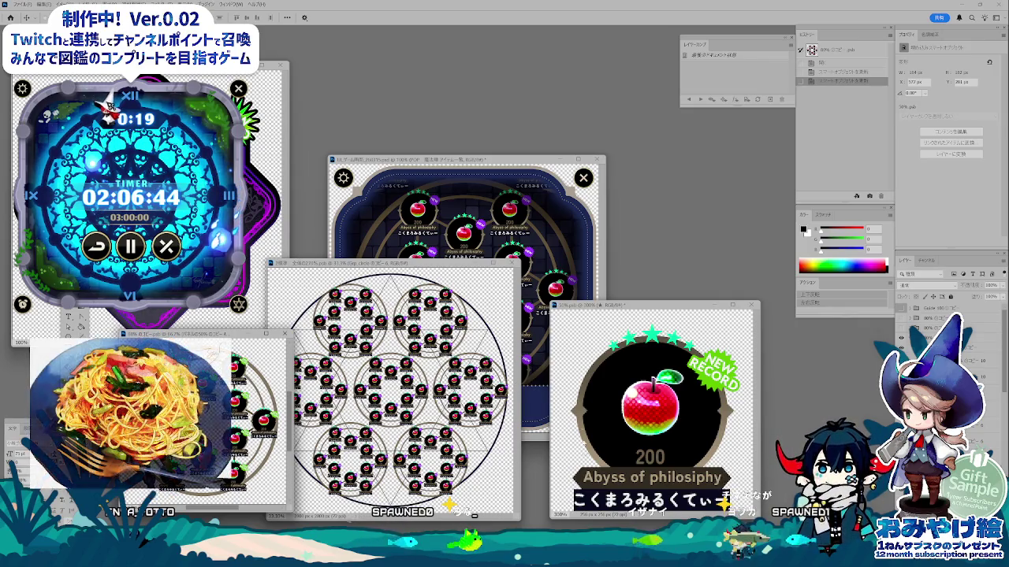
{"action": "left_click", "coordinate": [669, 373]}
{"action": "left_click_drag", "start_coordinate": [662, 308], "coordinate": [659, 284]}
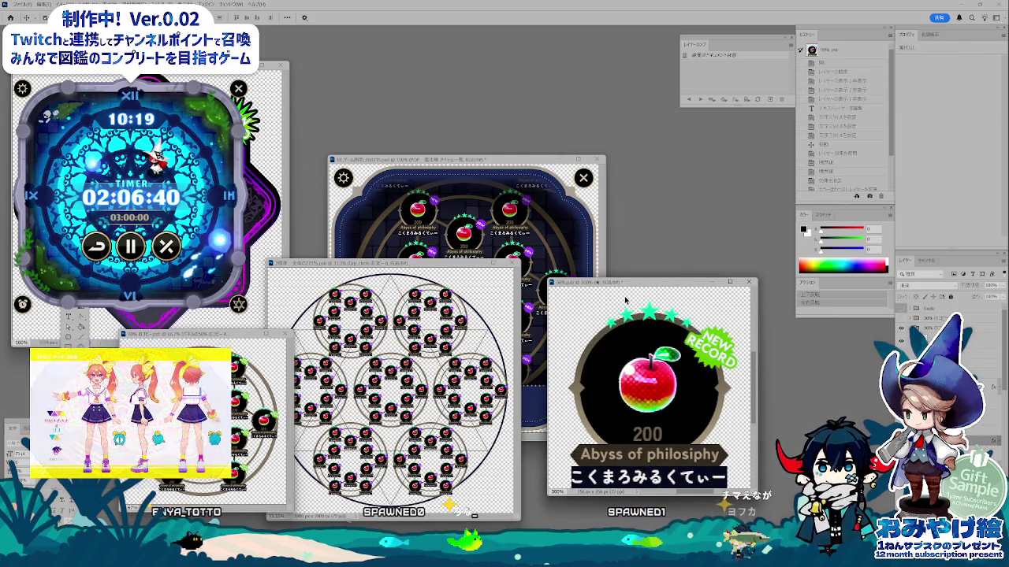
- Export the NEW RECORD apple card for web as ニューレコード.png in the png folder
{"action": "key", "text": "ctrl+alt+shift+s"}
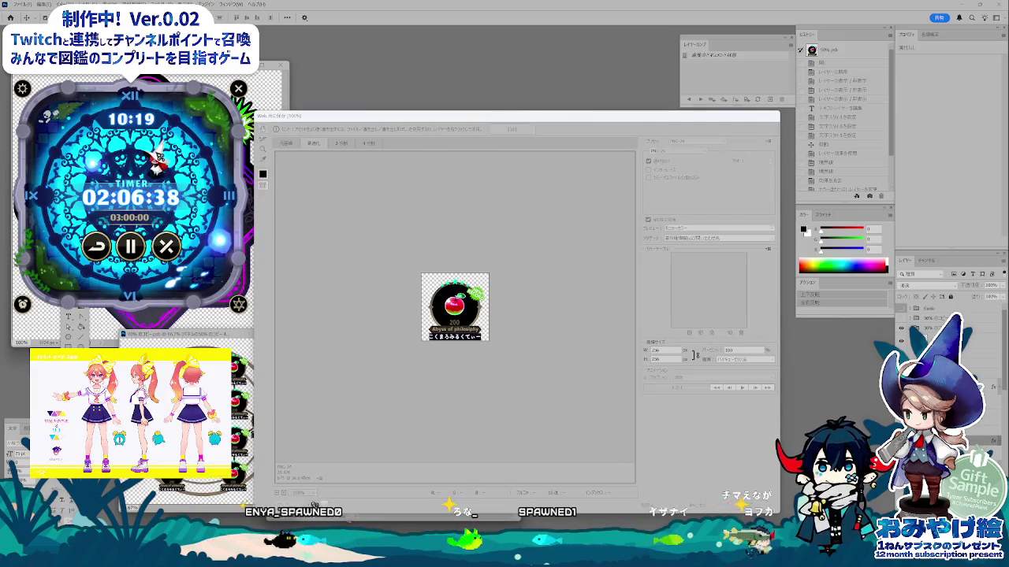
{"action": "left_click", "coordinate": [646, 506]}
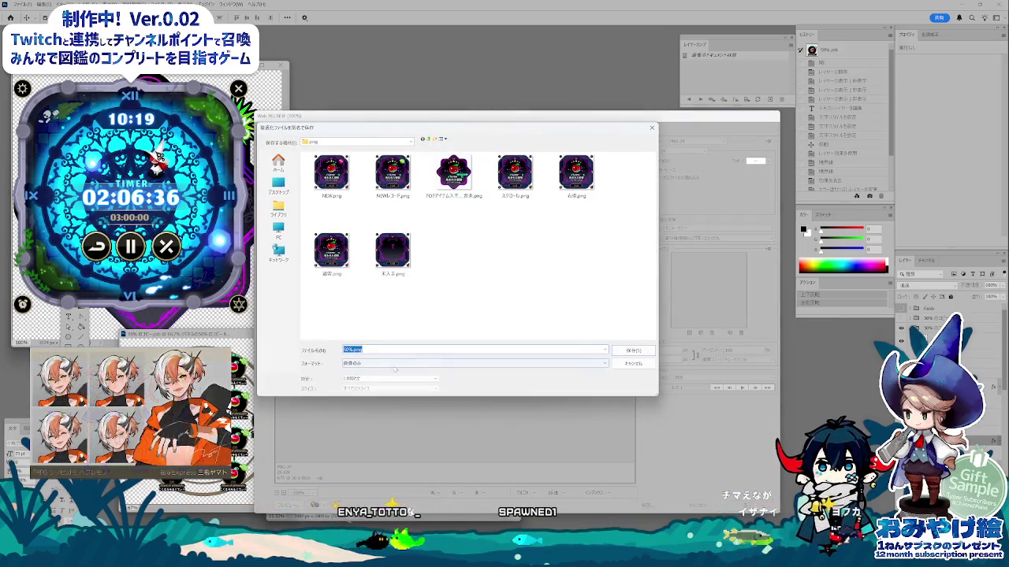
{"action": "key", "text": "Escape"}
{"action": "key", "text": "BackSpace"}
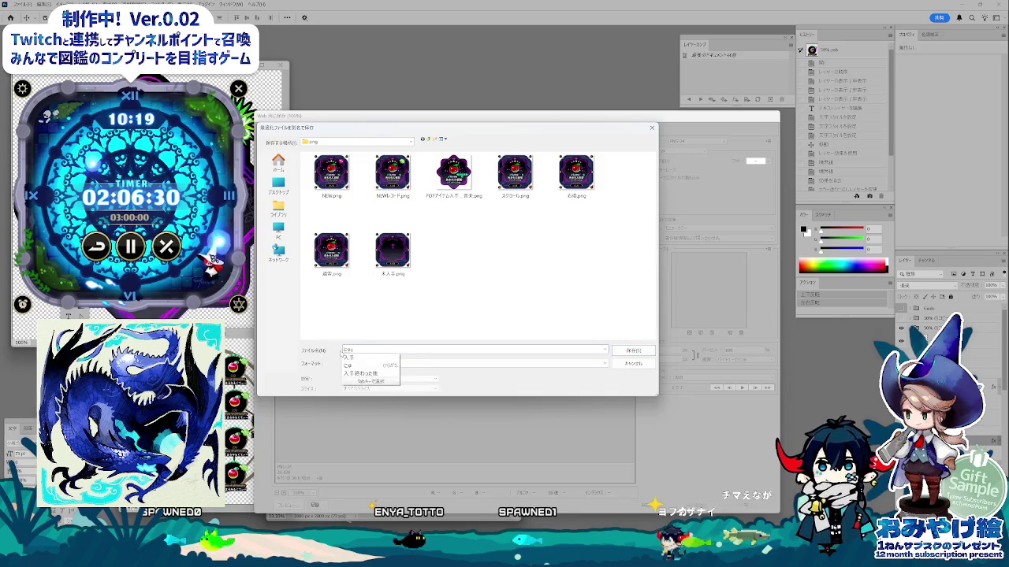
{"action": "type", "text": "-reko"}
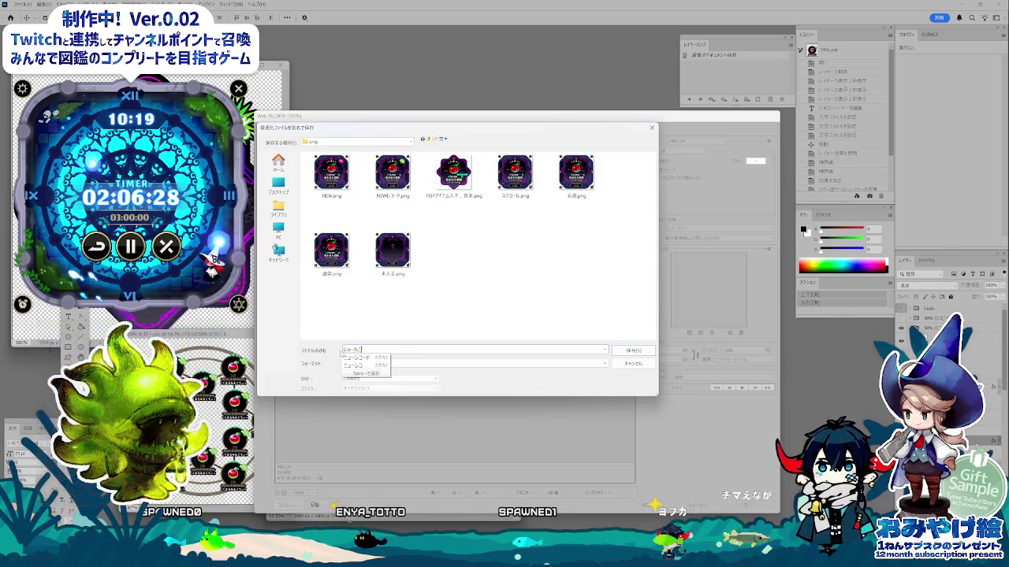
{"action": "key", "text": "Return"}
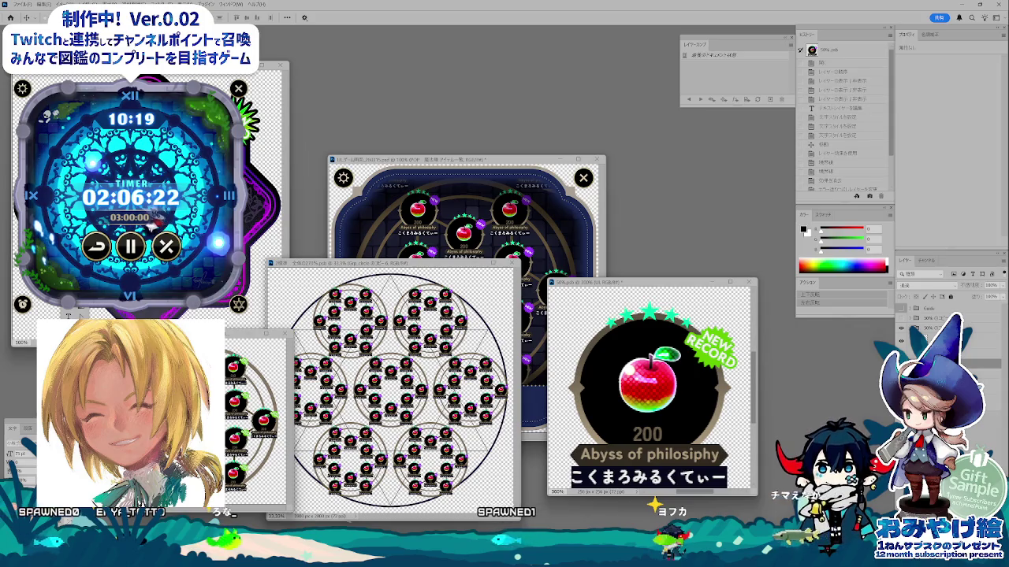
- Toggle between the NEW and NEW RECORD badge layers, ending with the purple NEW badge shown
{"action": "left_click", "coordinate": [900, 323]}
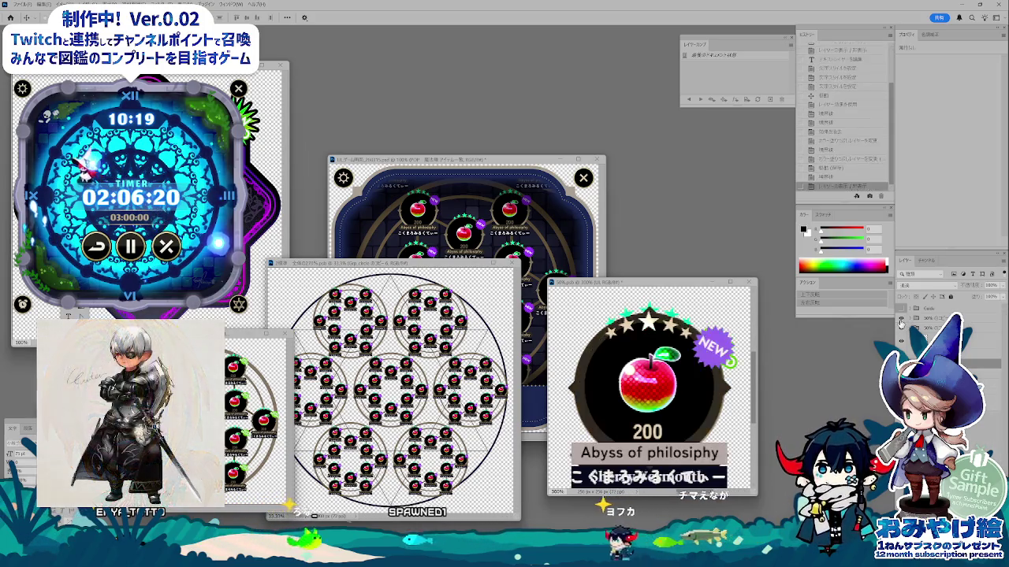
{"action": "left_click", "coordinate": [901, 324]}
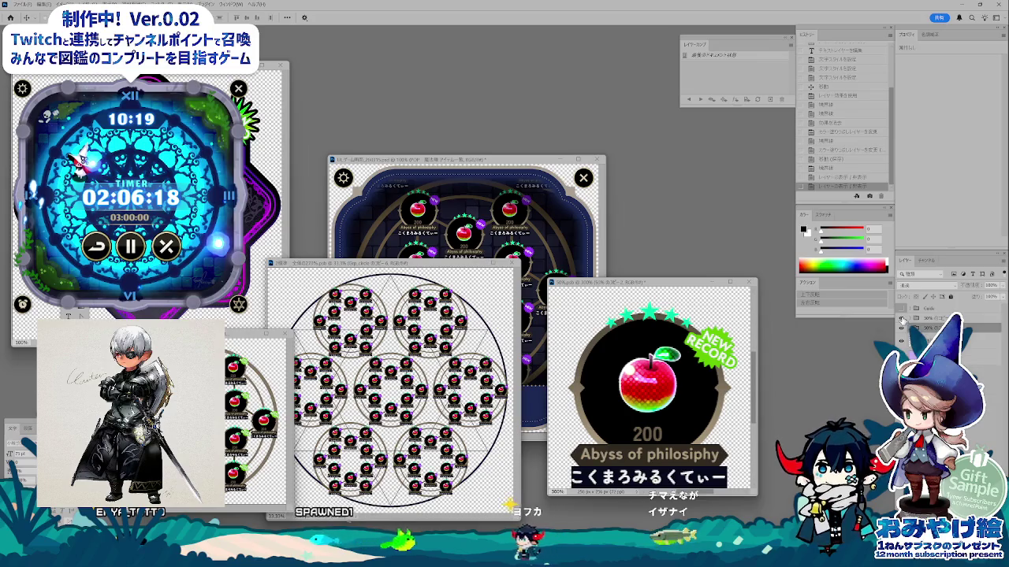
{"action": "left_click", "coordinate": [902, 327]}
{"action": "left_click", "coordinate": [903, 326]}
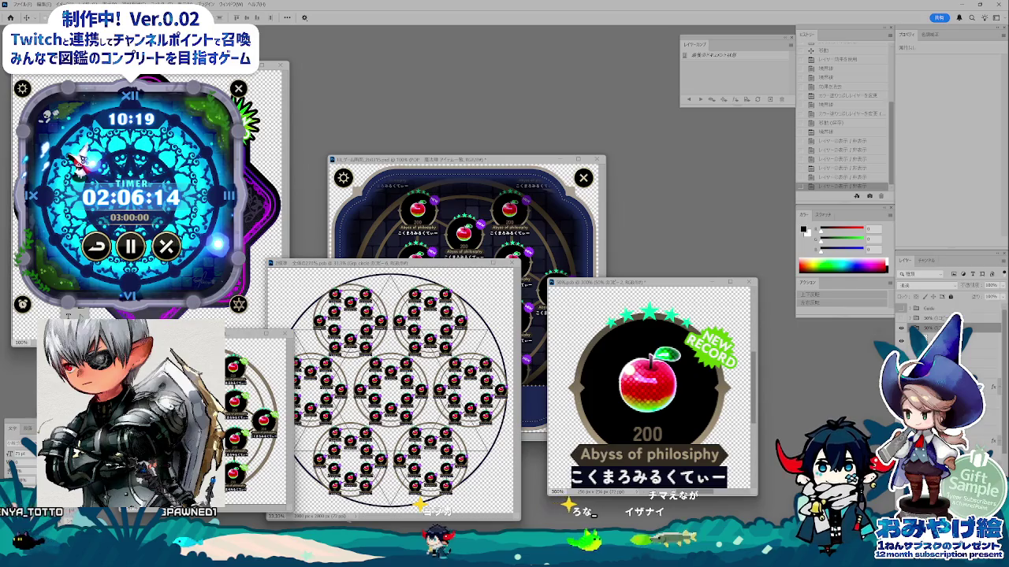
{"action": "left_click", "coordinate": [901, 326]}
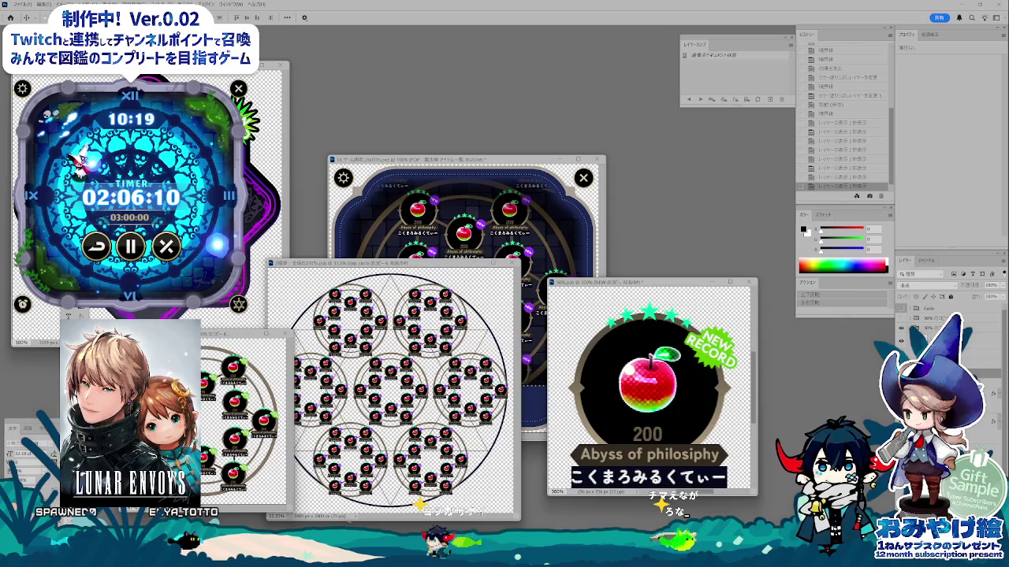
{"action": "left_click", "coordinate": [901, 326]}
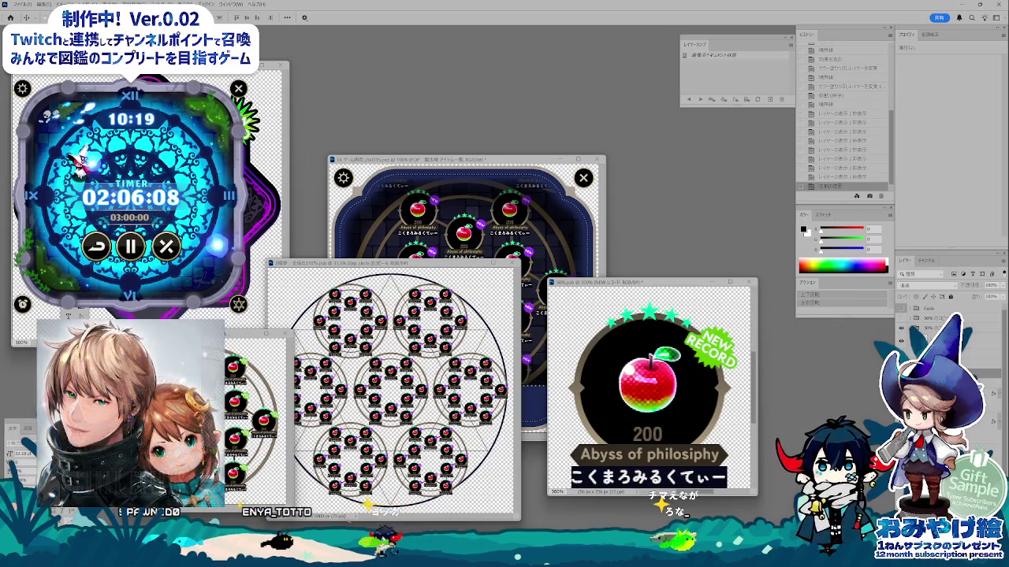
{"action": "left_click", "coordinate": [901, 326]}
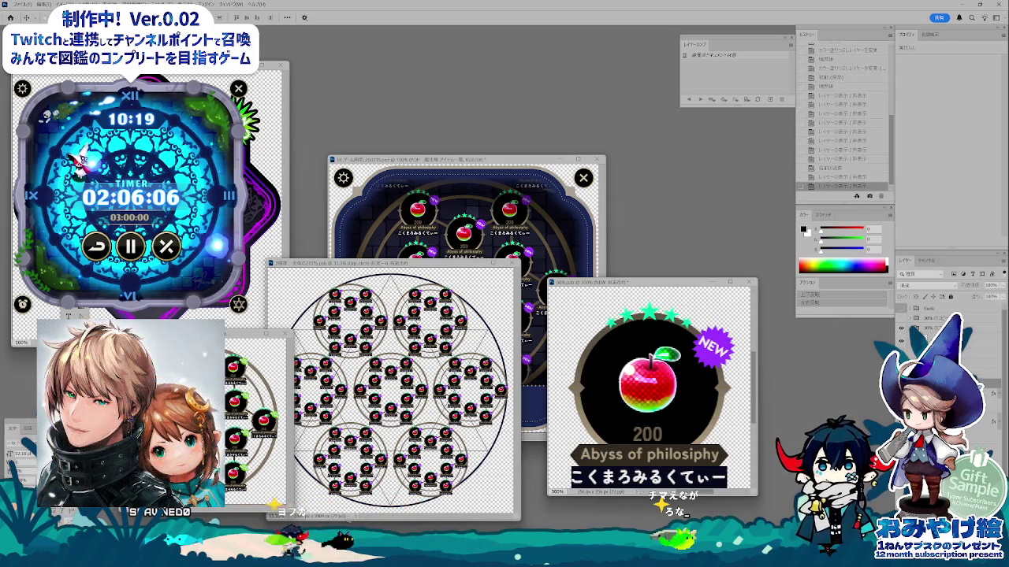
- Export the purple NEW badge card as a PNG via Save for Web
{"action": "key", "text": "ctrl+alt+shift+s"}
{"action": "key", "text": "Return"}
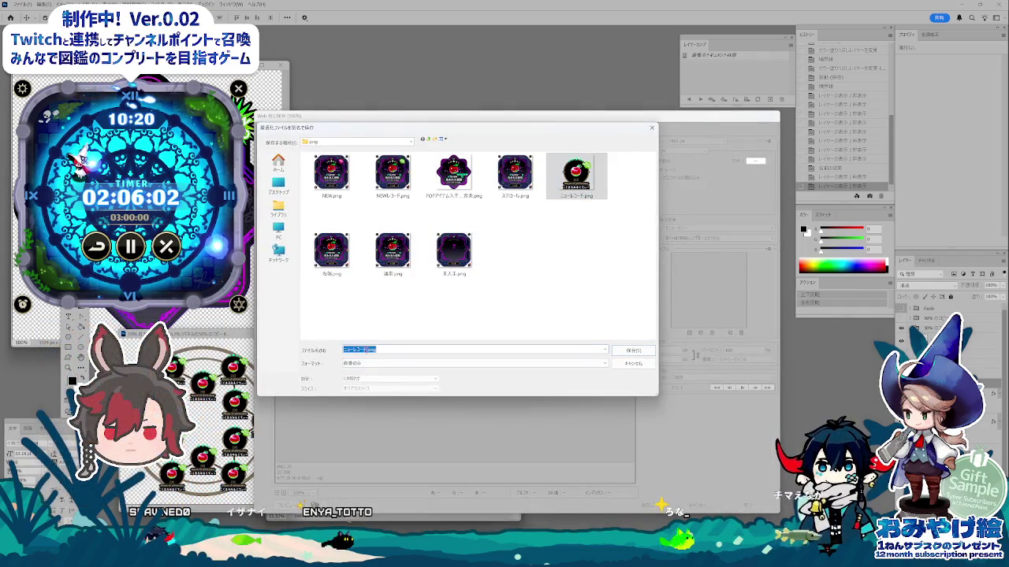
{"action": "key", "text": "Return"}
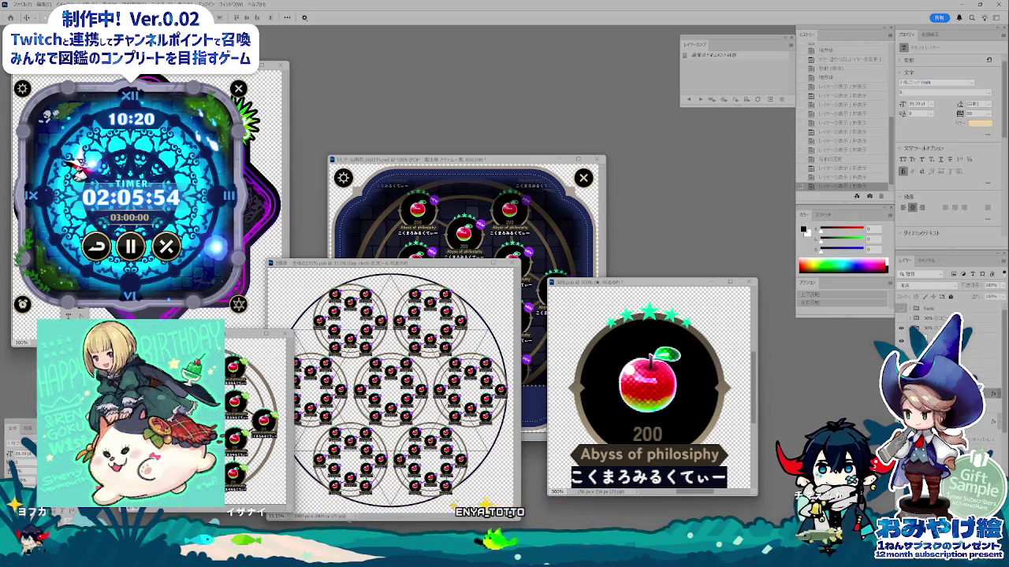
- Set the star layer's Color Overlay to a muted brown-gold sampled from the card
{"action": "double_click", "coordinate": [938, 327]}
{"action": "left_click_drag", "start_coordinate": [810, 291], "coordinate": [899, 309]}
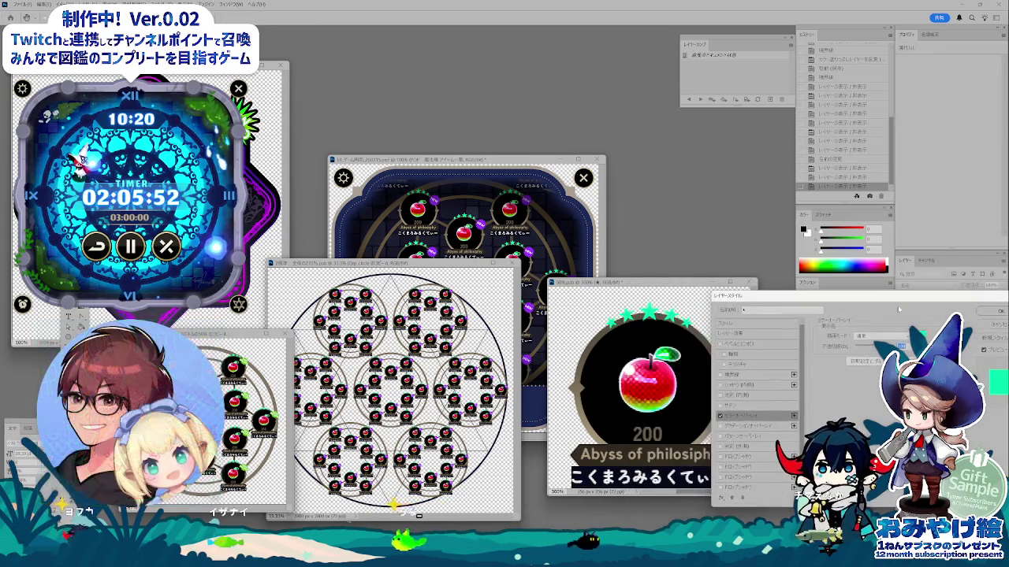
{"action": "left_click", "coordinate": [899, 336]}
{"action": "left_click", "coordinate": [702, 324]}
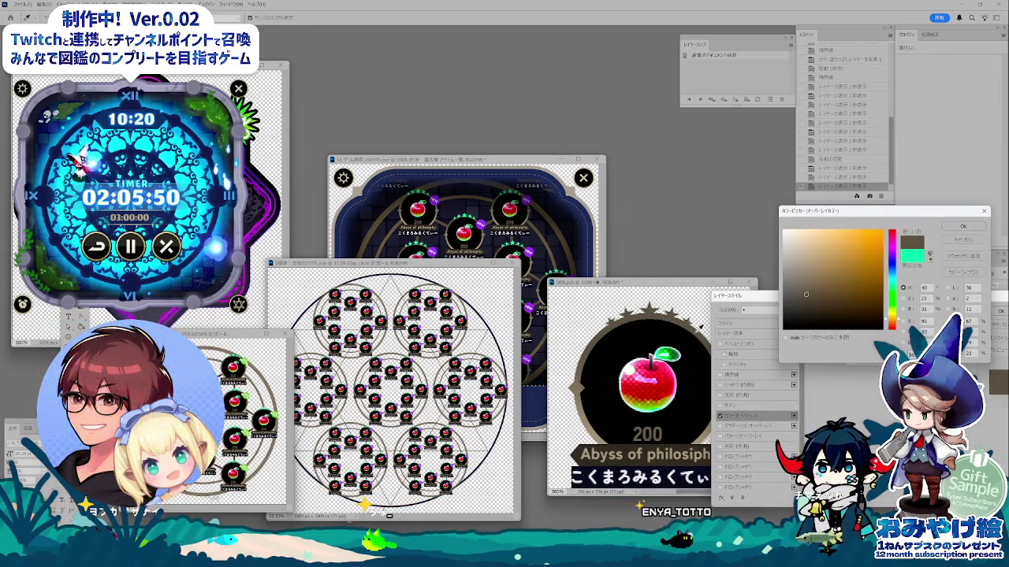
{"action": "left_click", "coordinate": [963, 226]}
{"action": "left_click", "coordinate": [994, 312]}
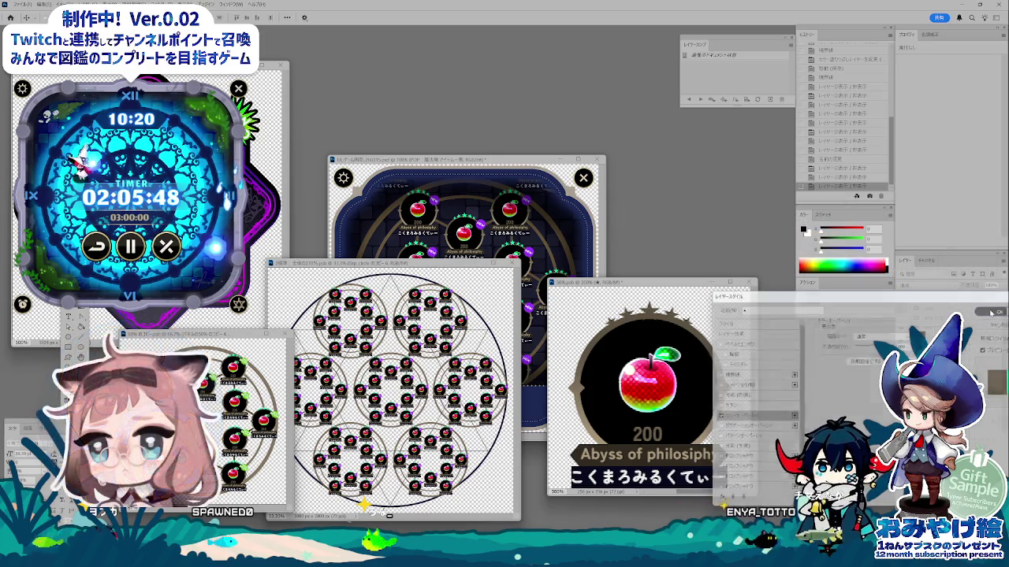
{"action": "double_click", "coordinate": [930, 338]}
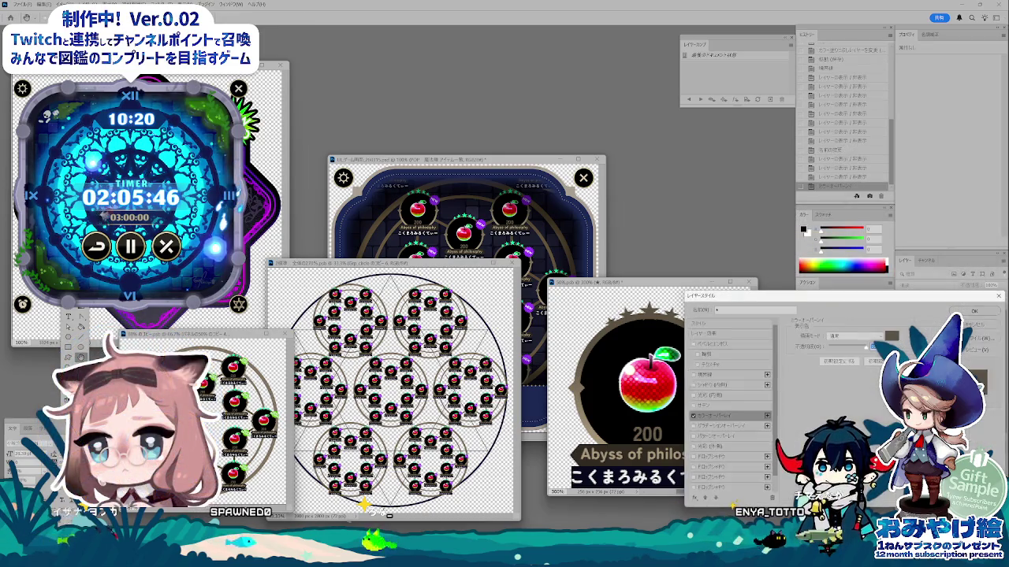
{"action": "left_click", "coordinate": [888, 336]}
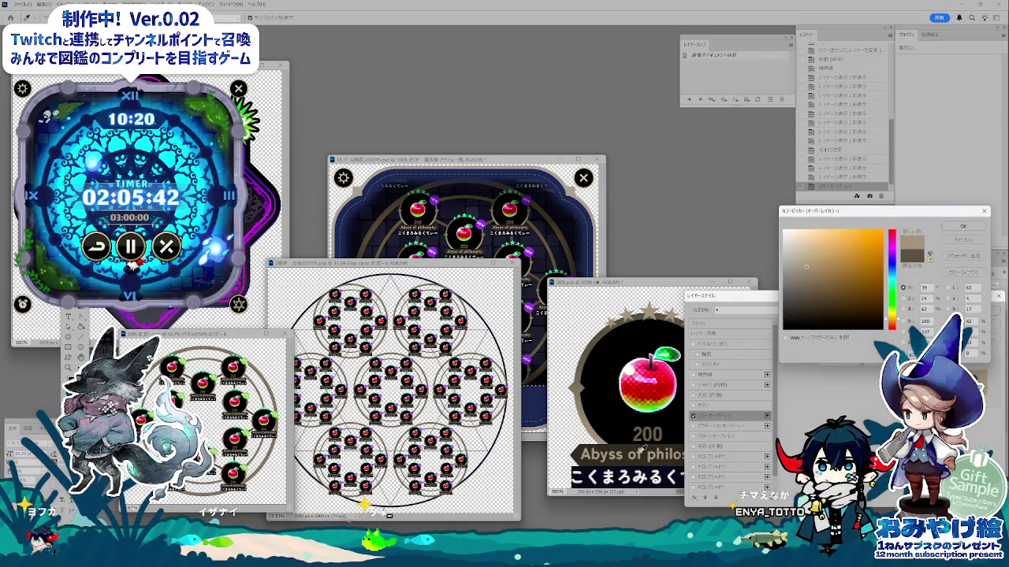
{"action": "key", "text": "Return"}
{"action": "key", "text": "Return"}
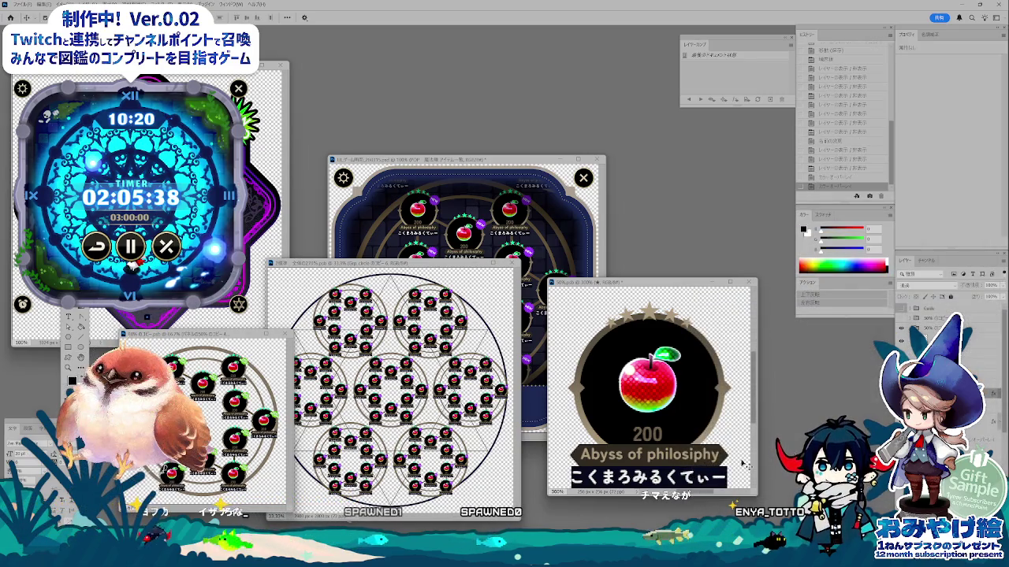
- Toggle the こくまろみるくてぃー text, group card layers with Ctrl+G, and hide the Abyss of philosophy label
{"action": "left_click", "coordinate": [921, 332]}
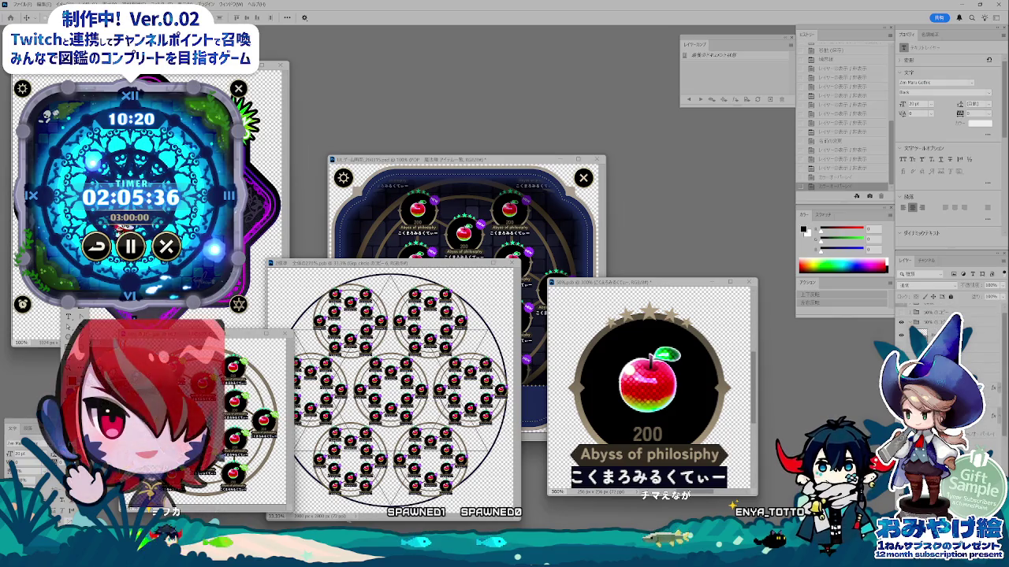
{"action": "left_click", "coordinate": [900, 322]}
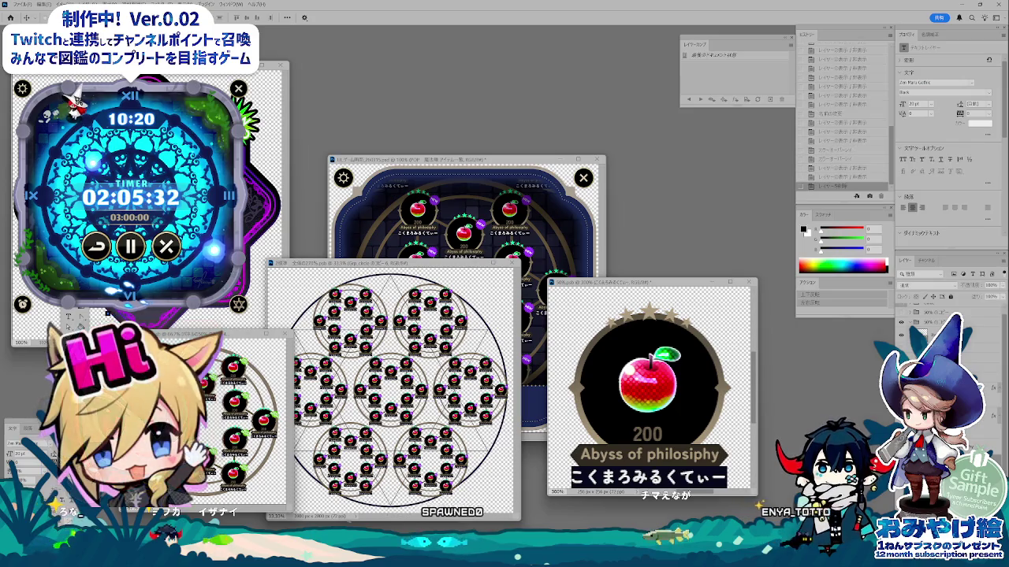
{"action": "left_click", "coordinate": [901, 322]}
{"action": "left_click", "coordinate": [901, 322]}
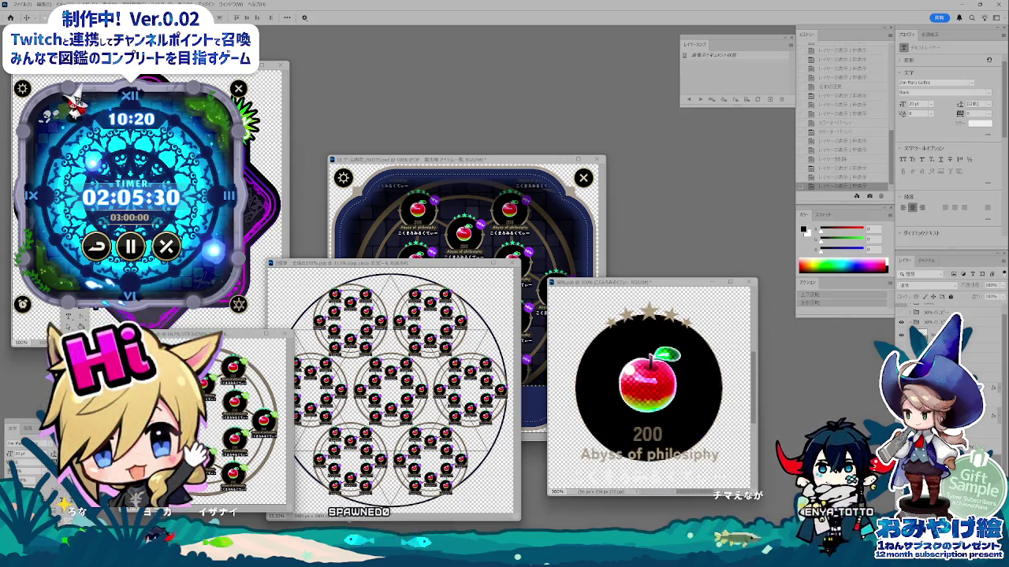
{"action": "left_click", "coordinate": [918, 311]}
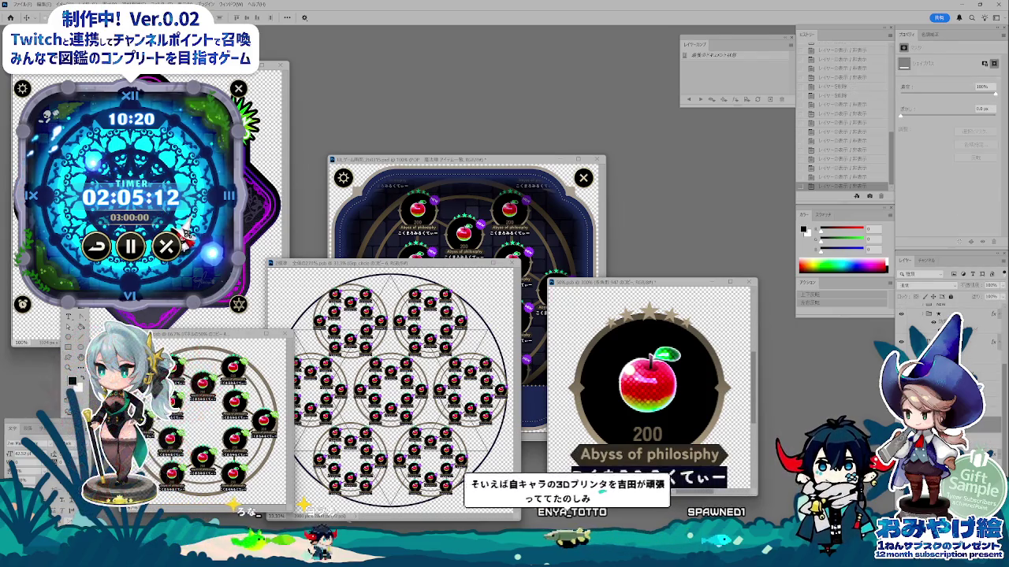
{"action": "key", "text": "ctrl+g"}
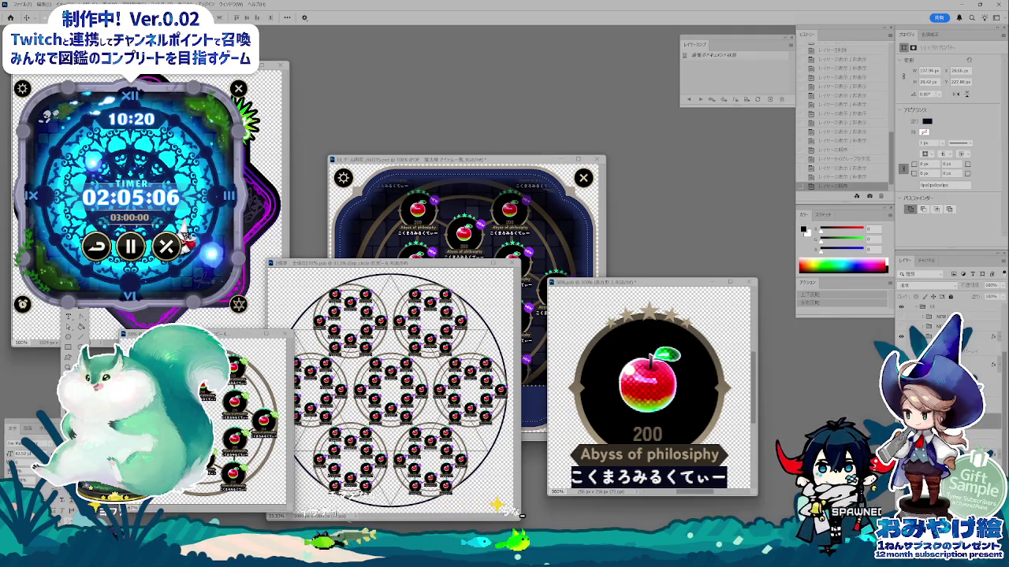
{"action": "left_click", "coordinate": [902, 319]}
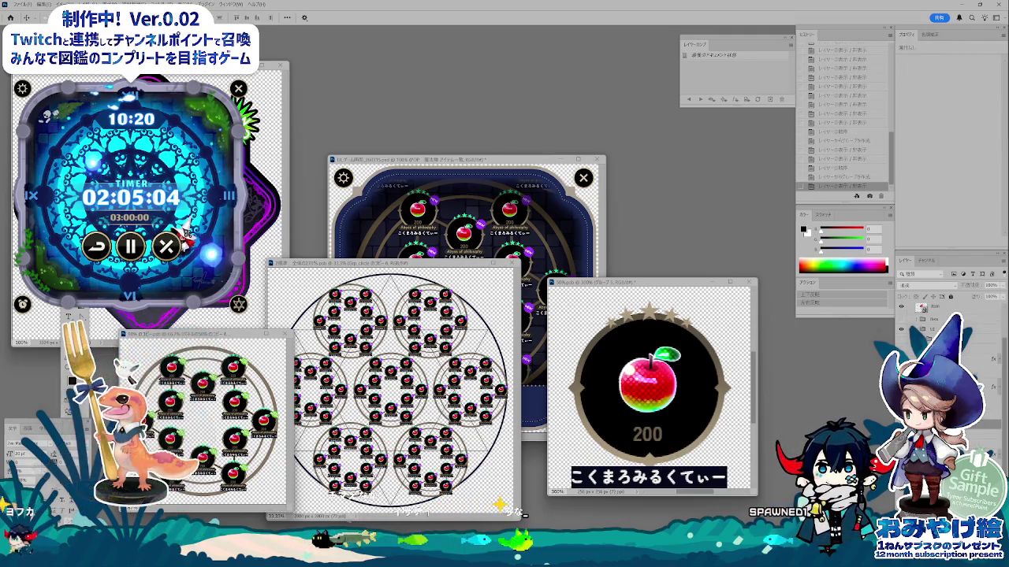
- Hide the Abyss of philosophy and こくまろみるくてぃー labels and the apple graphic
{"action": "left_click", "coordinate": [901, 329]}
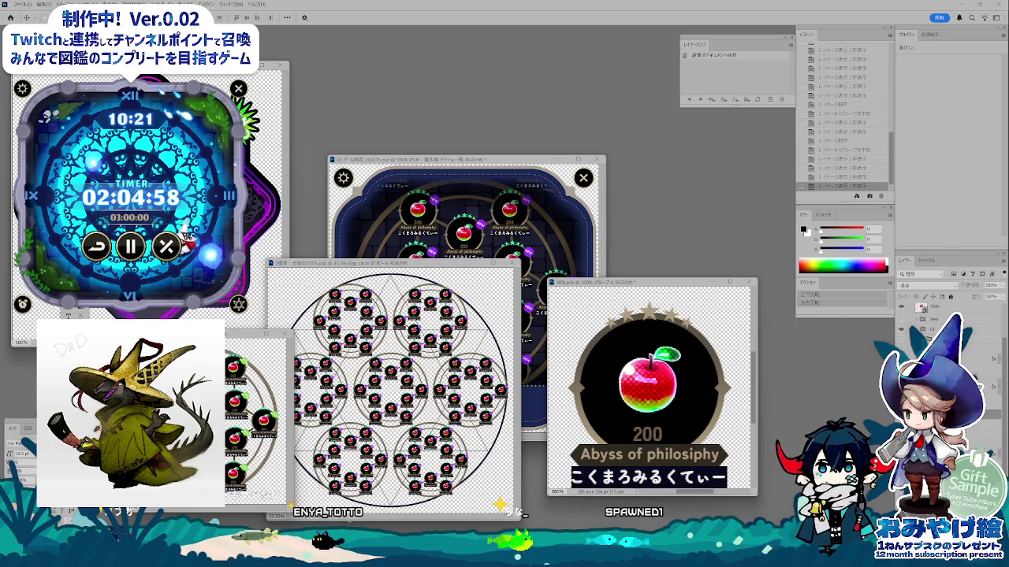
{"action": "left_click", "coordinate": [901, 330]}
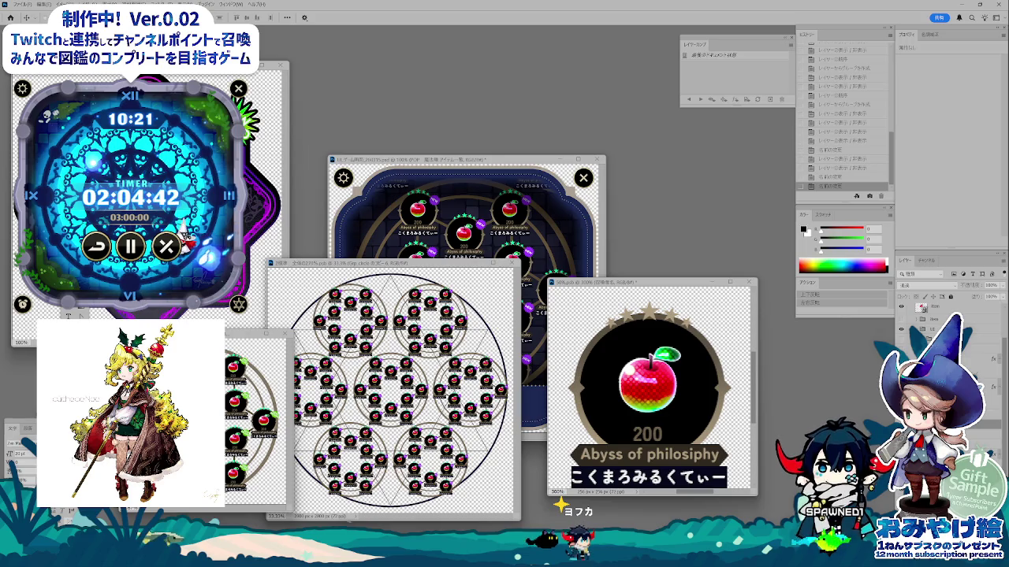
{"action": "left_click", "coordinate": [901, 308]}
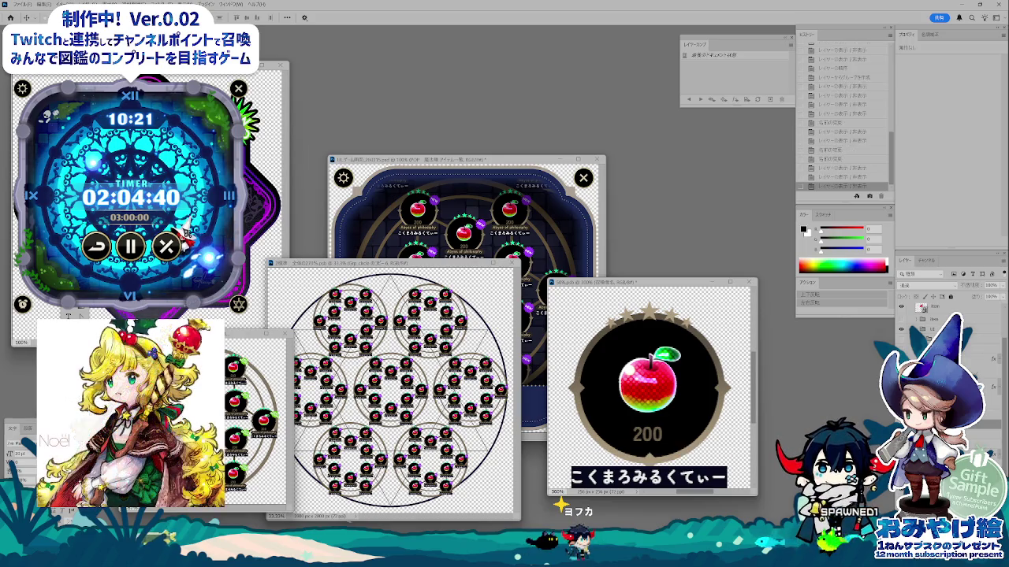
{"action": "left_click", "coordinate": [901, 329]}
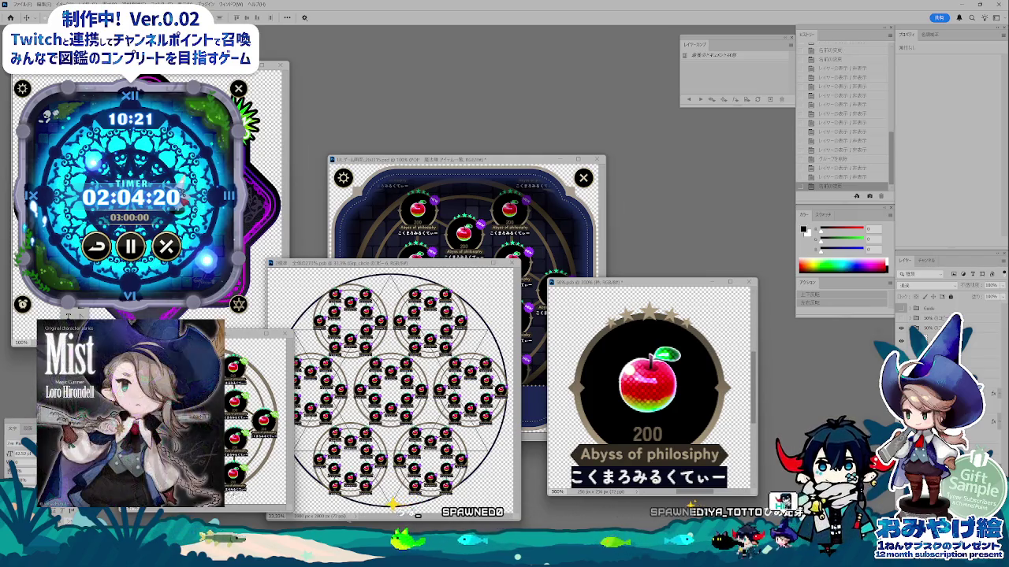
{"action": "key", "text": "ctrl+comma"}
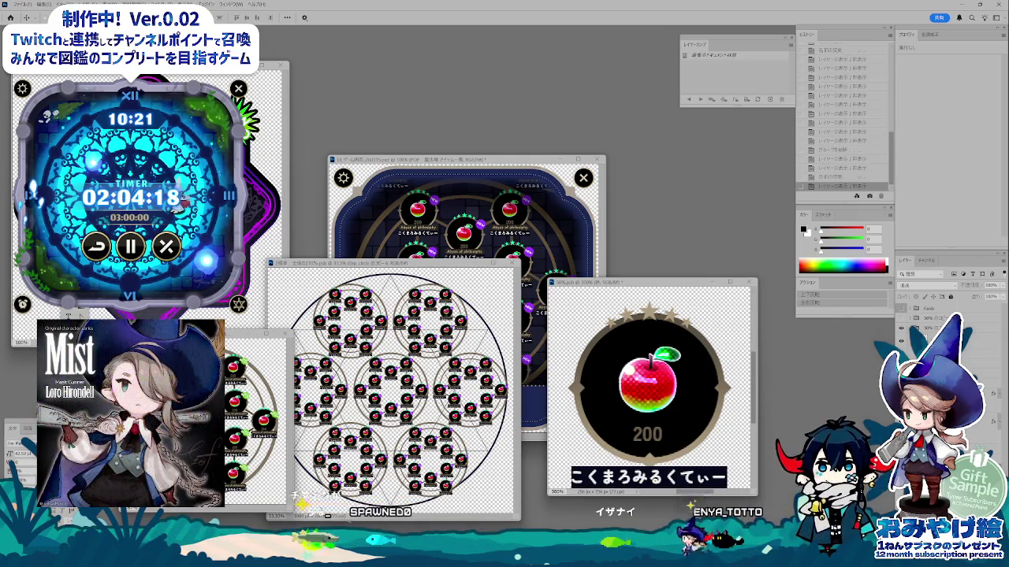
{"action": "key", "text": "ctrl+comma"}
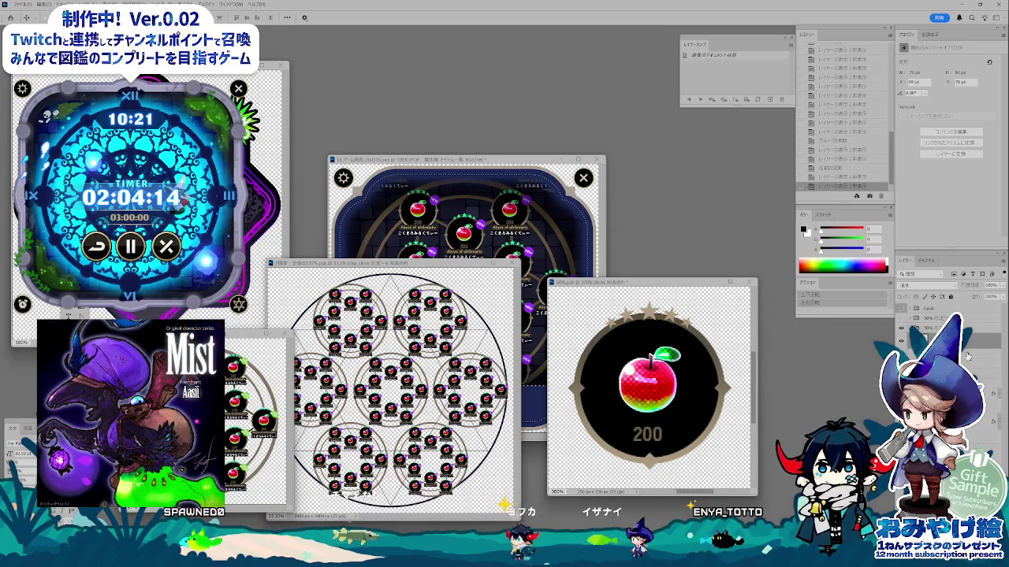
{"action": "left_click", "coordinate": [902, 340]}
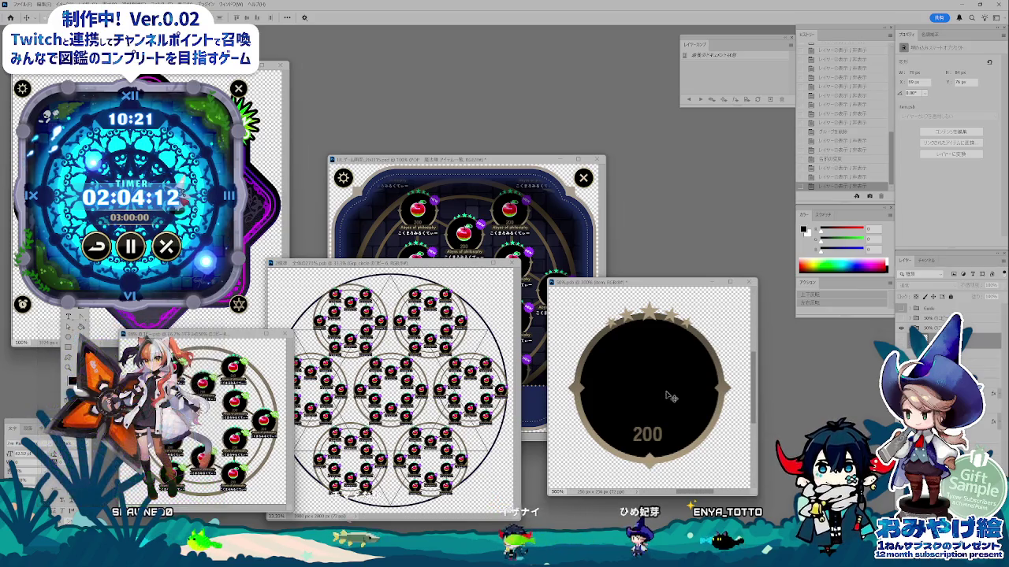
- Save the 200 black-circle document for web as 未入手.png in the png folder
{"action": "left_click", "coordinate": [226, 437]}
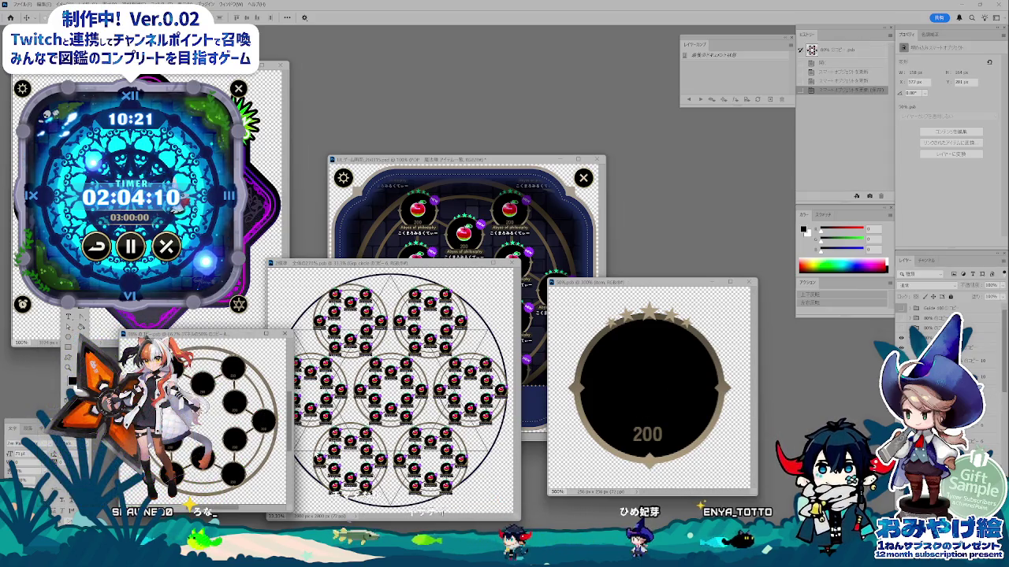
{"action": "left_click", "coordinate": [669, 421]}
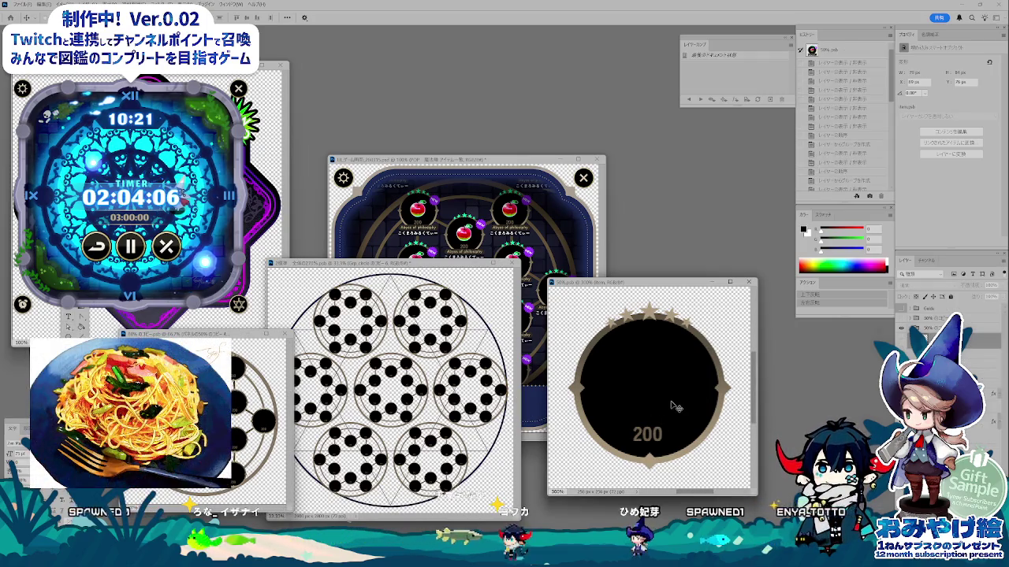
{"action": "key", "text": "ctrl+alt+shift+s"}
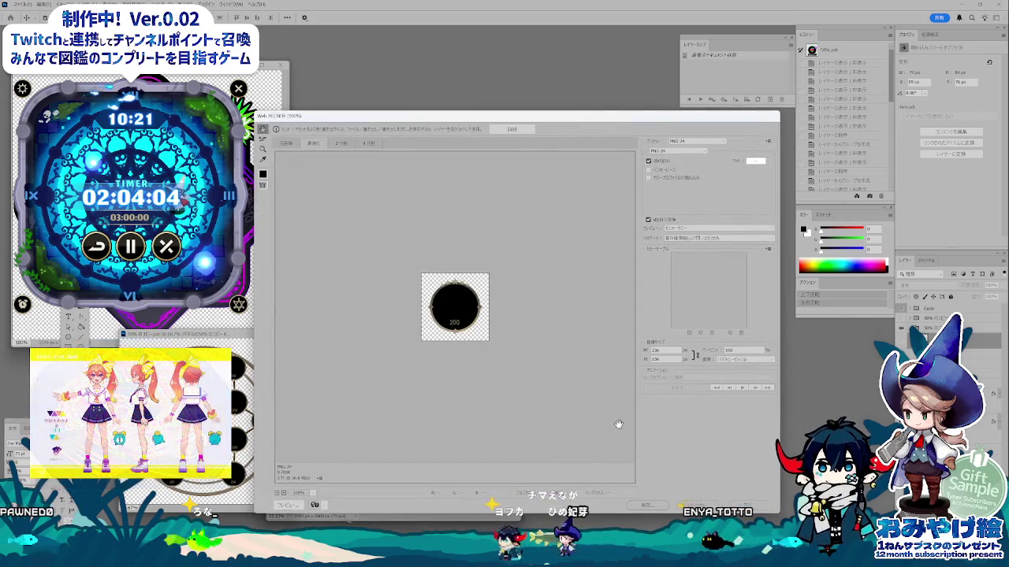
{"action": "left_click", "coordinate": [646, 505]}
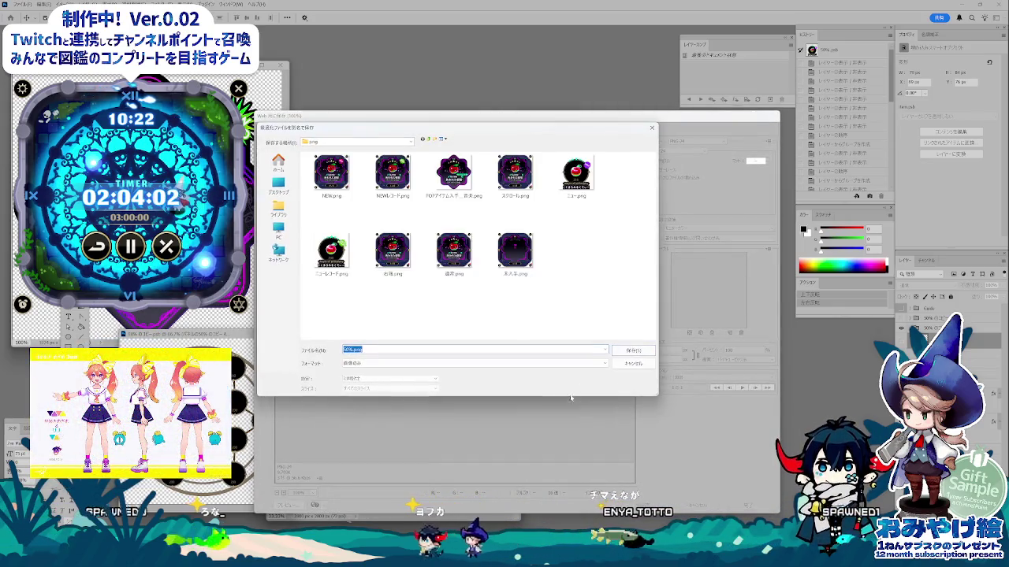
{"action": "type", "text": "m"}
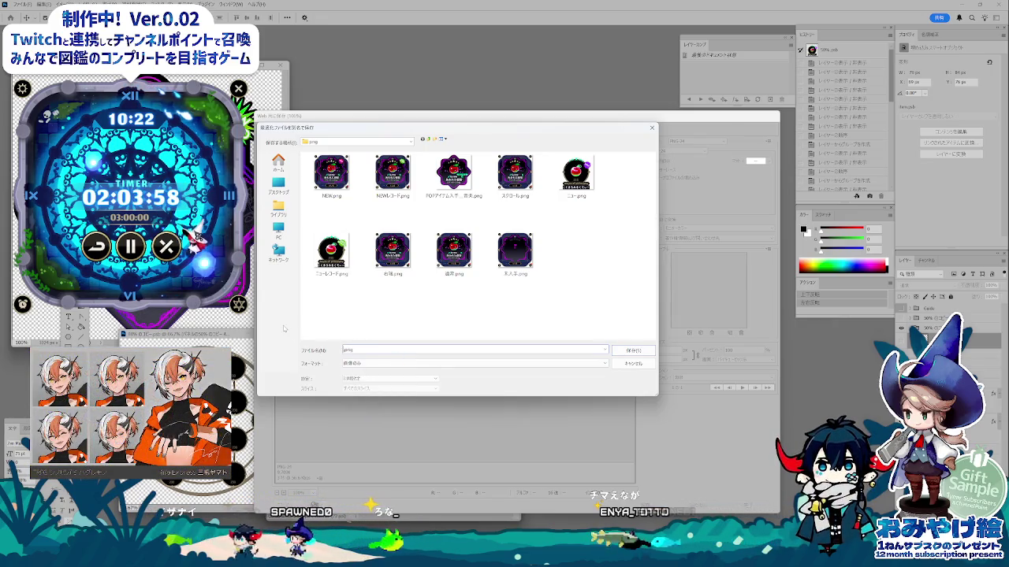
{"action": "type", "text": "minyu"}
{"action": "key", "text": "Return"}
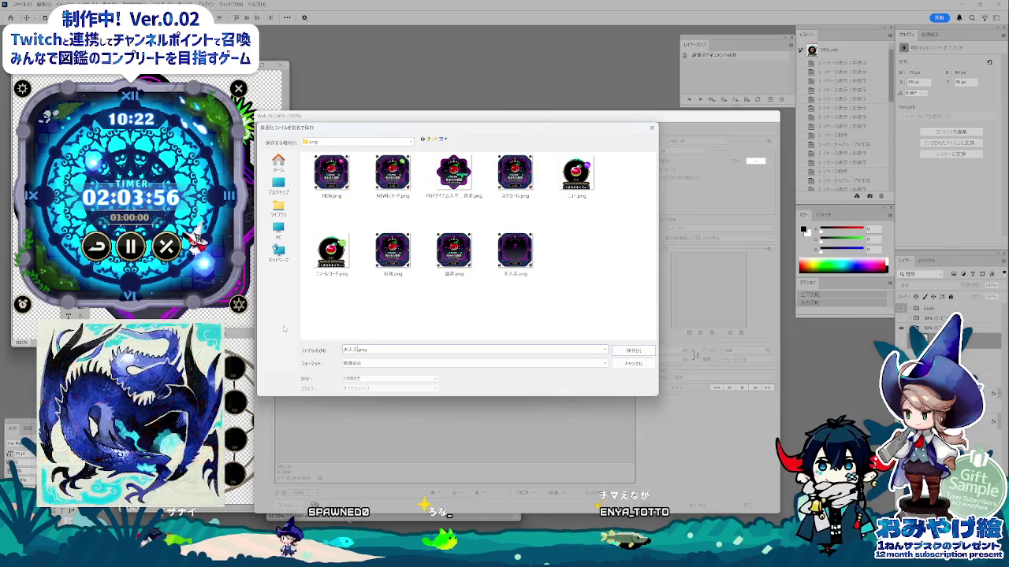
{"action": "key", "text": "Return"}
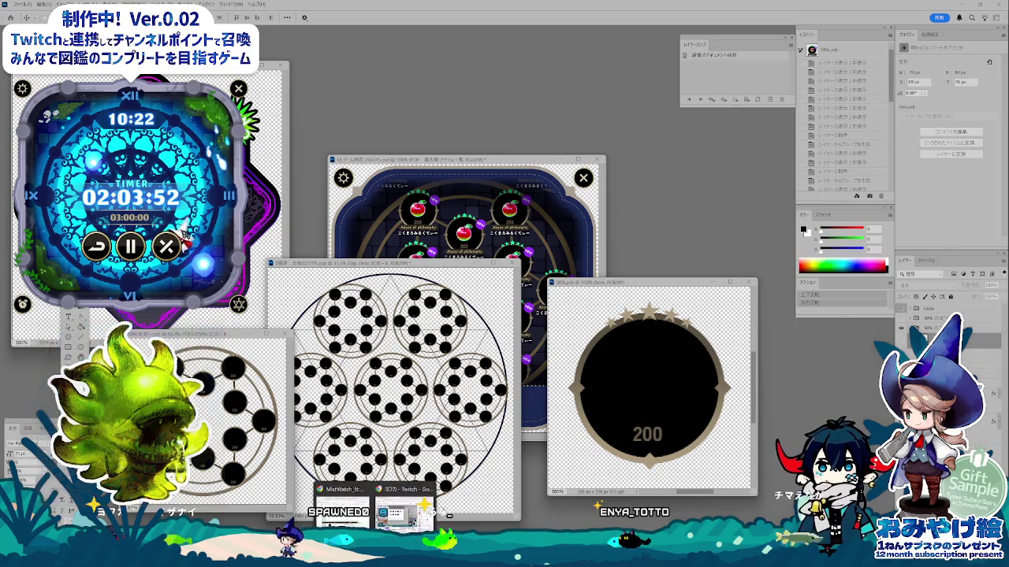
- Delete the old black-circle image from C53 and start inserting an image in the cell
{"action": "left_click", "coordinate": [370, 486]}
{"action": "left_click", "coordinate": [431, 454]}
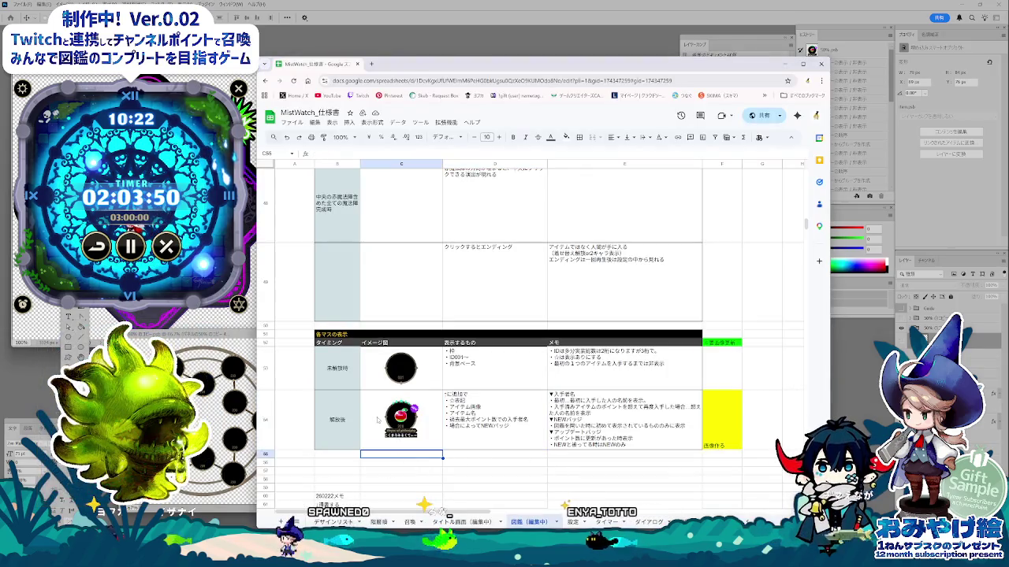
{"action": "left_click", "coordinate": [399, 368]}
{"action": "key", "text": "Delete"}
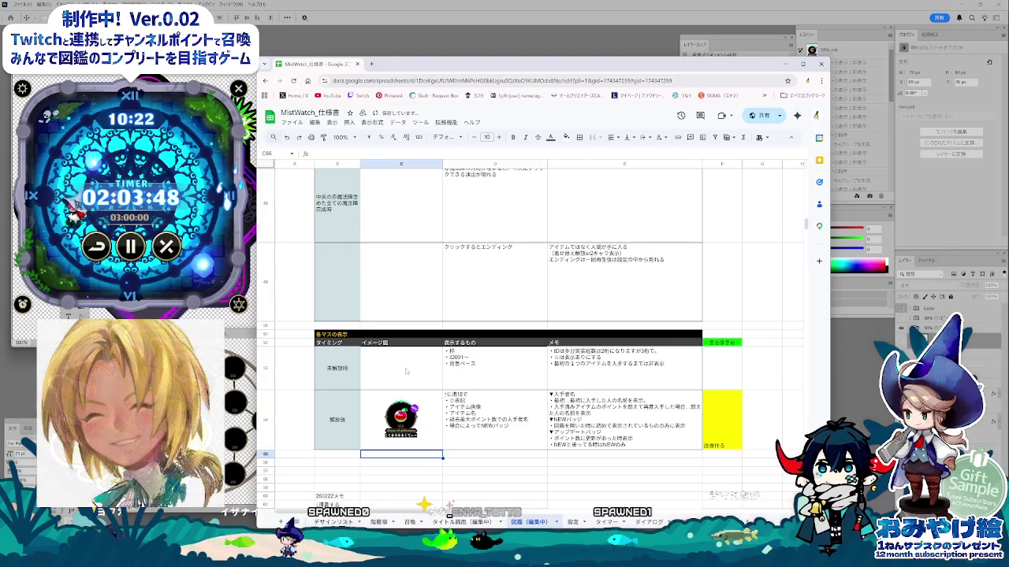
{"action": "left_click", "coordinate": [400, 373]}
{"action": "left_click", "coordinate": [349, 123]}
{"action": "mouse_move", "coordinate": [363, 237]}
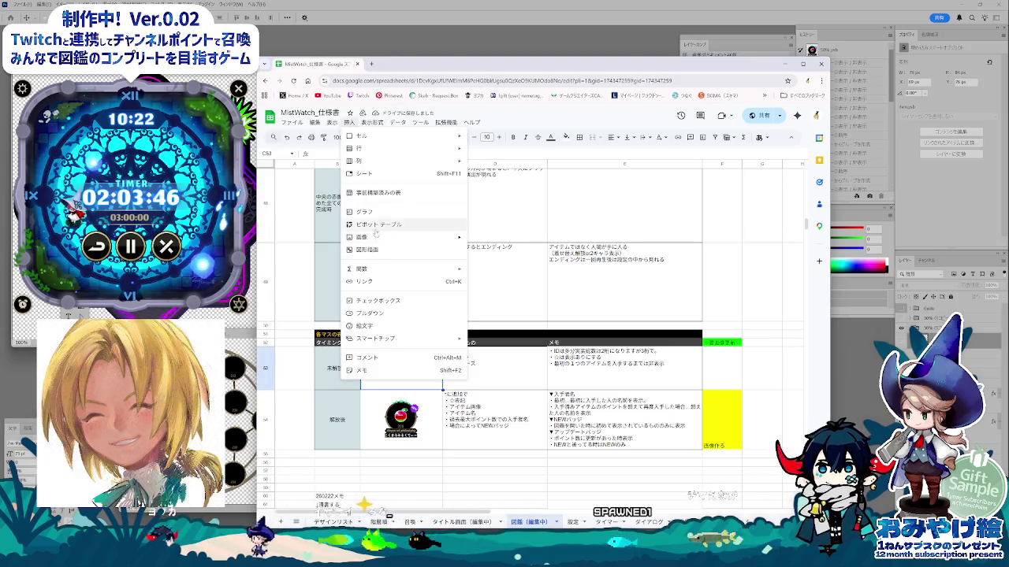
{"action": "left_click", "coordinate": [508, 240]}
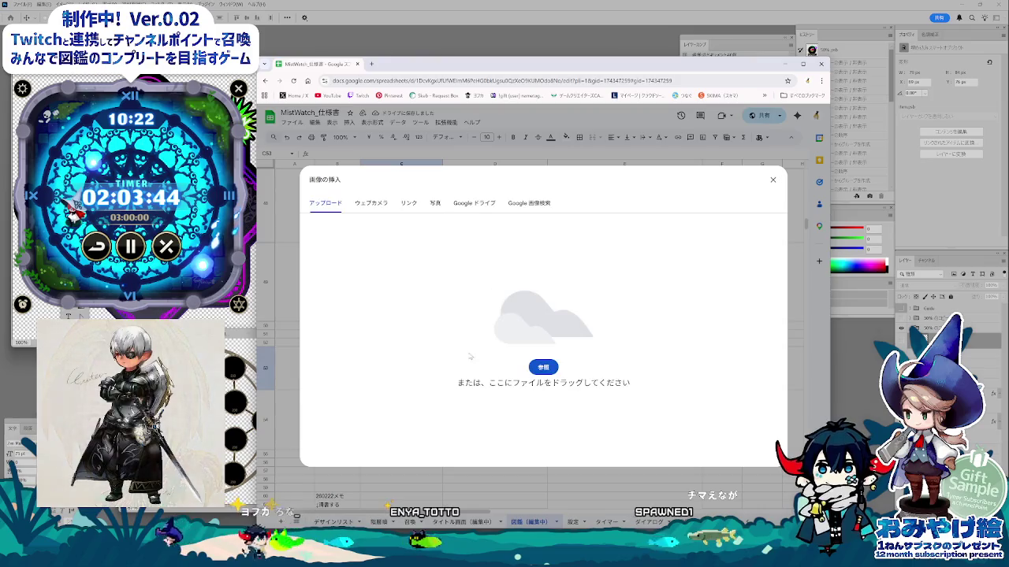
- Drag the exported black-circle PNG from File Explorer into the in-cell image upload
{"action": "key", "text": "alt+Tab"}
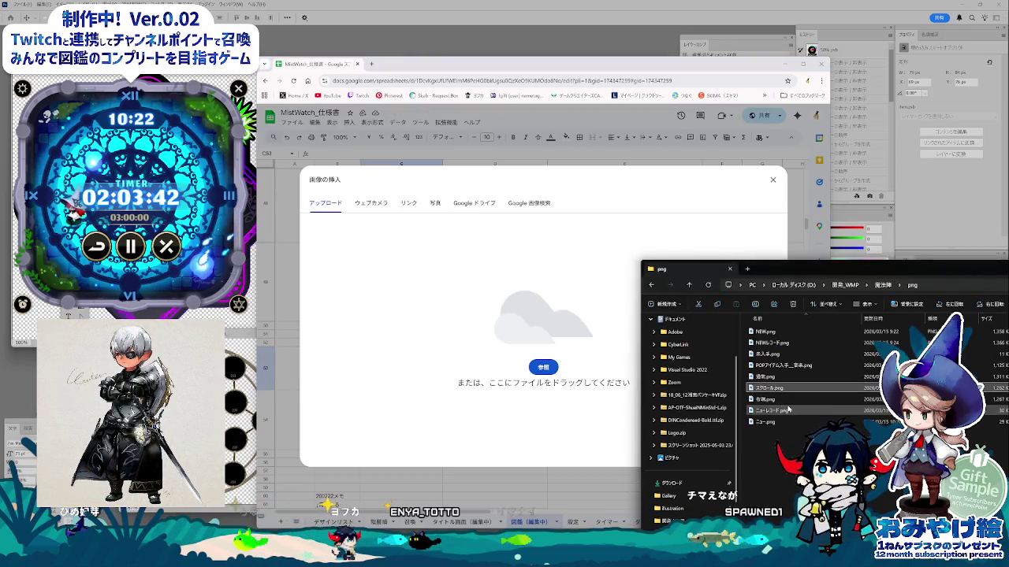
{"action": "right_click", "coordinate": [791, 330]}
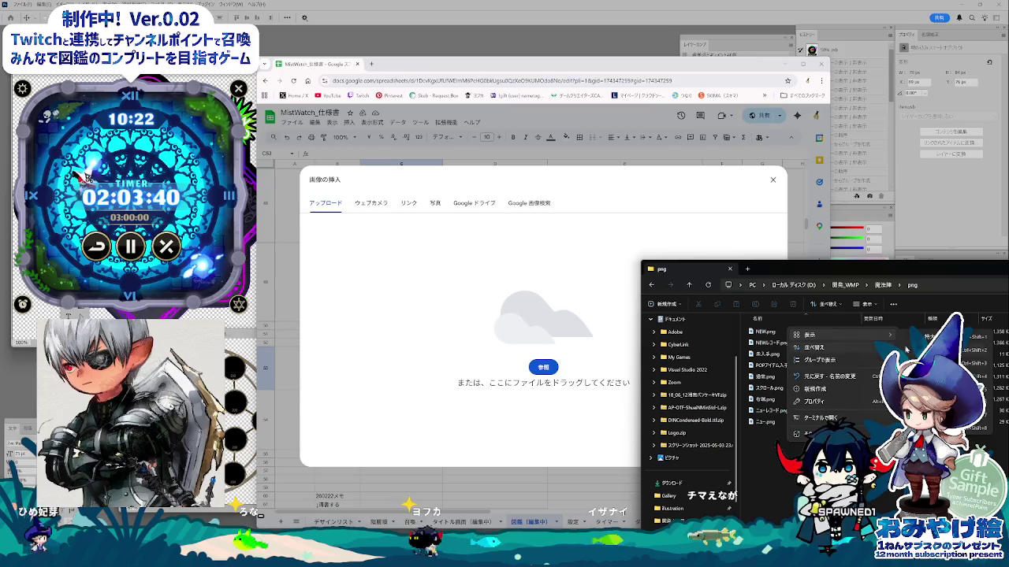
{"action": "left_click", "coordinate": [922, 363]}
{"action": "mouse_move", "coordinate": [881, 272]}
{"action": "left_mouse_down"}
{"action": "mouse_move", "coordinate": [161, 416]}
{"action": "mouse_move", "coordinate": [738, 338]}
{"action": "left_mouse_up"}
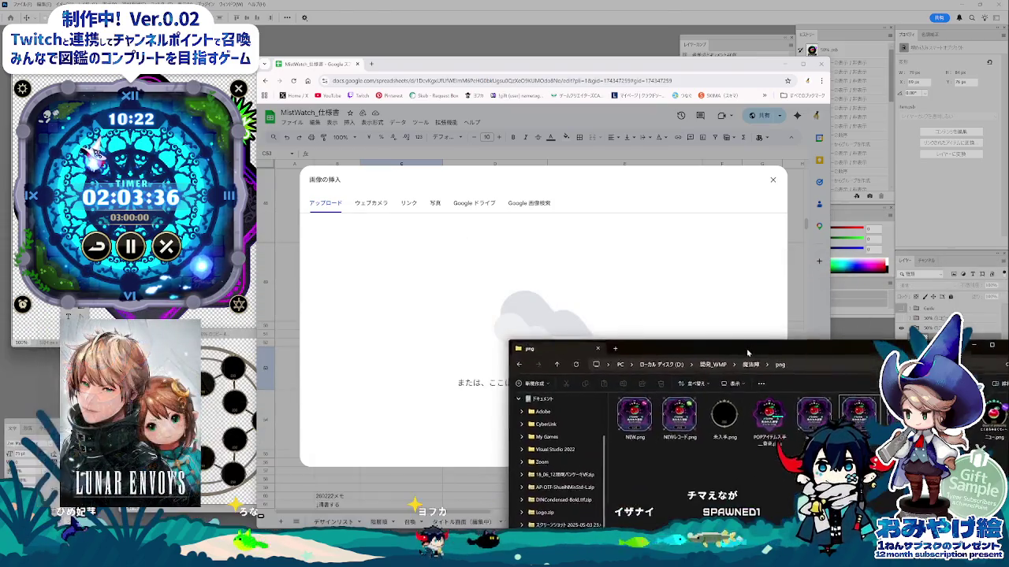
{"action": "left_click_drag", "start_coordinate": [735, 403], "coordinate": [579, 348]}
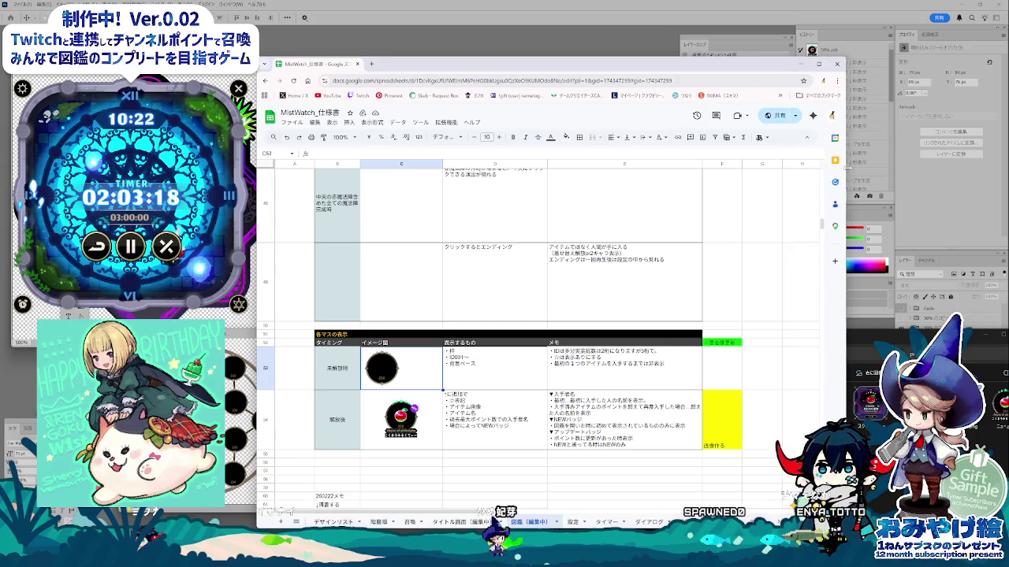
{"action": "left_click_drag", "start_coordinate": [832, 168], "coordinate": [857, 168]}
{"action": "left_click", "coordinate": [645, 140]}
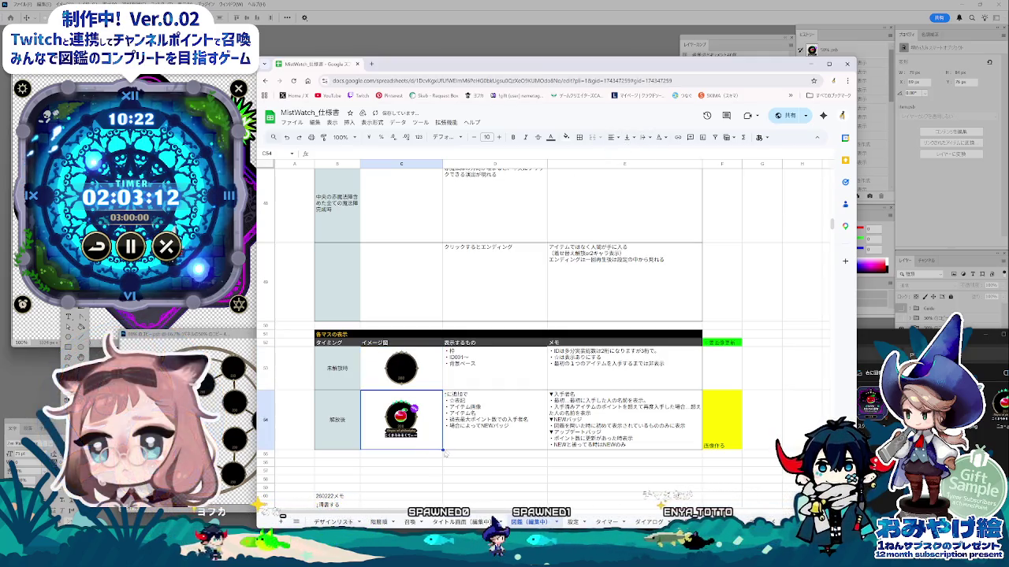
- Find row 54's description cell and the row options in the item-display table
{"action": "left_click", "coordinate": [501, 477]}
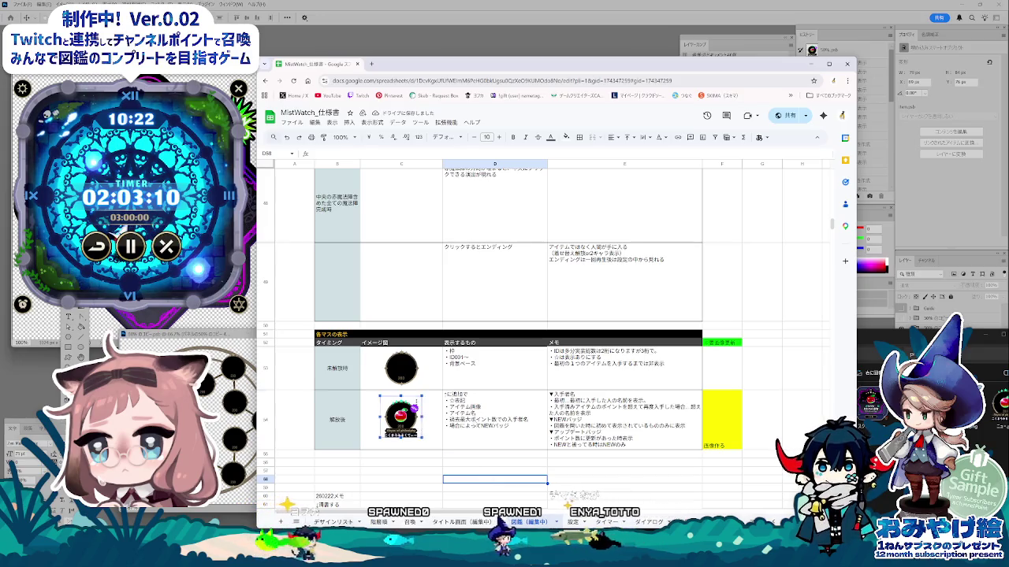
{"action": "left_click", "coordinate": [494, 442]}
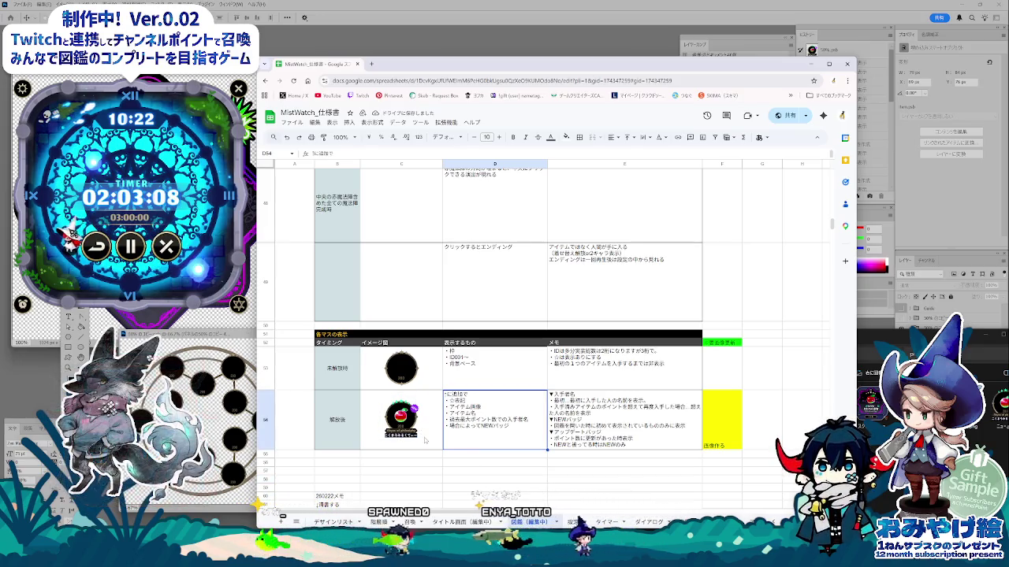
{"action": "left_click", "coordinate": [278, 461]}
{"action": "right_click", "coordinate": [266, 454]}
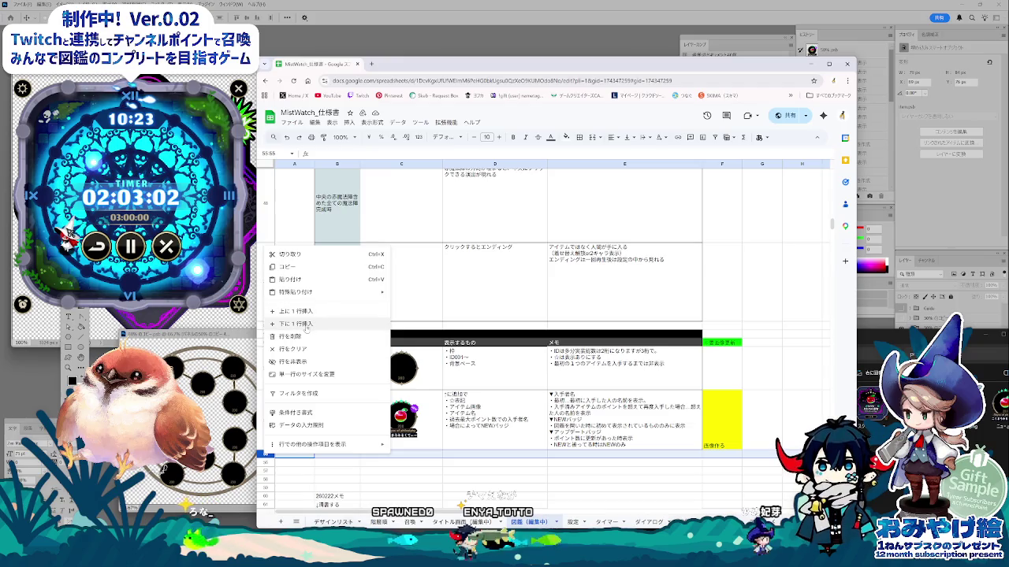
{"action": "key", "text": "Escape"}
- Insert one empty row directly below row 54 from its row header menu
{"action": "left_click", "coordinate": [264, 420]}
{"action": "right_click", "coordinate": [264, 426]}
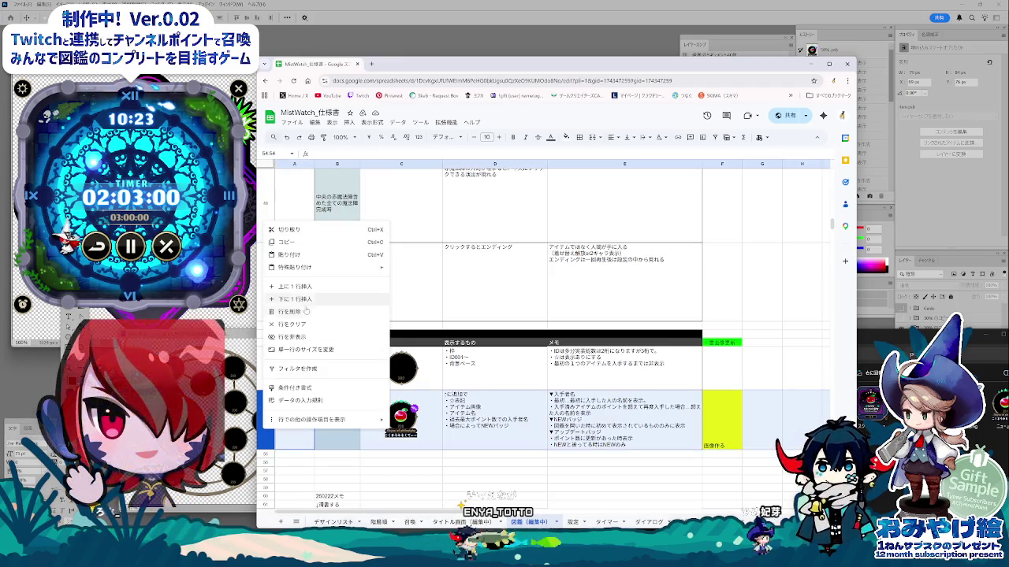
{"action": "left_click", "coordinate": [303, 299]}
{"action": "left_click", "coordinate": [418, 481]}
{"action": "scroll", "coordinate": [418, 441], "scroll_direction": "down", "scroll_amount": 2}
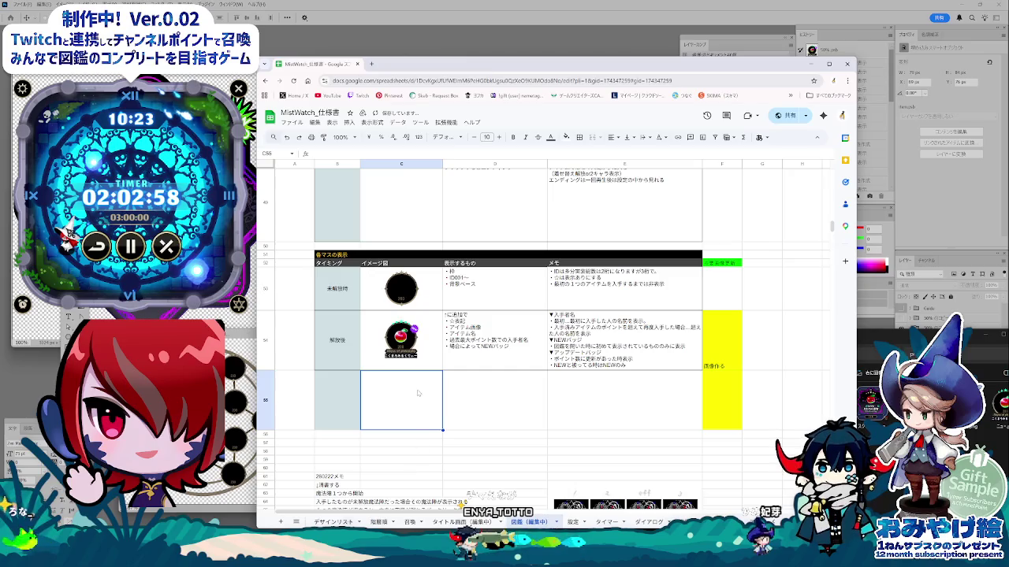
{"action": "right_click", "coordinate": [417, 400]}
{"action": "key", "text": "Escape"}
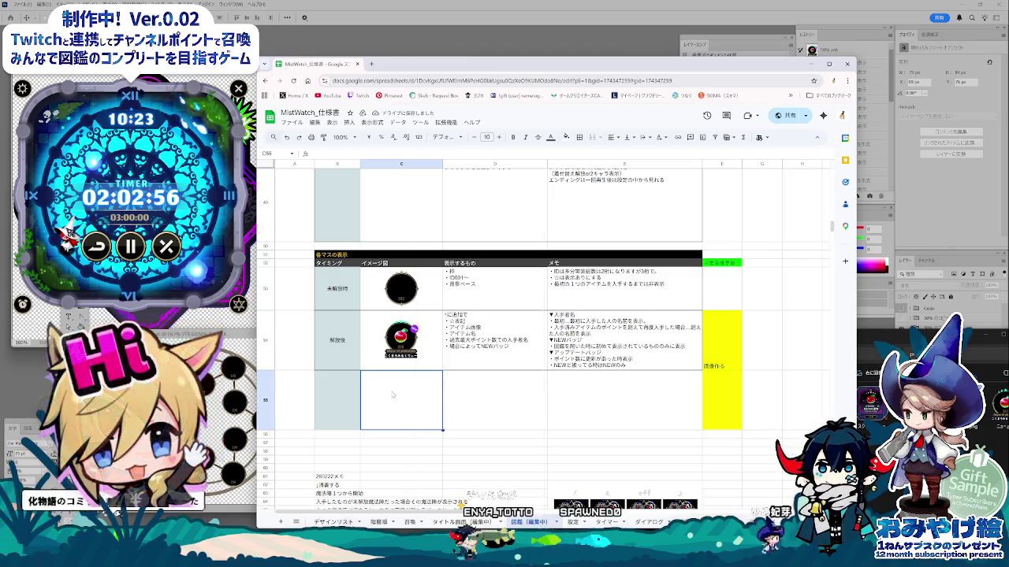
{"action": "left_click", "coordinate": [349, 123]}
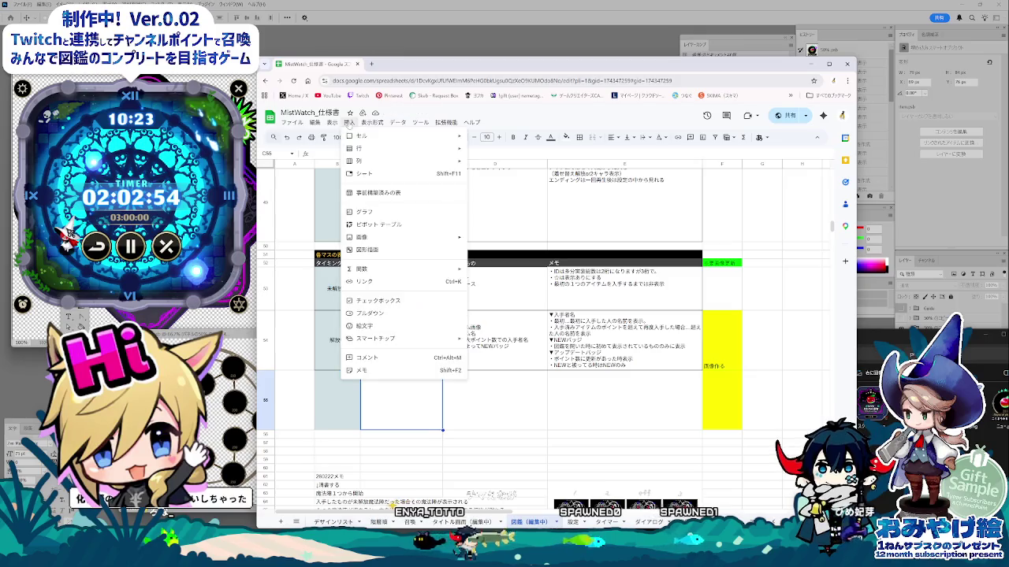
- Insert the apple item PNG as an in-cell image in C55
{"action": "mouse_move", "coordinate": [364, 237]}
{"action": "left_click", "coordinate": [505, 237]}
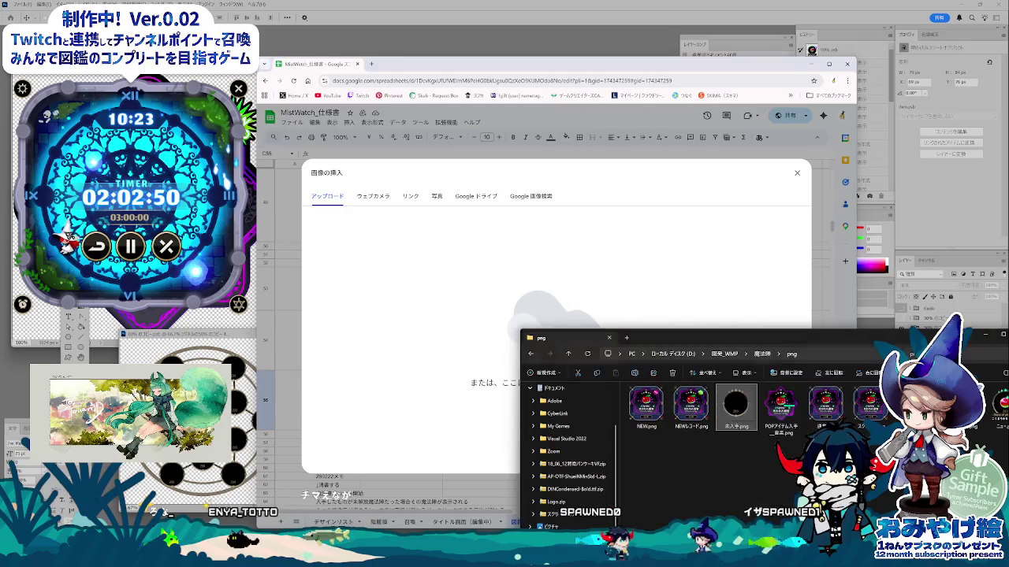
{"action": "left_click_drag", "start_coordinate": [697, 405], "coordinate": [625, 317]}
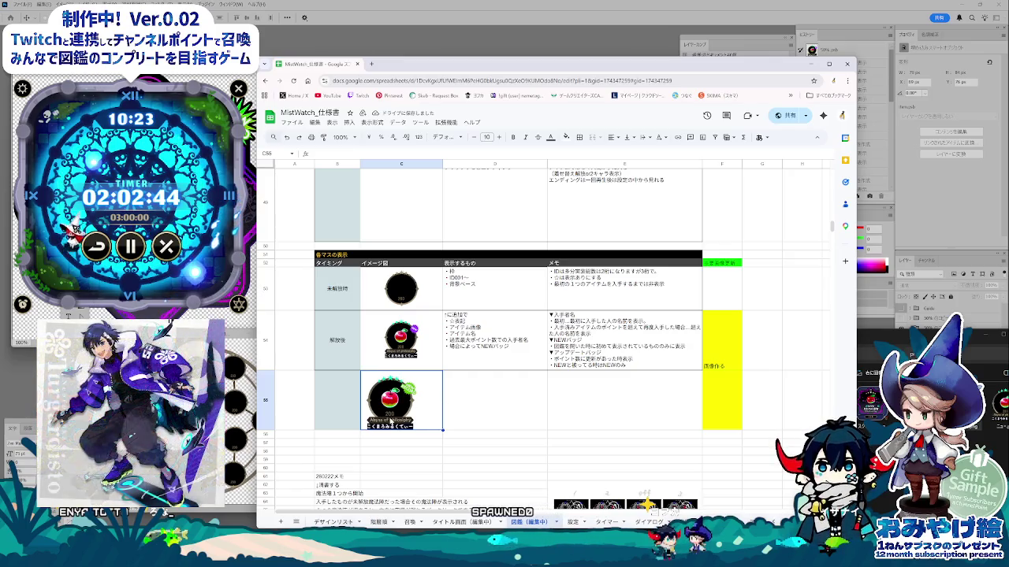
{"action": "left_click", "coordinate": [404, 364]}
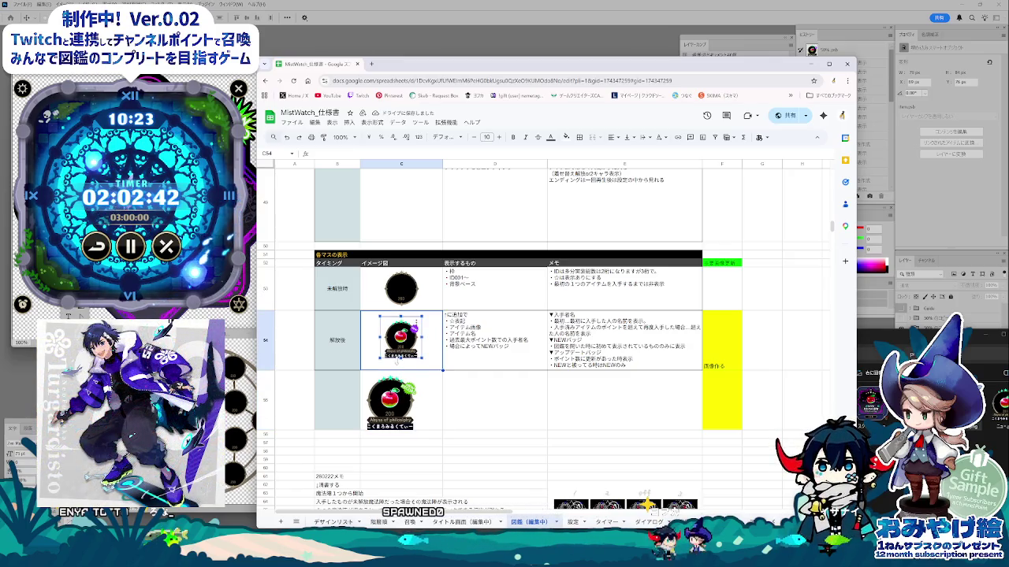
{"action": "left_click", "coordinate": [403, 402]}
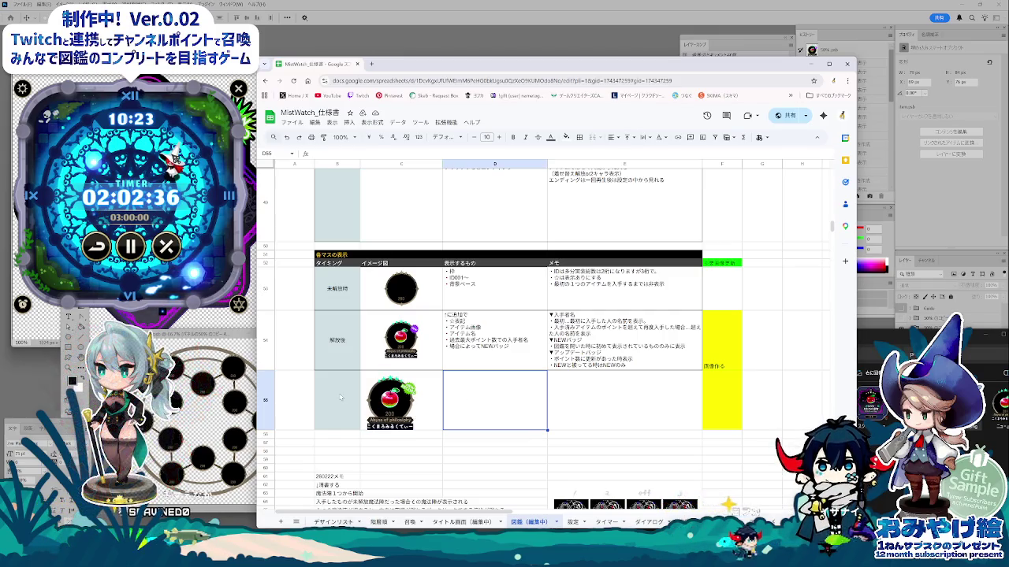
- Apply borders to cells B55 through E55 of the new row
{"action": "left_click_drag", "start_coordinate": [337, 402], "coordinate": [582, 372]}
{"action": "left_click", "coordinate": [579, 137]}
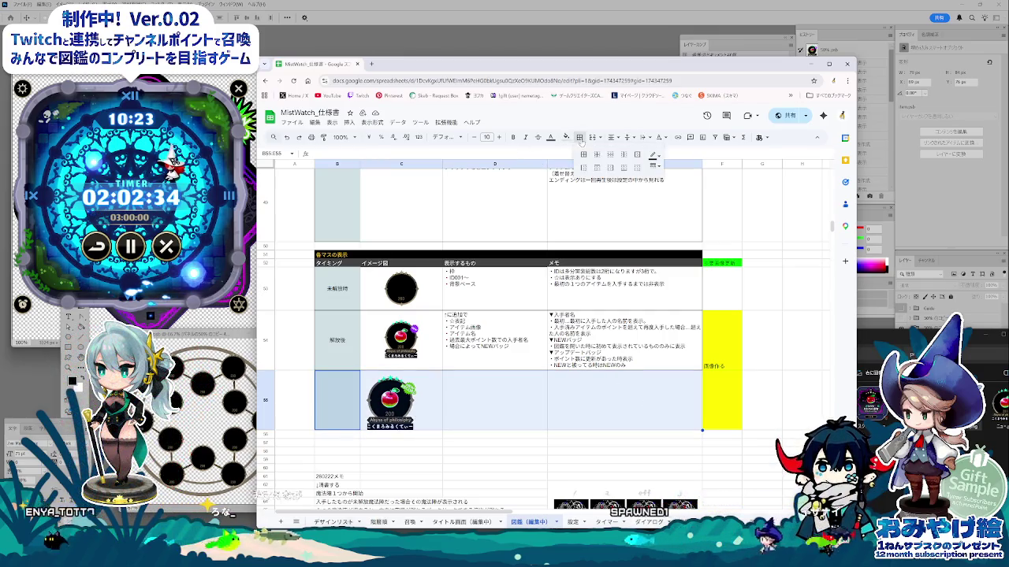
{"action": "left_click", "coordinate": [638, 154]}
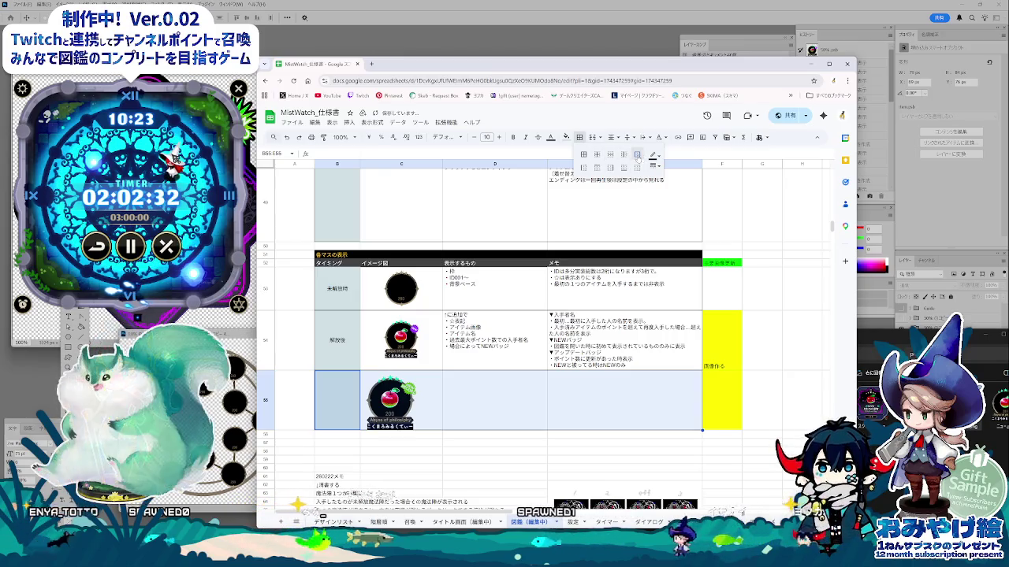
{"action": "left_click", "coordinate": [495, 428]}
{"action": "left_click", "coordinate": [346, 394]}
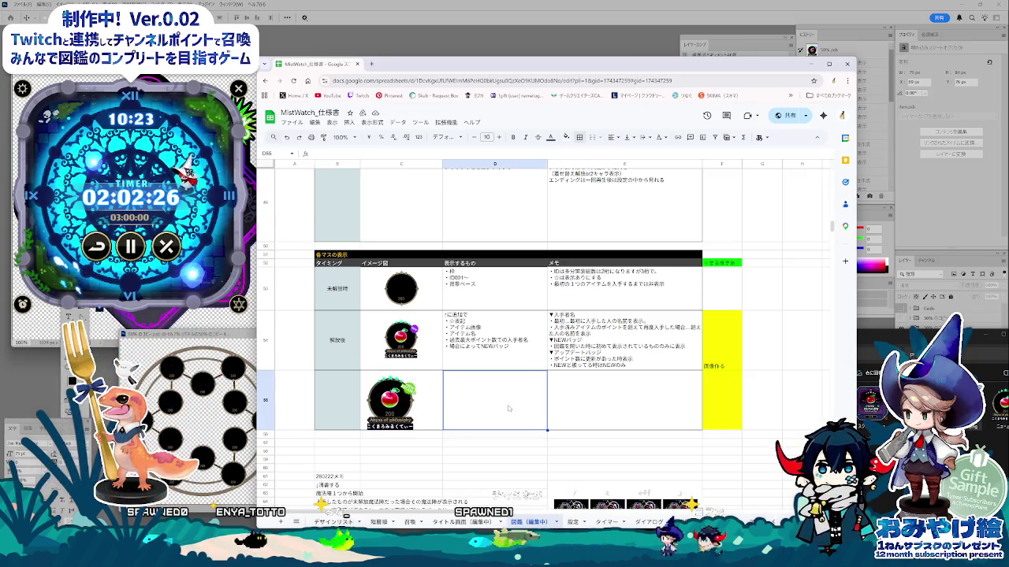
- Append 'orレコード' after NEW in D54 so it reads NEWorNEWレコードバッジ
{"action": "left_click", "coordinate": [532, 353]}
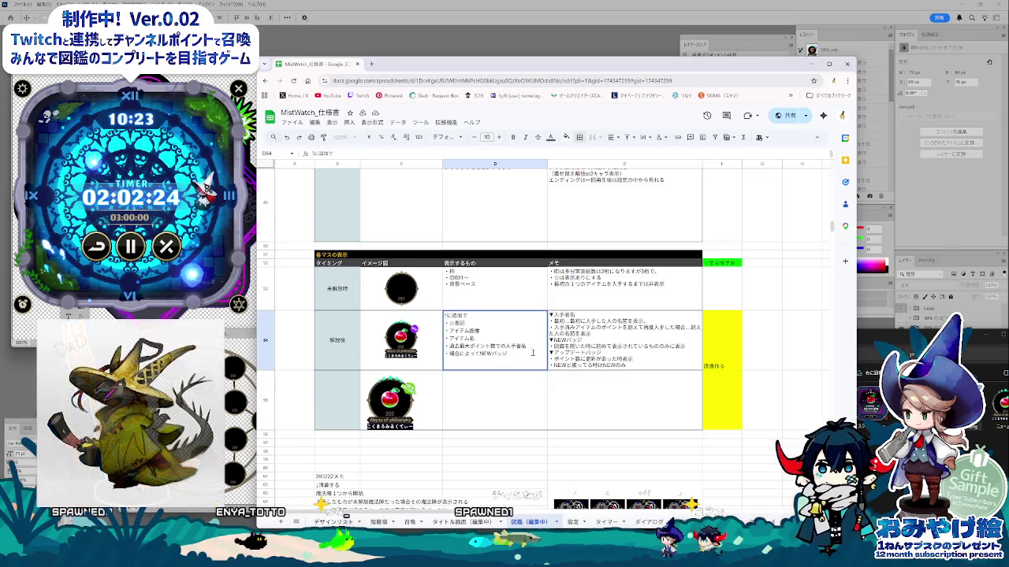
{"action": "left_click", "coordinate": [532, 398]}
{"action": "left_click", "coordinate": [509, 354]}
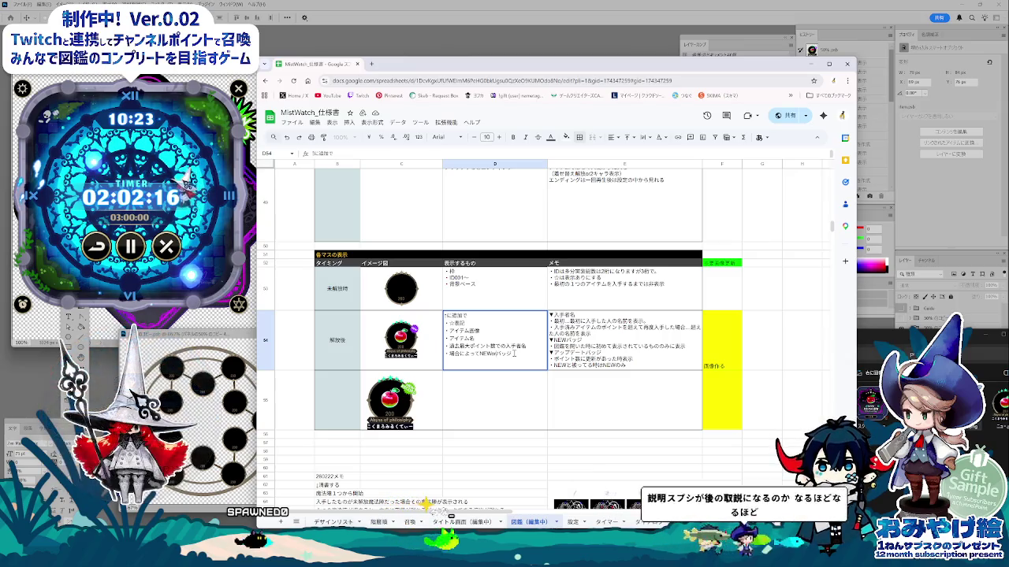
{"action": "type", "text": "orれこ"}
{"action": "key", "text": "Return"}
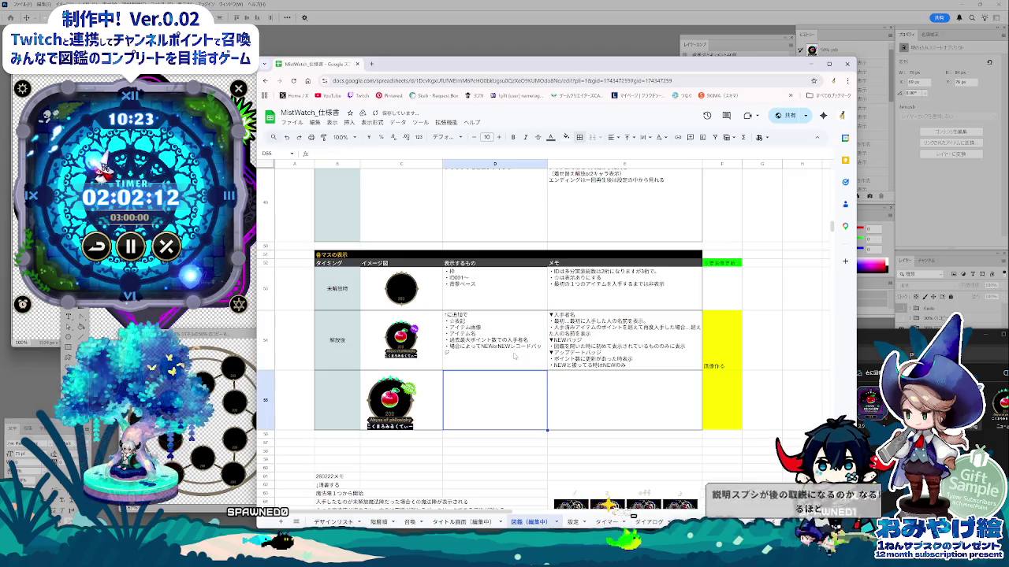
{"action": "key", "text": "Tab"}
{"action": "left_click", "coordinate": [601, 381]}
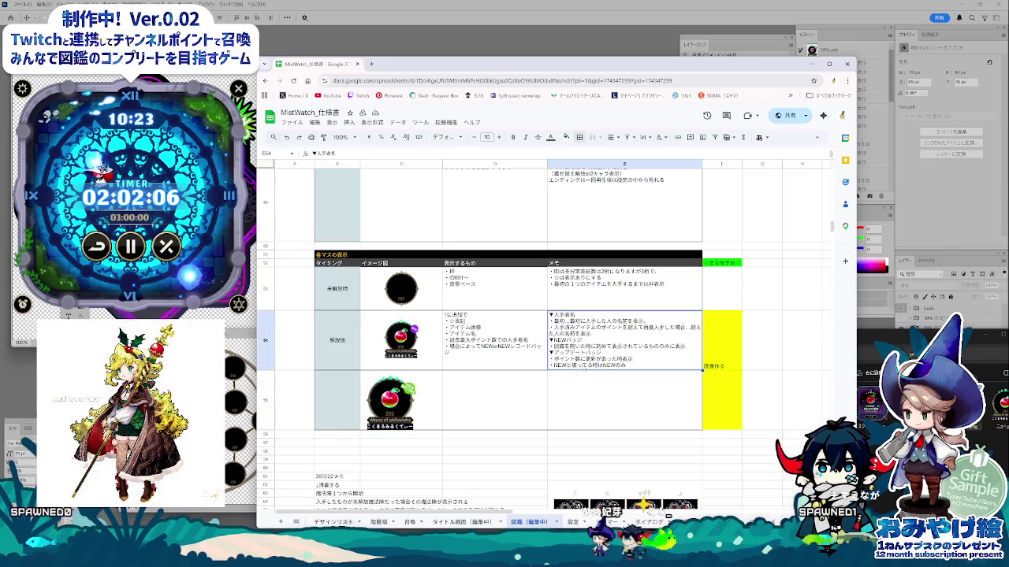
- Reset the fill colour of F50:F55 so those cells are plain white
{"action": "left_click_drag", "start_coordinate": [721, 402], "coordinate": [739, 338]}
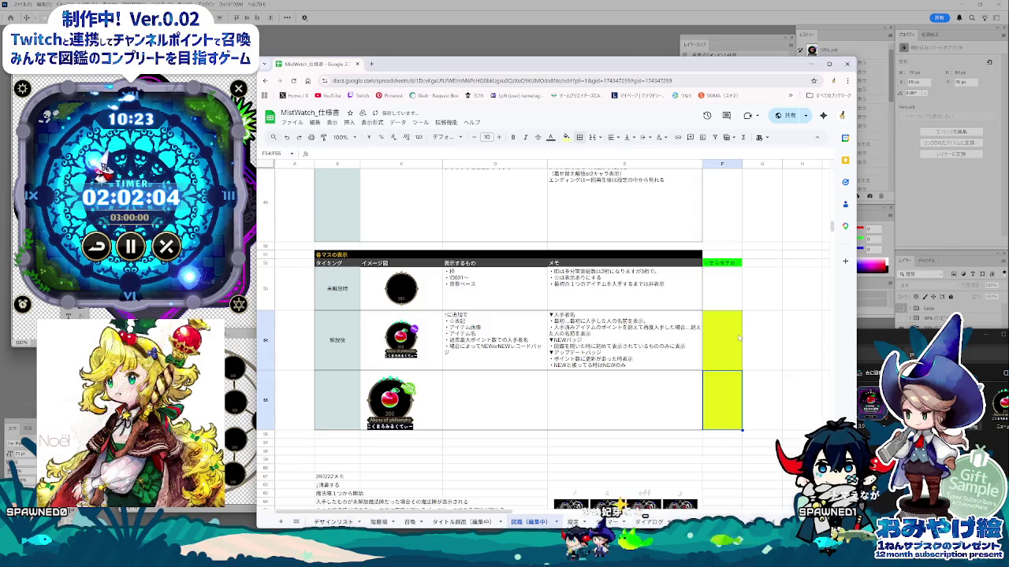
{"action": "left_click", "coordinate": [722, 245], "text": "shift"}
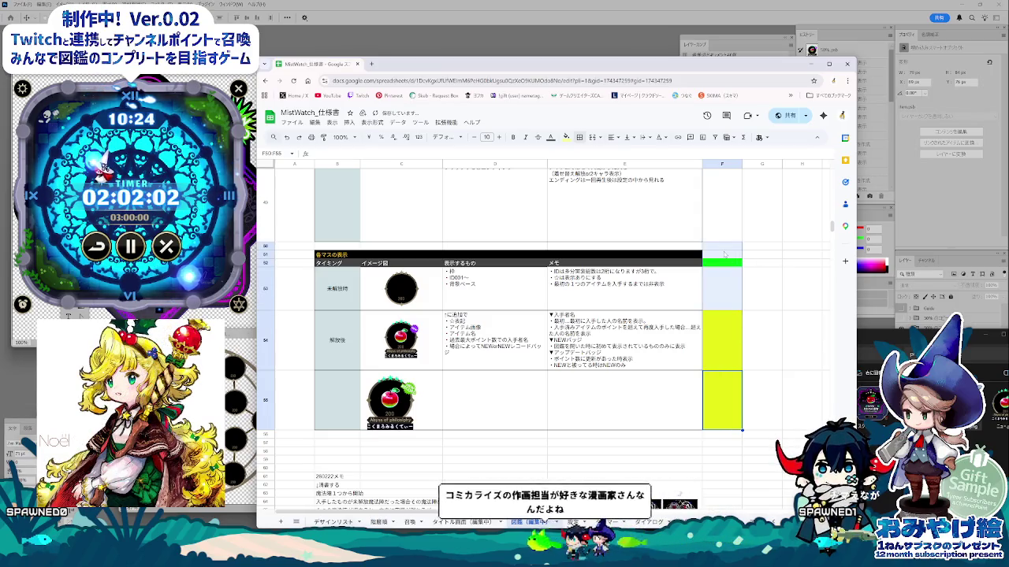
{"action": "left_click", "coordinate": [566, 137]}
{"action": "left_click", "coordinate": [614, 189]}
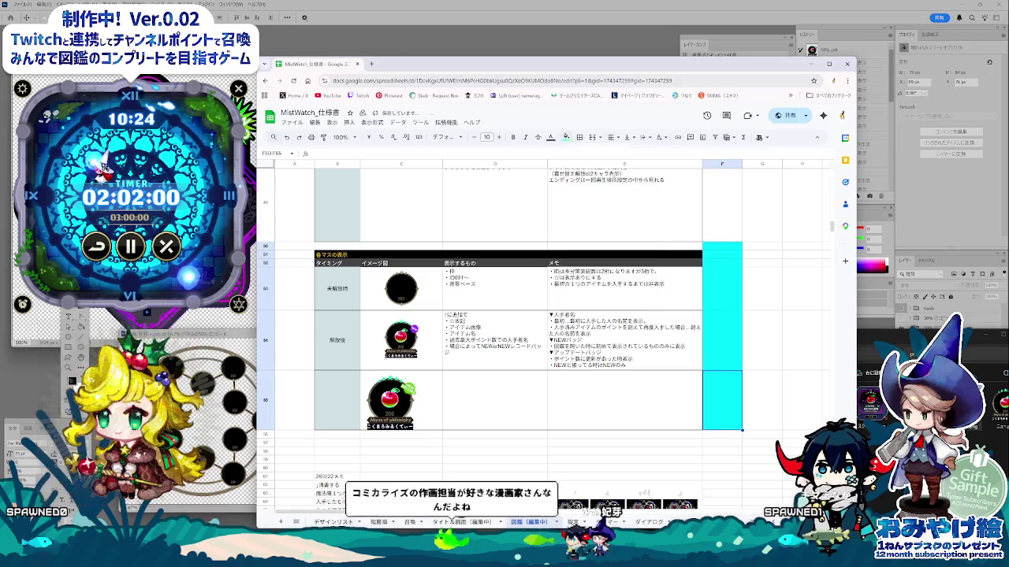
{"action": "left_click", "coordinate": [566, 137]}
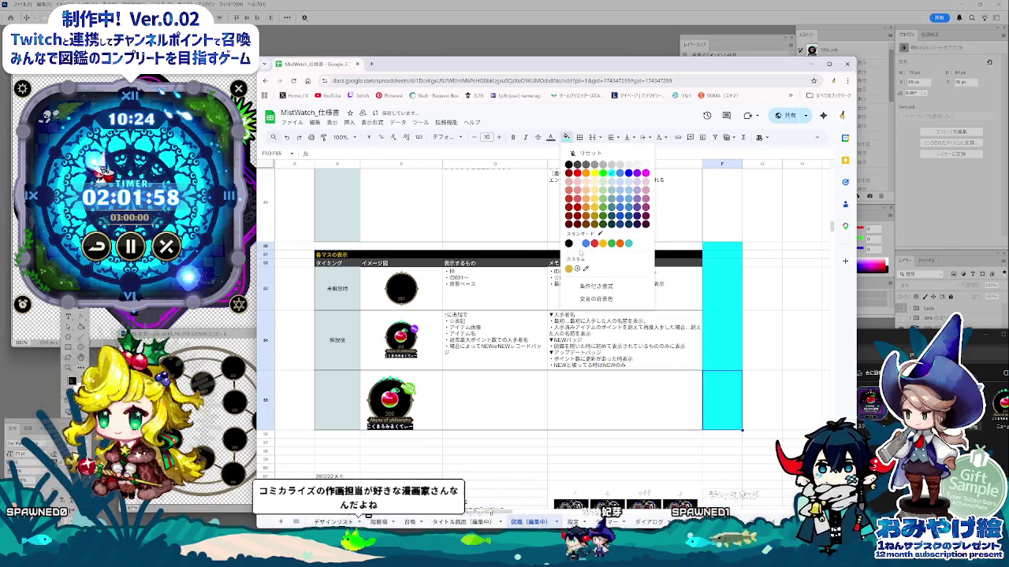
{"action": "left_click", "coordinate": [581, 168]}
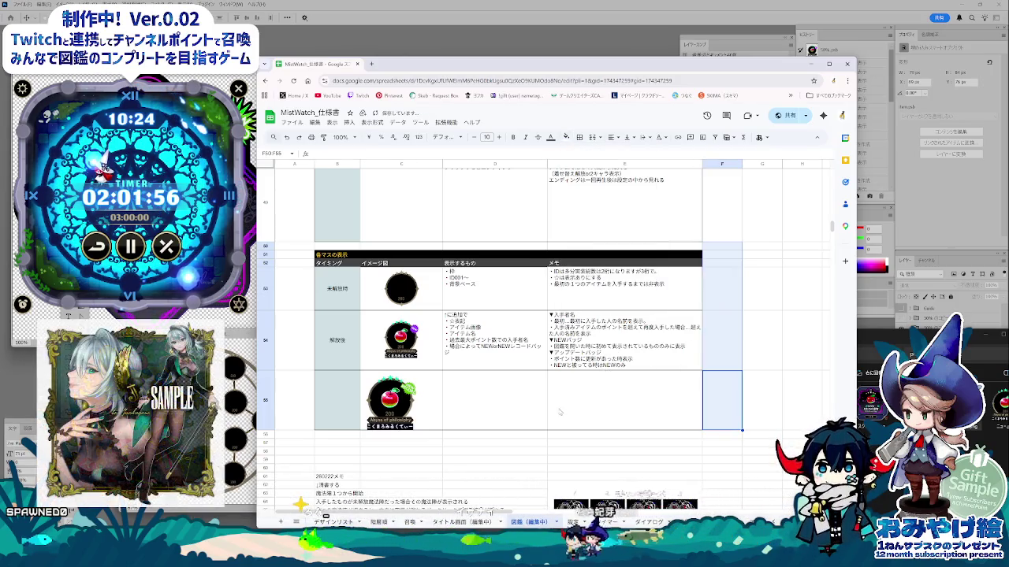
{"action": "left_click", "coordinate": [432, 396]}
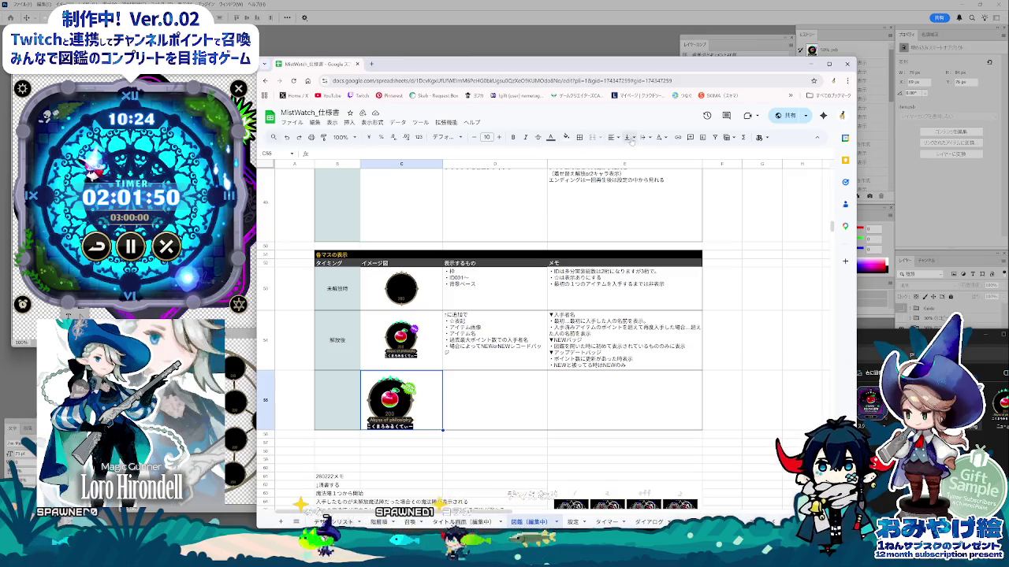
- Drag row 56's bottom border upward to shorten the apple image row
{"action": "left_click", "coordinate": [613, 137]}
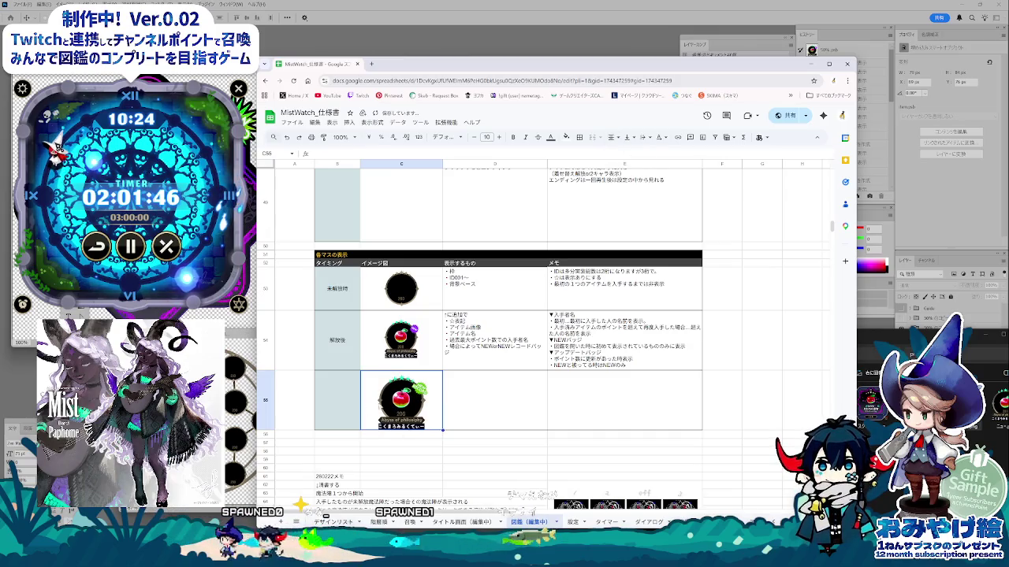
{"action": "left_click", "coordinate": [266, 426]}
{"action": "left_click_drag", "start_coordinate": [266, 431], "coordinate": [267, 412]}
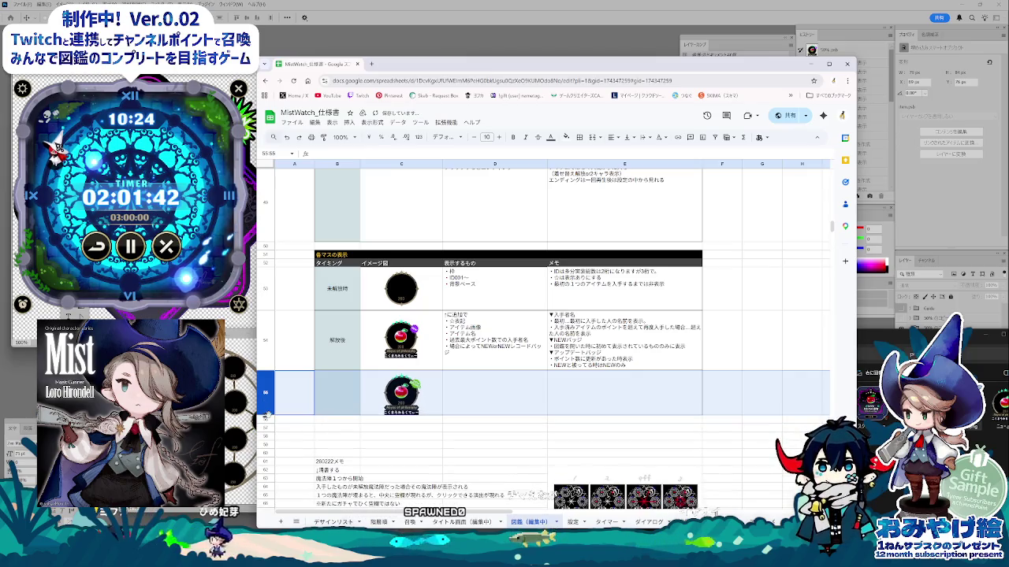
{"action": "left_click", "coordinate": [401, 393]}
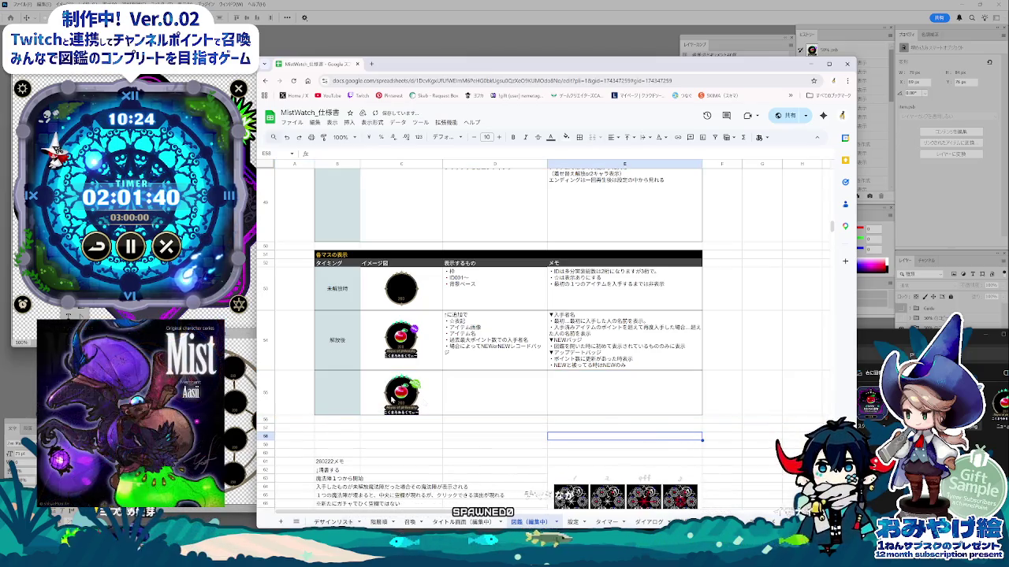
{"action": "left_click", "coordinate": [507, 418]}
{"action": "left_click", "coordinate": [584, 418]}
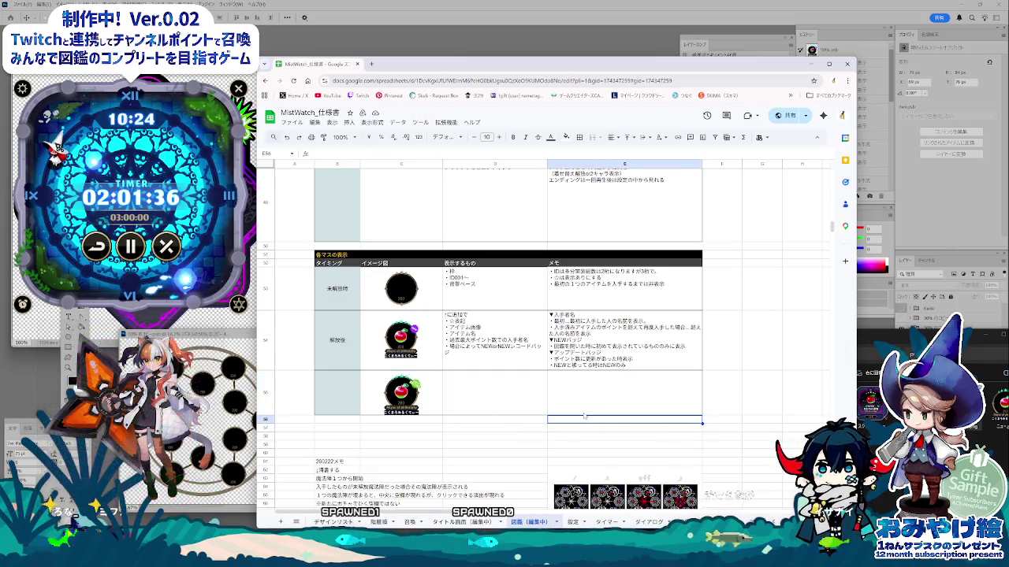
{"action": "left_click", "coordinate": [544, 421]}
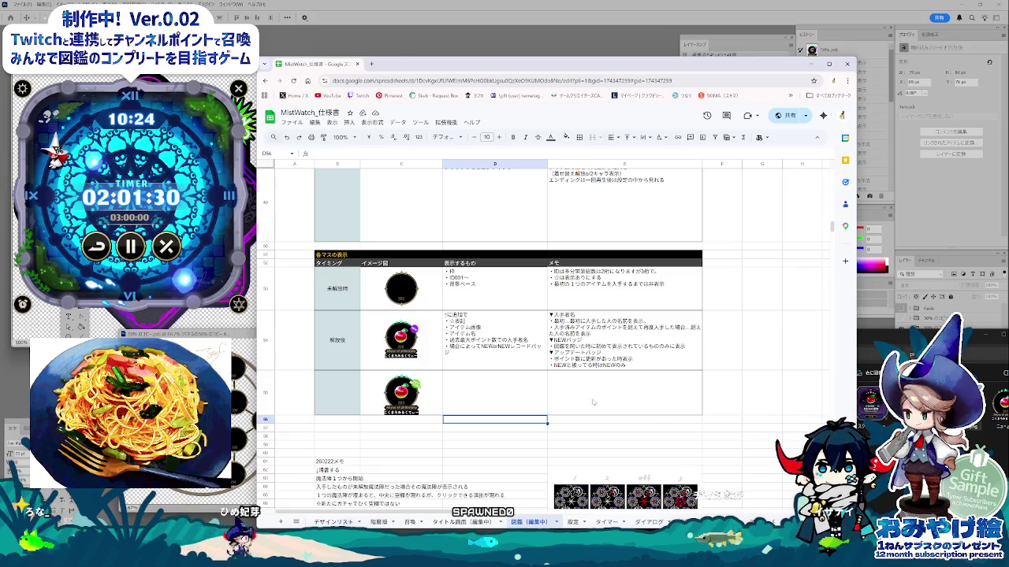
- Add a レアリティ bullet to the display list in D53
{"action": "double_click", "coordinate": [489, 291]}
{"action": "type", "text": "・れありて"}
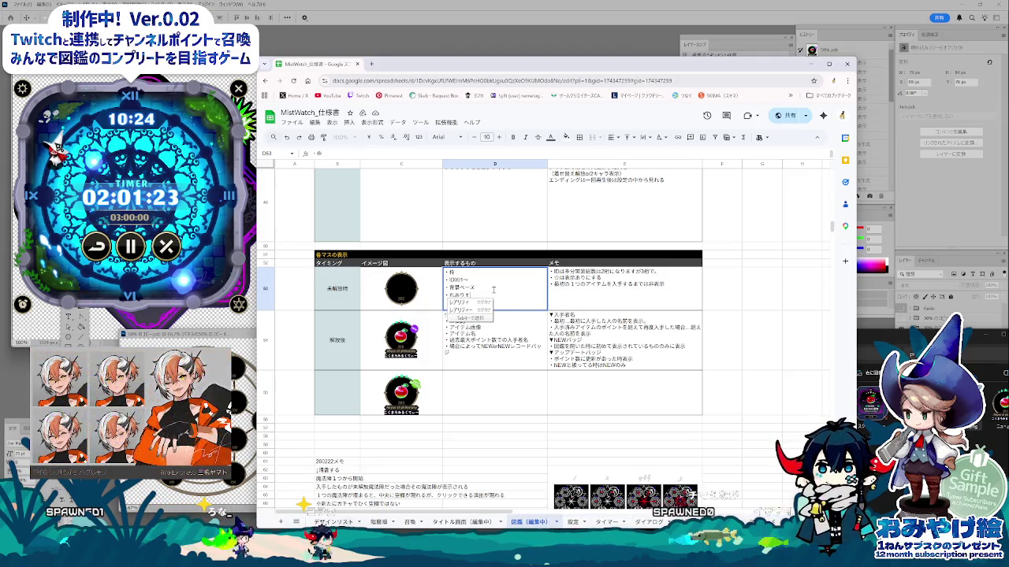
{"action": "key", "text": "Tab"}
{"action": "key", "text": "Return"}
{"action": "key", "text": "Return"}
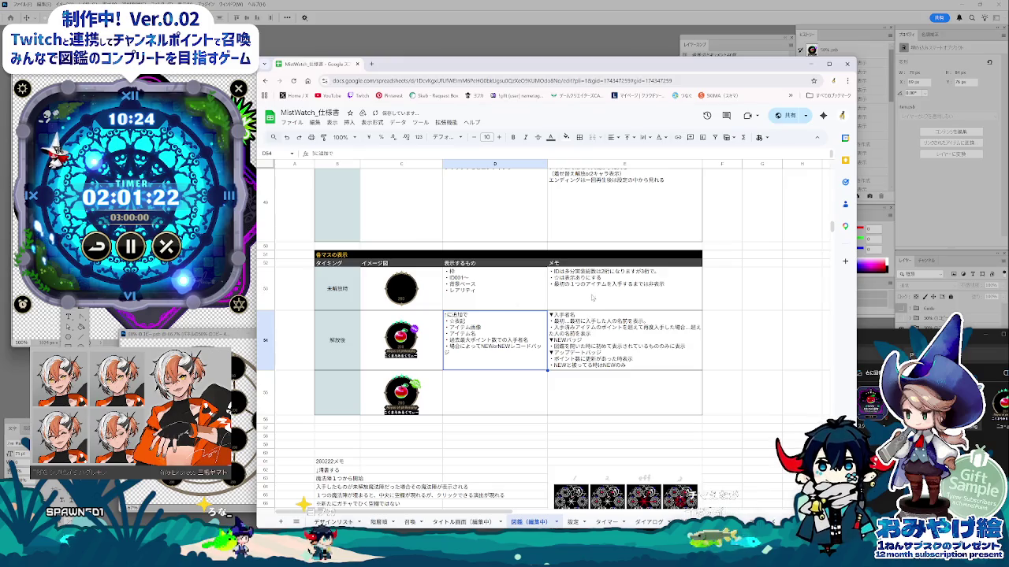
- Delete the ☆-display line from the memo in E53
{"action": "double_click", "coordinate": [593, 298]}
{"action": "left_click_drag", "start_coordinate": [601, 279], "coordinate": [542, 281]}
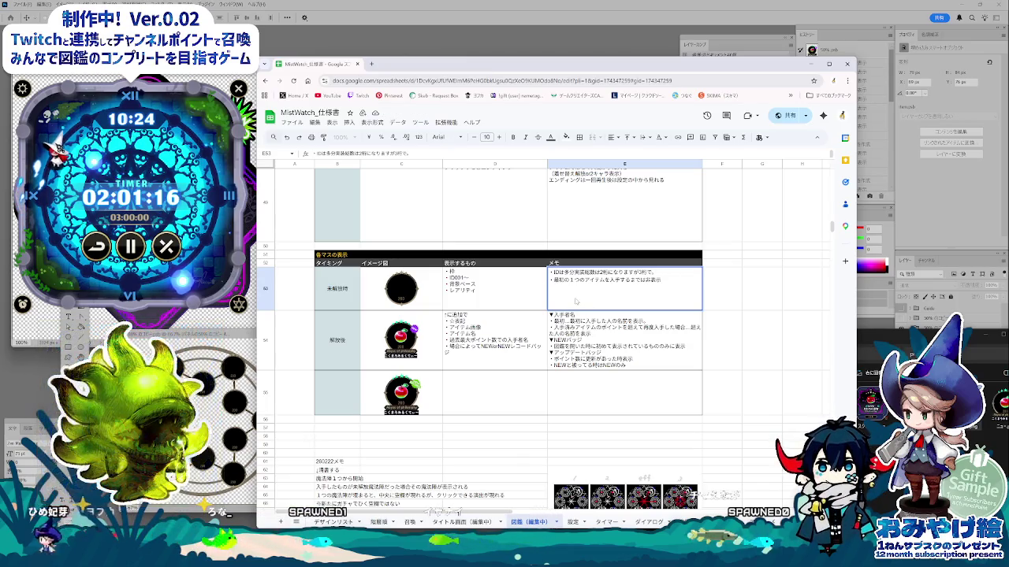
{"action": "left_click", "coordinate": [561, 404]}
{"action": "left_click", "coordinate": [507, 428]}
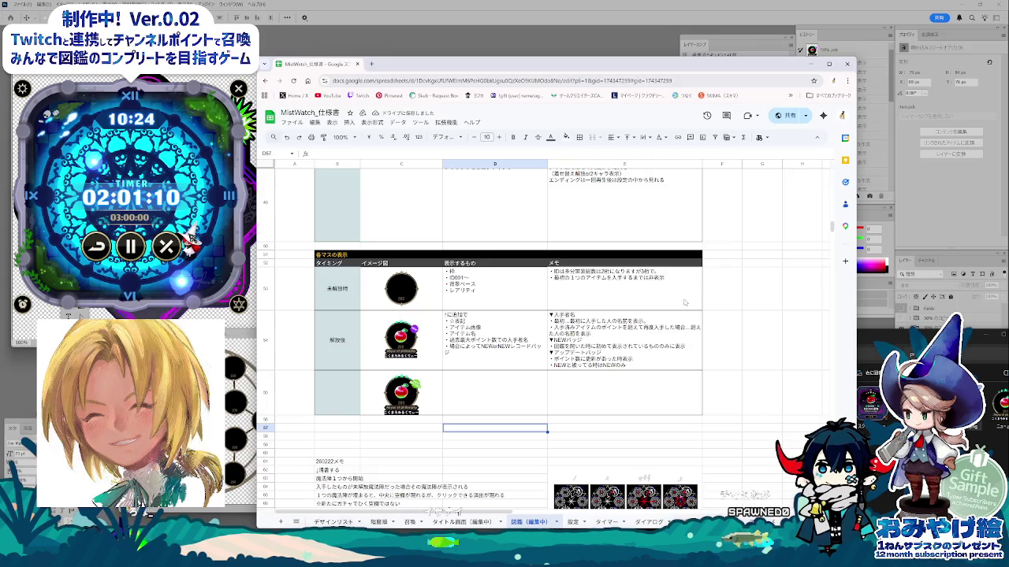
{"action": "left_click", "coordinate": [572, 300]}
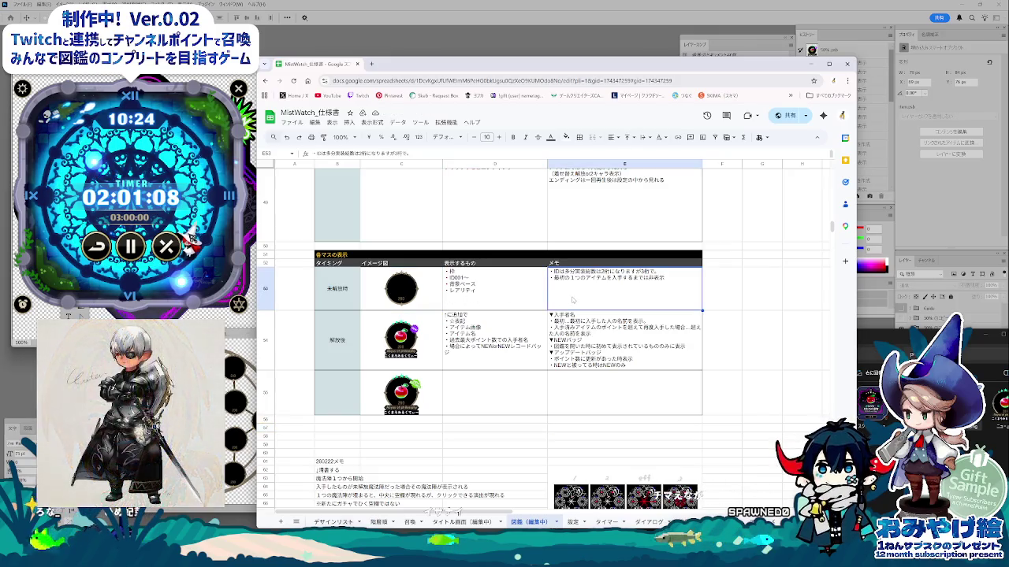
{"action": "left_click", "coordinate": [565, 138]}
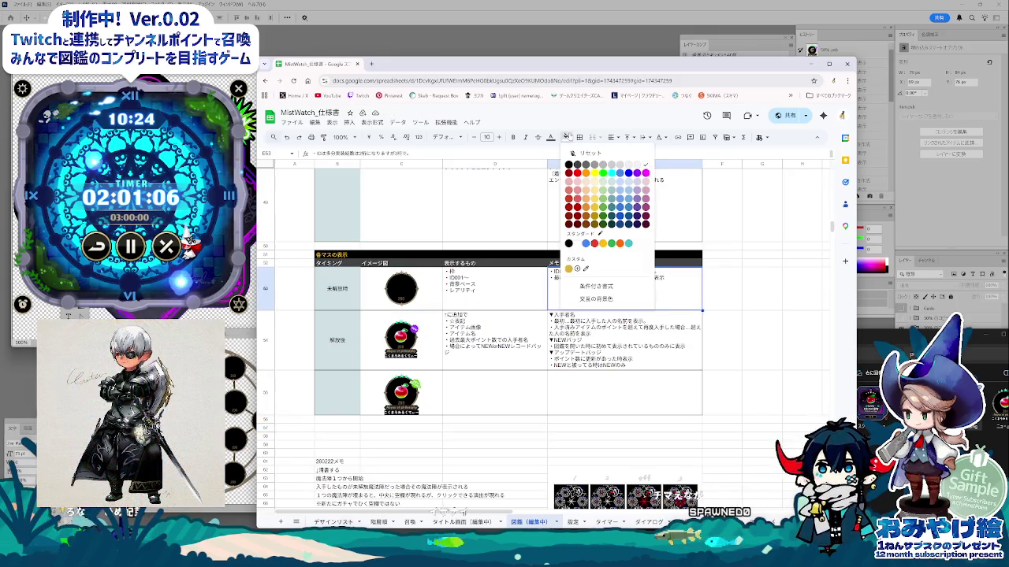
- Fill the 未解放時 row's memo cell E53 with cyan, then scroll back up
{"action": "left_click", "coordinate": [603, 190]}
{"action": "left_click", "coordinate": [534, 419]}
{"action": "scroll", "coordinate": [534, 419], "scroll_direction": "up", "scroll_amount": 2}
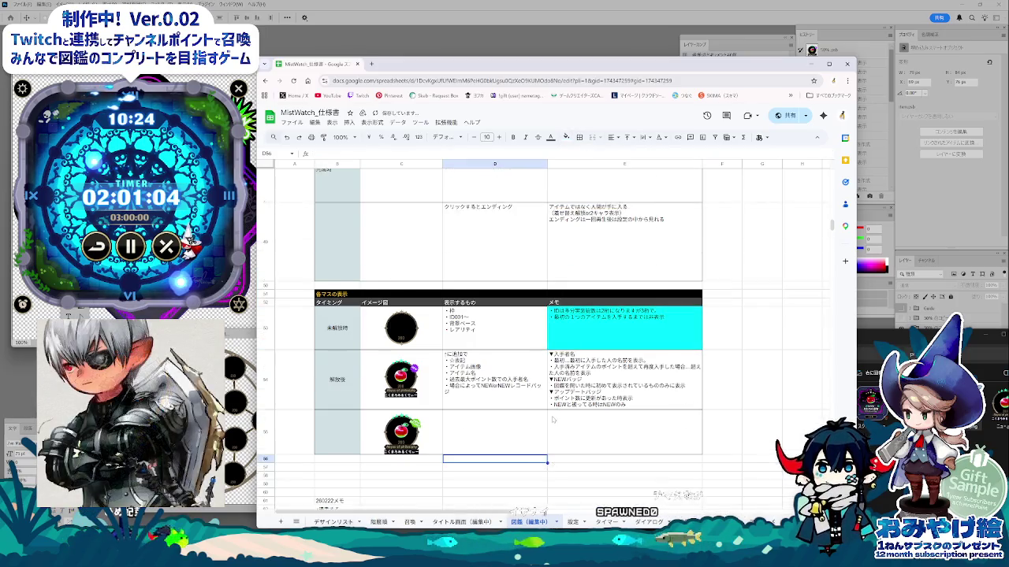
{"action": "scroll", "coordinate": [544, 420], "scroll_direction": "up", "scroll_amount": 4}
{"action": "scroll", "coordinate": [556, 420], "scroll_direction": "up", "scroll_amount": 4}
{"action": "scroll", "coordinate": [568, 421], "scroll_direction": "up", "scroll_amount": 3}
{"action": "scroll", "coordinate": [579, 418], "scroll_direction": "up", "scroll_amount": 2}
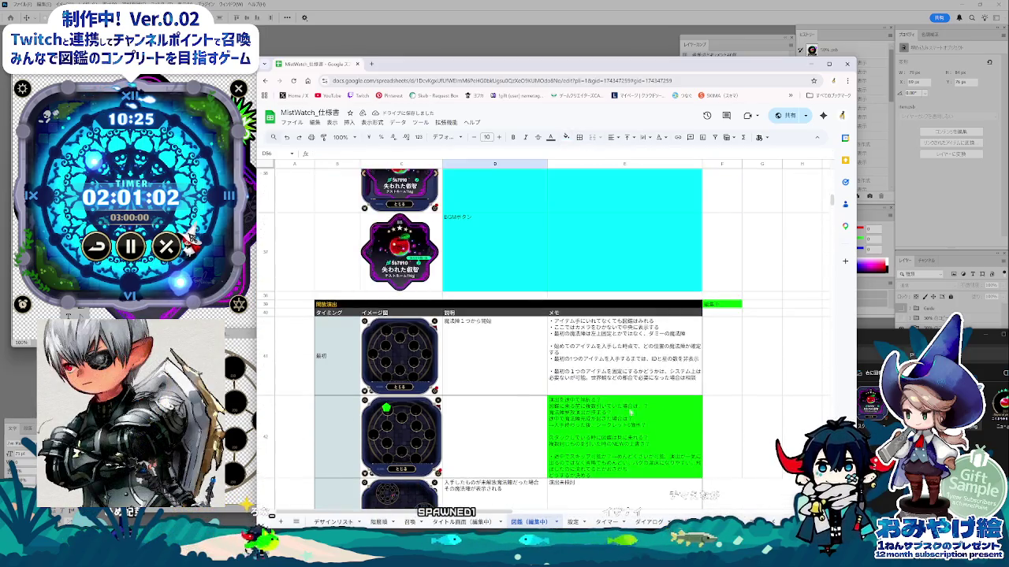
{"action": "scroll", "coordinate": [610, 413], "scroll_direction": "up", "scroll_amount": 1}
{"action": "scroll", "coordinate": [634, 408], "scroll_direction": "up", "scroll_amount": 2}
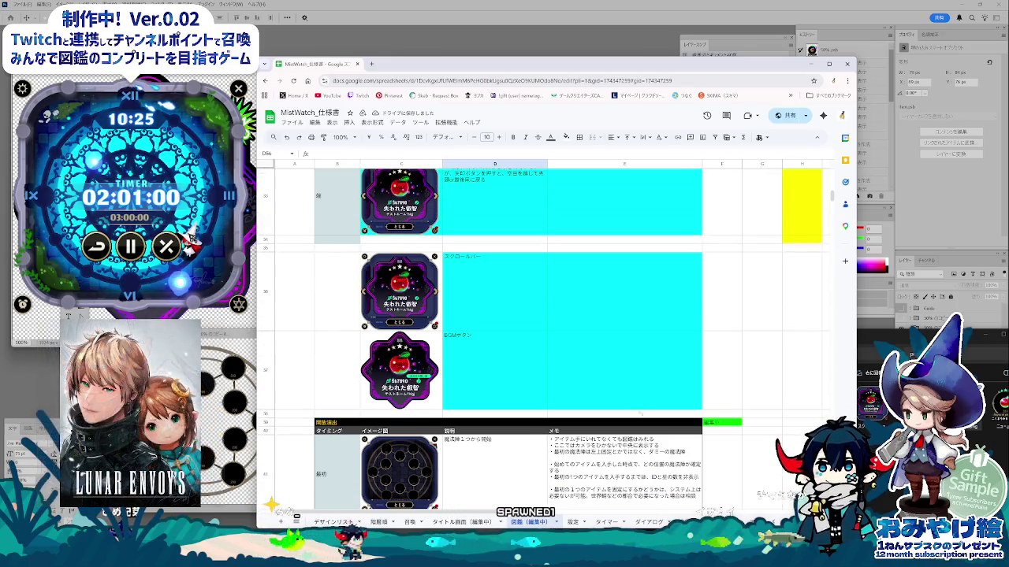
{"action": "scroll", "coordinate": [636, 408], "scroll_direction": "down", "scroll_amount": 3}
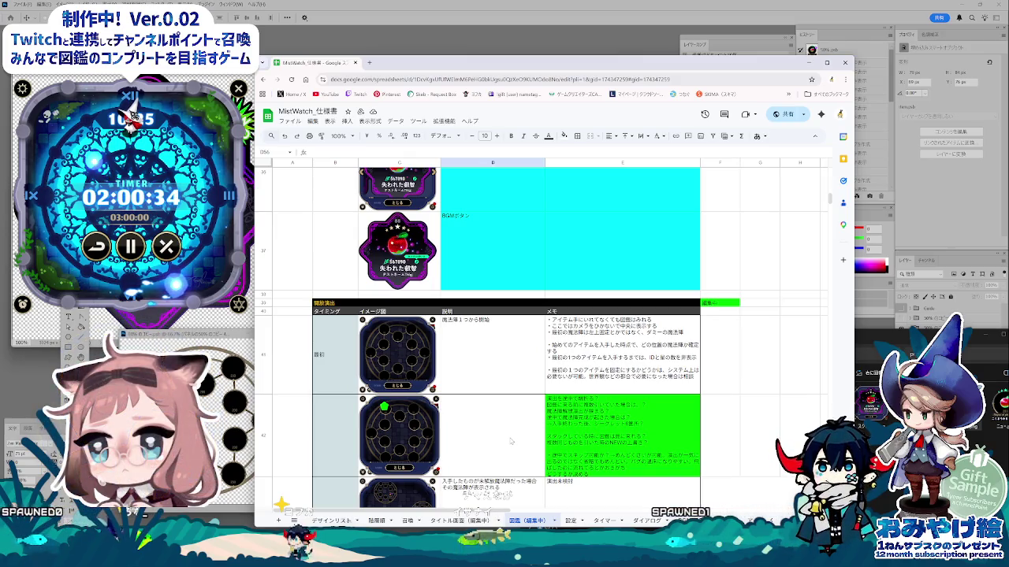
- Add 初めて to the memo in E41 of the 図鑑 sheet and commit it
{"action": "left_click", "coordinate": [493, 431]}
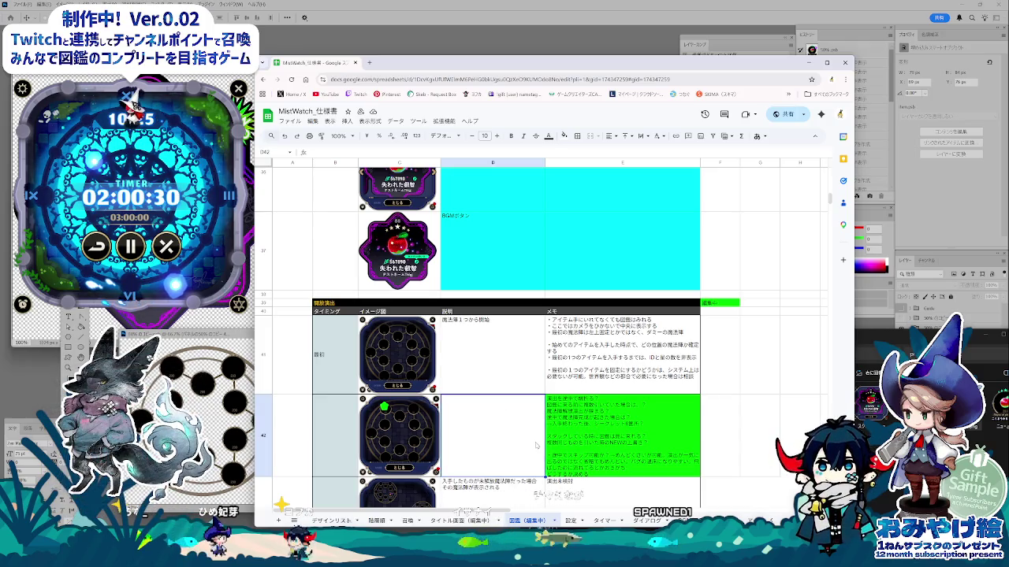
{"action": "left_click", "coordinate": [618, 444]}
{"action": "scroll", "coordinate": [618, 444], "scroll_direction": "down", "scroll_amount": 1}
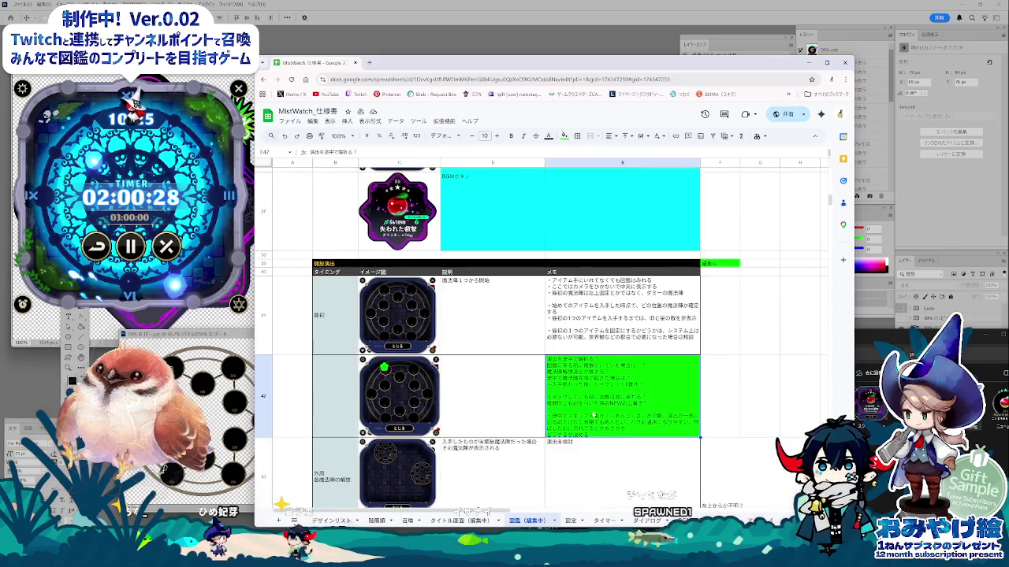
{"action": "left_click", "coordinate": [655, 342]}
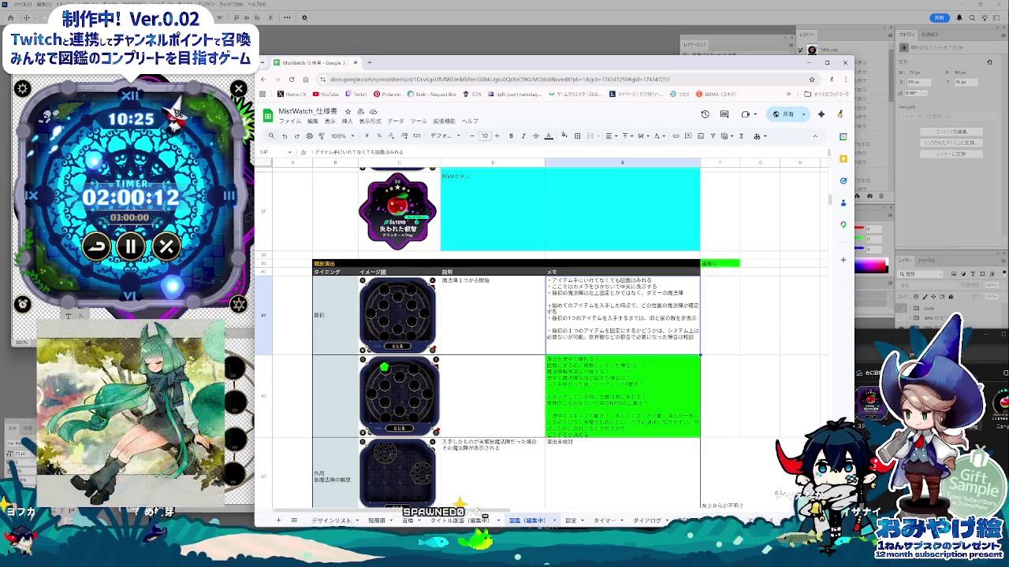
{"action": "double_click", "coordinate": [565, 310]}
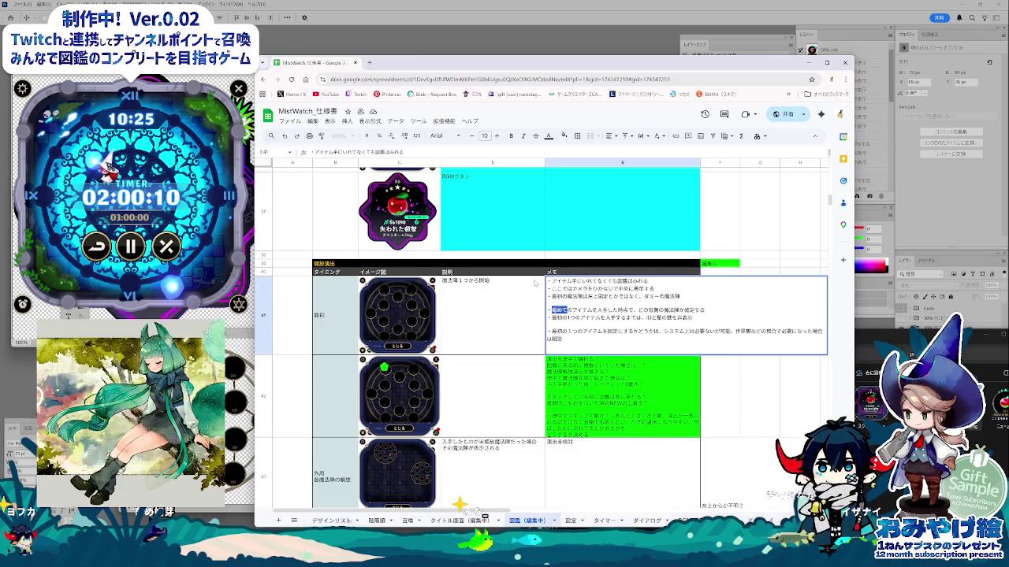
{"action": "type", "text": "hajimete"}
{"action": "key", "text": "space"}
{"action": "key", "text": "space"}
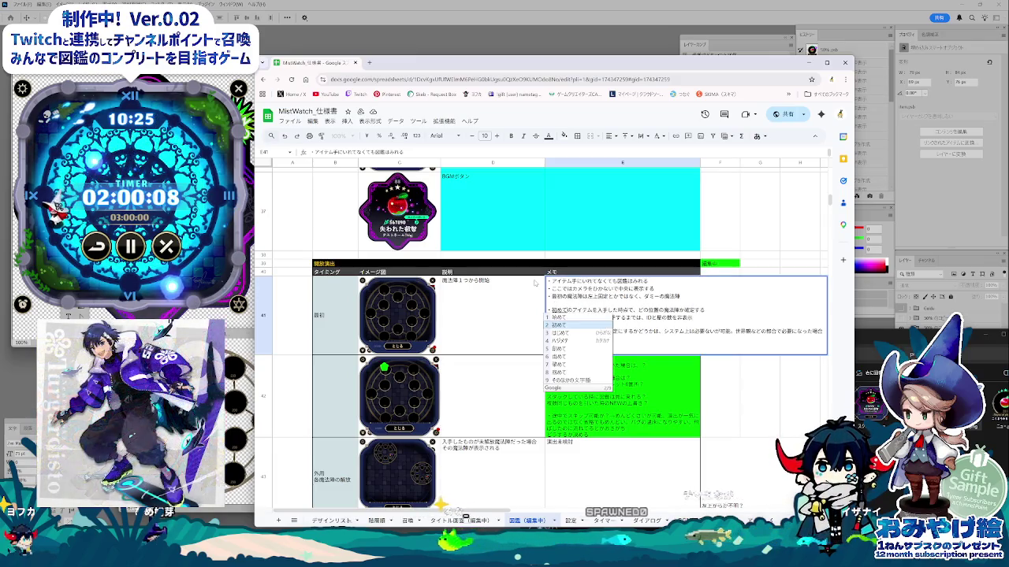
{"action": "left_click", "coordinate": [642, 364]}
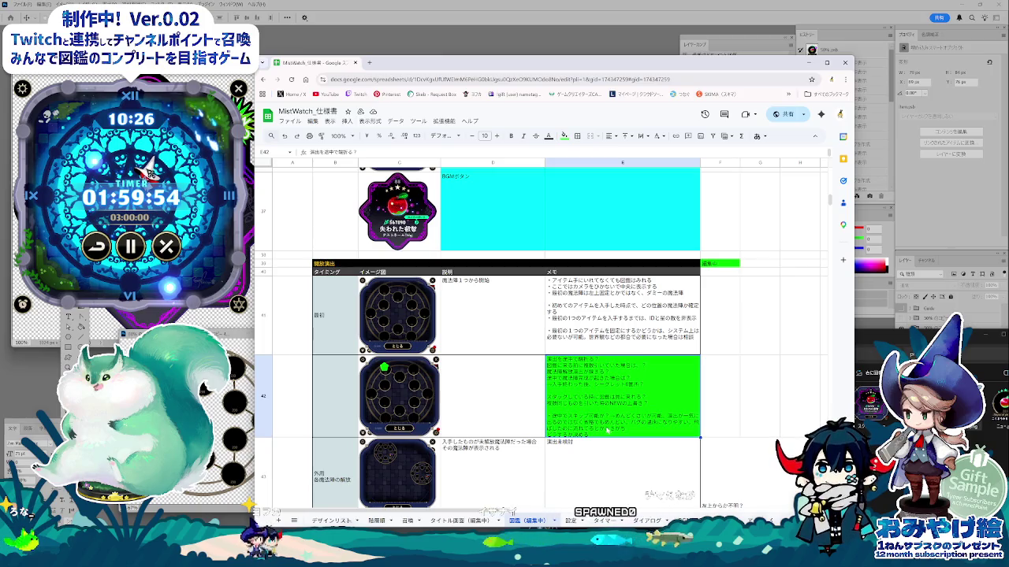
{"action": "key", "text": "Up"}
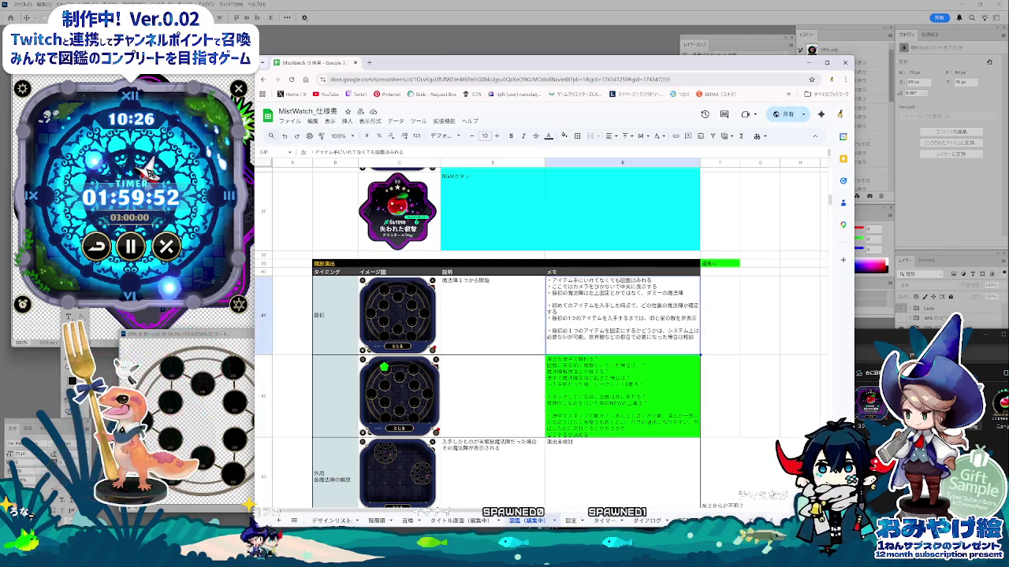
{"action": "double_click", "coordinate": [551, 330]}
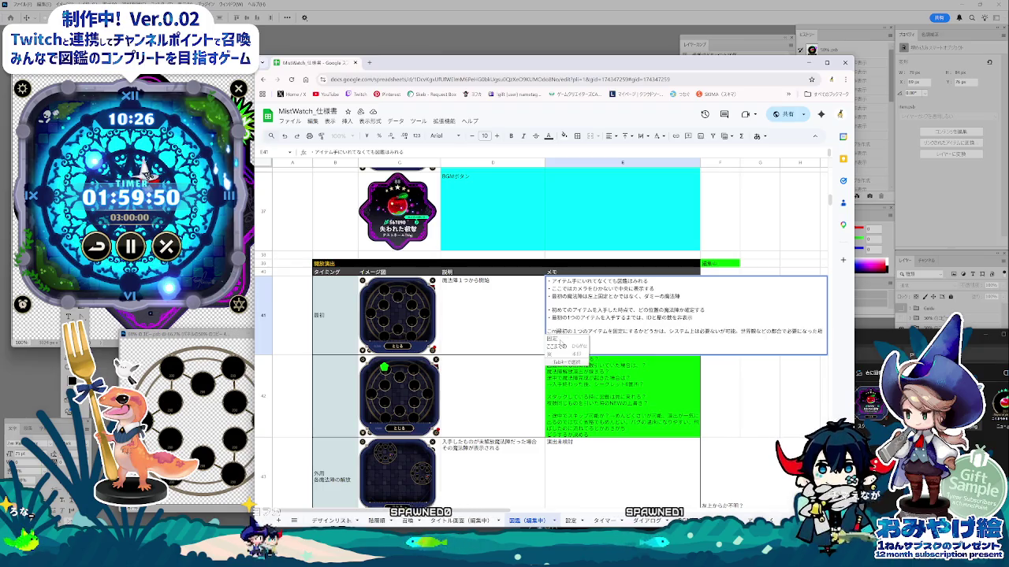
{"action": "key", "text": "Return"}
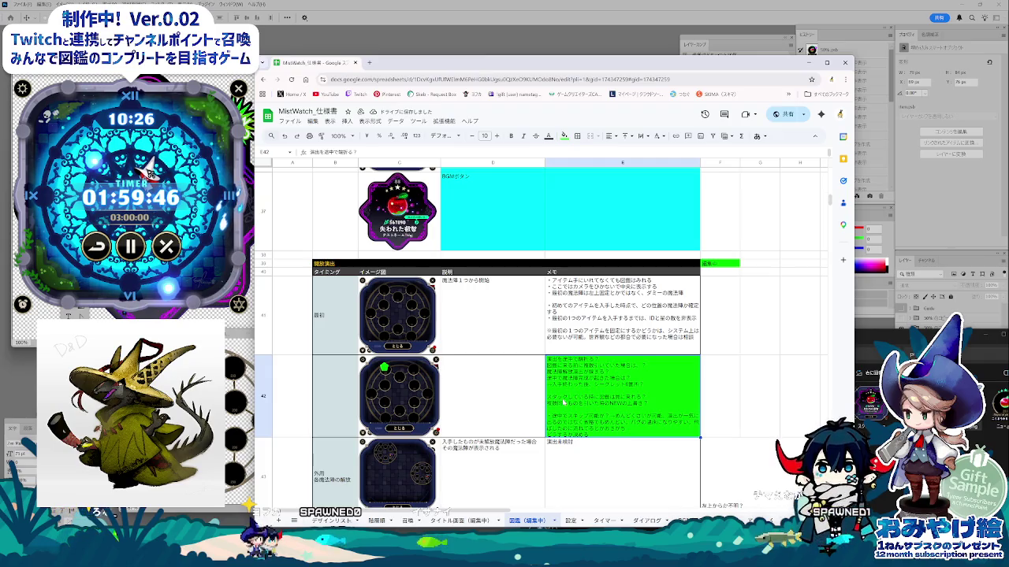
{"action": "left_click", "coordinate": [574, 447]}
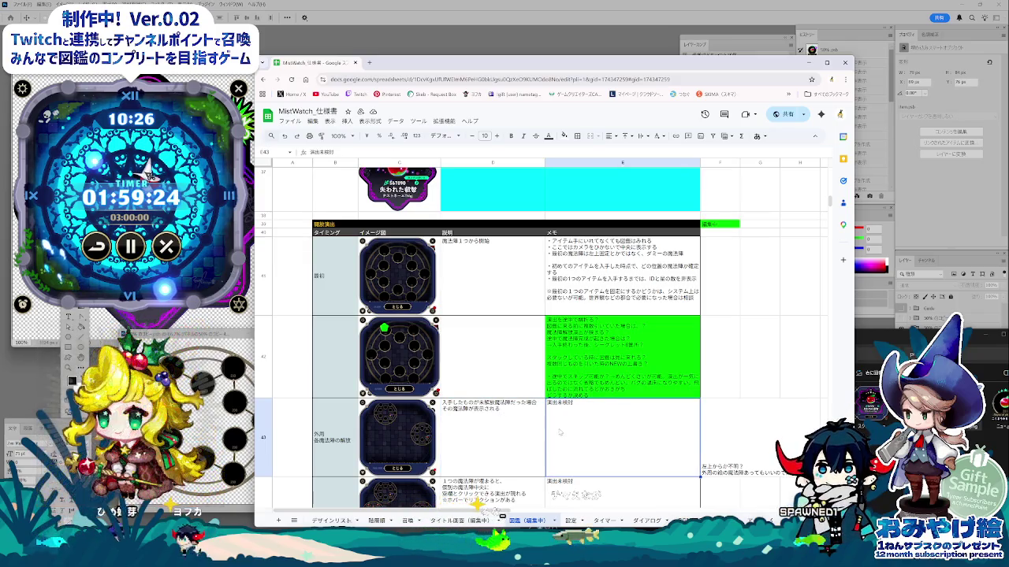
{"action": "scroll", "coordinate": [559, 432], "scroll_direction": "down", "scroll_amount": 1}
{"action": "scroll", "coordinate": [559, 432], "scroll_direction": "up", "scroll_amount": 1}
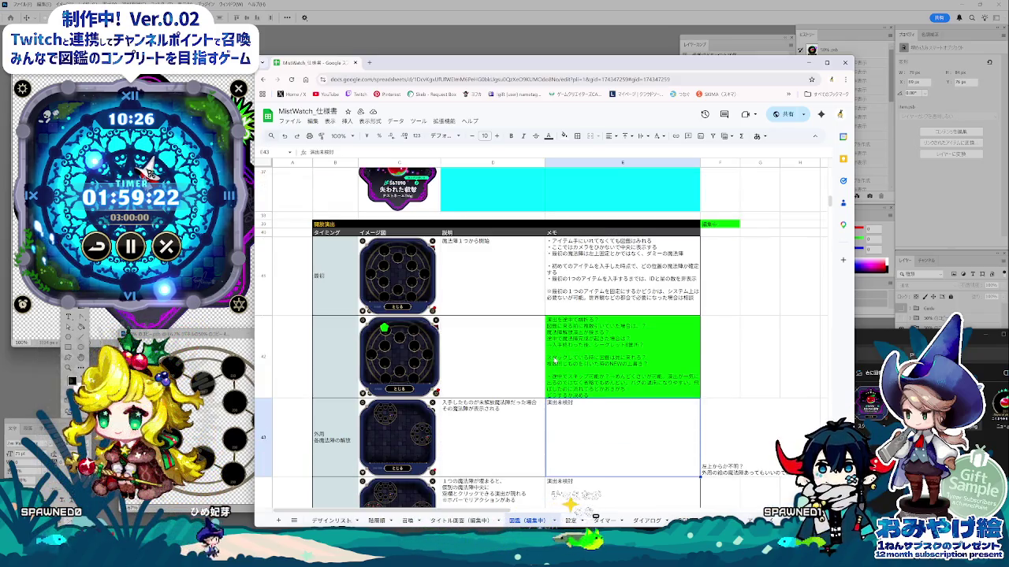
{"action": "left_click", "coordinate": [560, 364]}
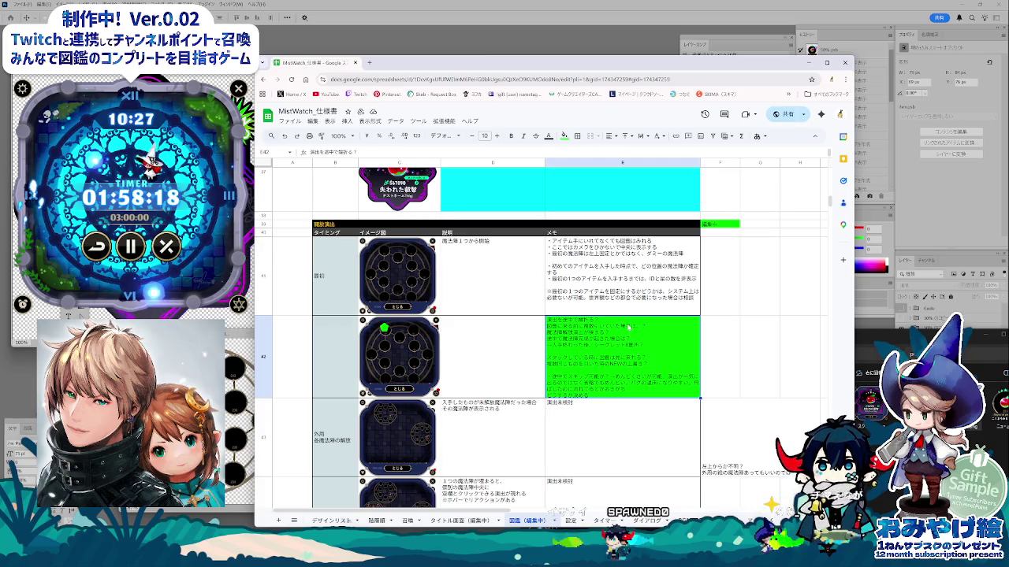
- Check E42's note, then scroll up through the detail-dialog rows
{"action": "double_click", "coordinate": [628, 326]}
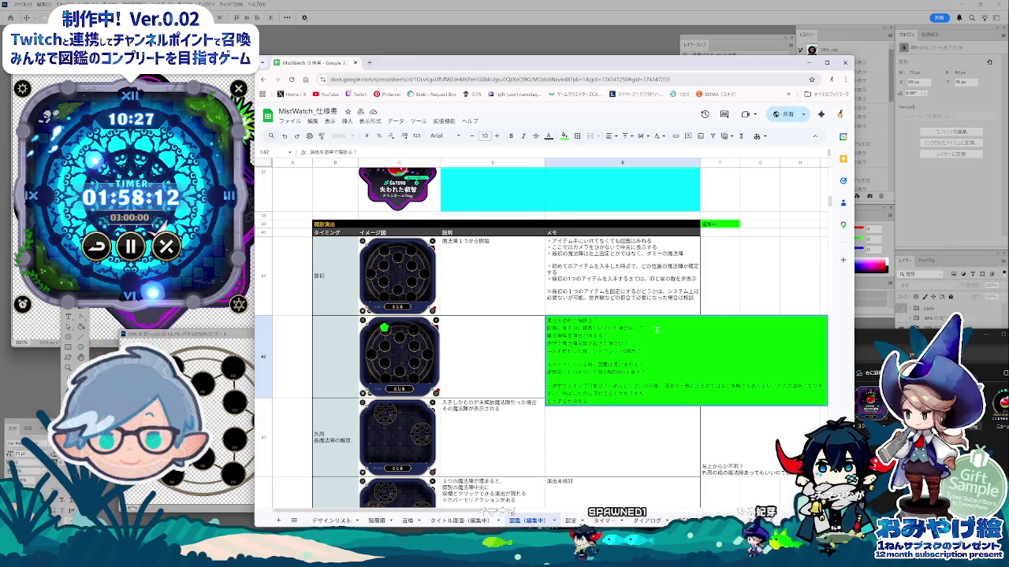
{"action": "left_click", "coordinate": [623, 426]}
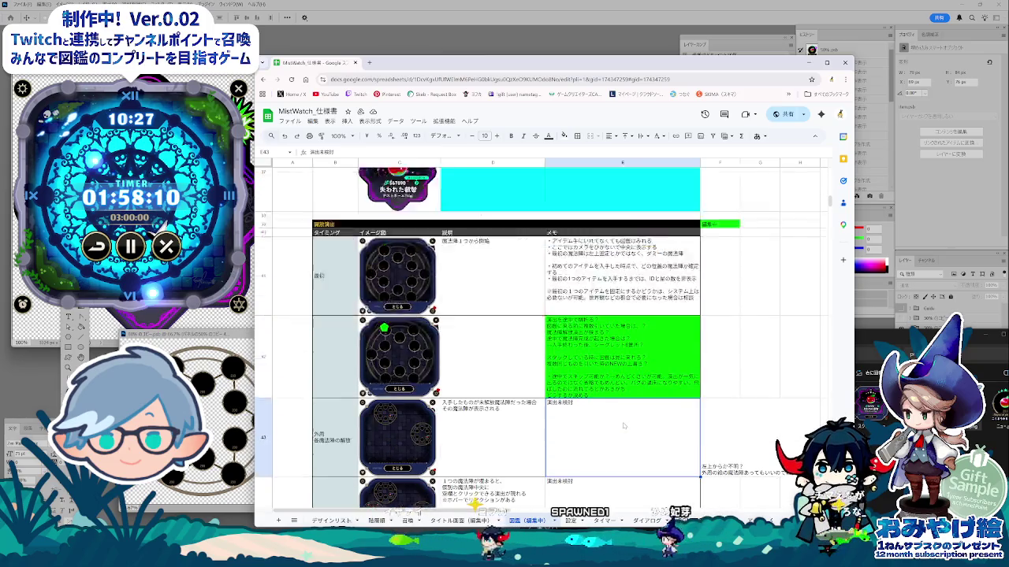
{"action": "scroll", "coordinate": [623, 425], "scroll_direction": "up", "scroll_amount": 3}
{"action": "scroll", "coordinate": [622, 426], "scroll_direction": "up", "scroll_amount": 3}
{"action": "scroll", "coordinate": [622, 425], "scroll_direction": "up", "scroll_amount": 3}
{"action": "scroll", "coordinate": [623, 426], "scroll_direction": "up", "scroll_amount": 3}
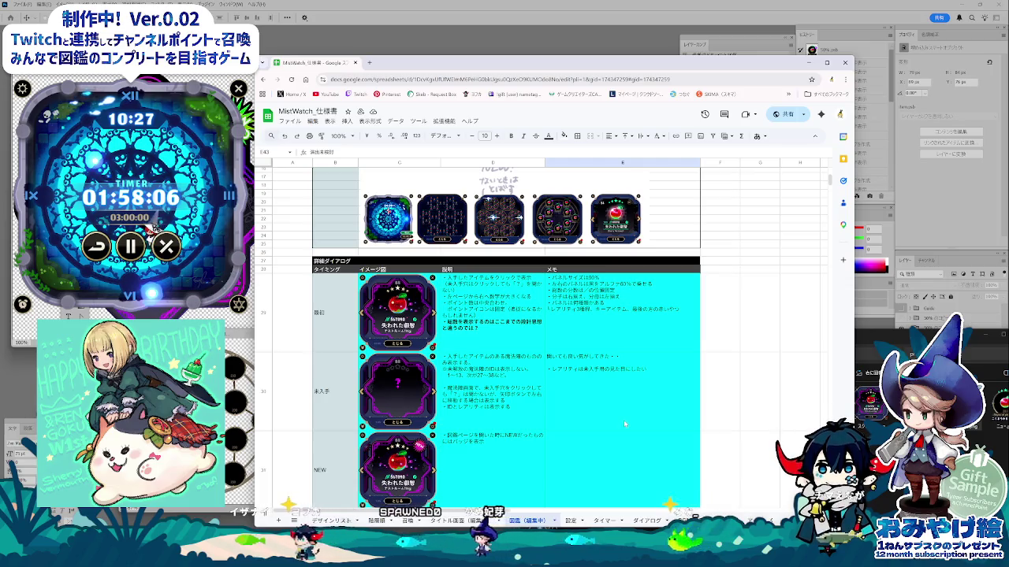
{"action": "scroll", "coordinate": [607, 442], "scroll_direction": "up", "scroll_amount": 2}
- Scroll back down, then switch to the 階層順 and then デザインリスト sheets
{"action": "scroll", "coordinate": [607, 442], "scroll_direction": "down", "scroll_amount": 2}
{"action": "scroll", "coordinate": [607, 437], "scroll_direction": "down", "scroll_amount": 3}
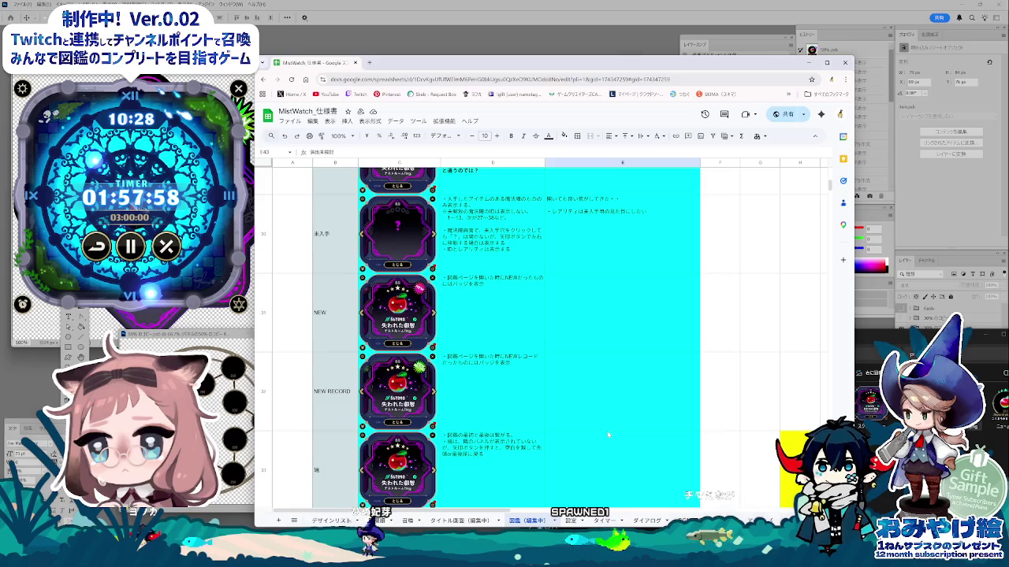
{"action": "scroll", "coordinate": [608, 435], "scroll_direction": "down", "scroll_amount": 2}
{"action": "scroll", "coordinate": [608, 434], "scroll_direction": "down", "scroll_amount": 3}
{"action": "scroll", "coordinate": [679, 468], "scroll_direction": "down", "scroll_amount": 2}
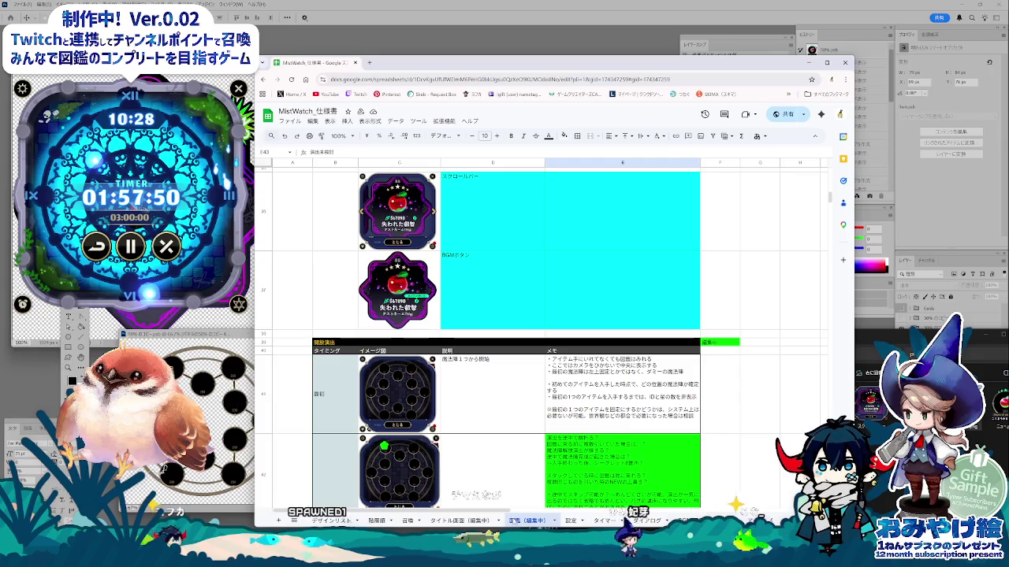
{"action": "scroll", "coordinate": [587, 343], "scroll_direction": "down", "scroll_amount": 3}
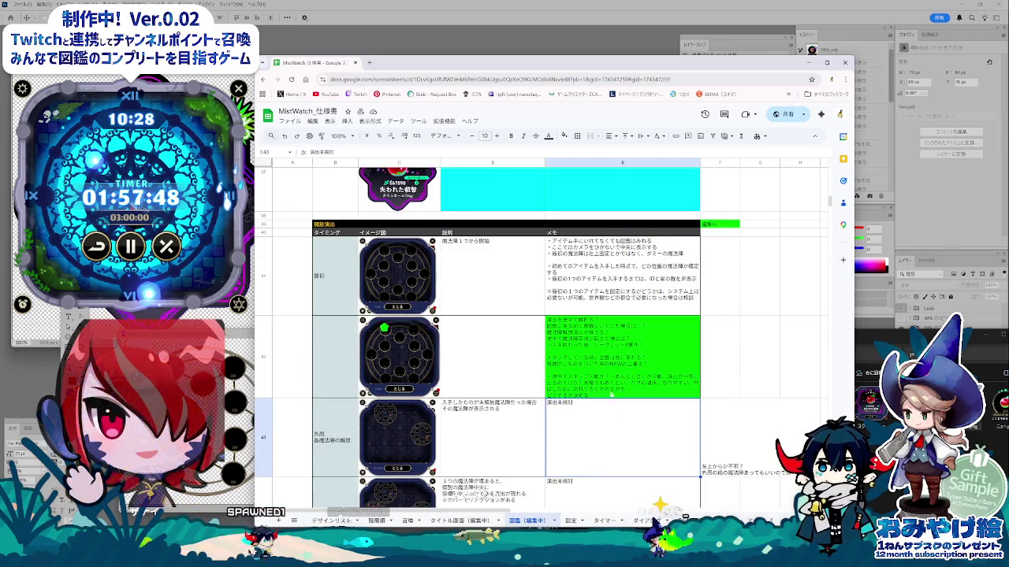
{"action": "scroll", "coordinate": [585, 472], "scroll_direction": "down", "scroll_amount": 3}
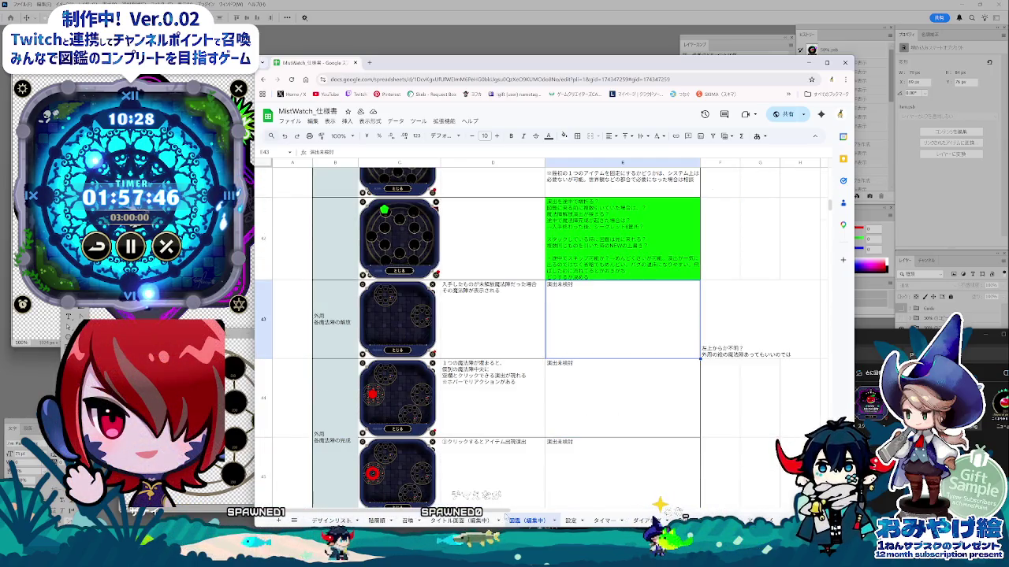
{"action": "left_click", "coordinate": [376, 521]}
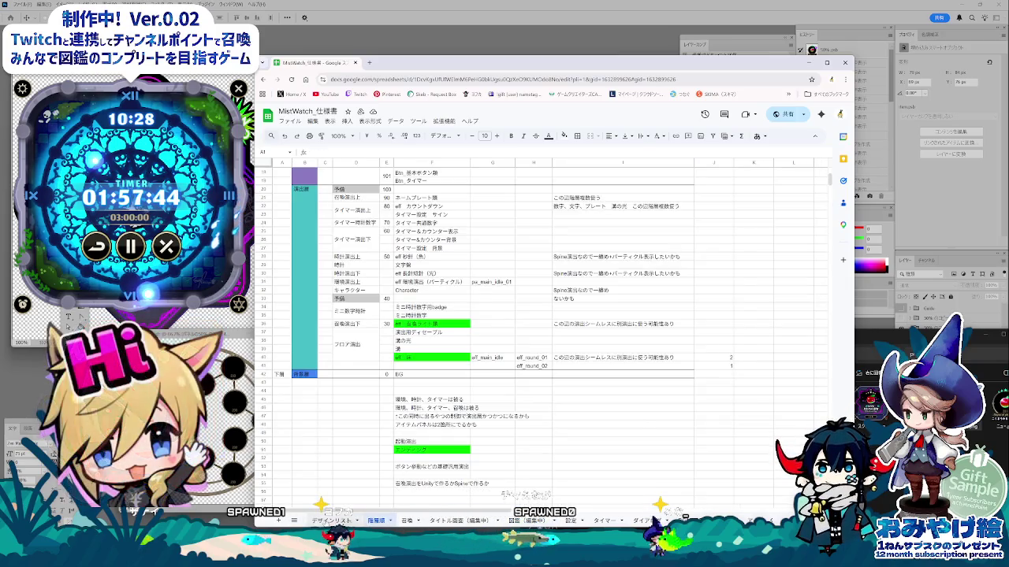
{"action": "left_click", "coordinate": [331, 521]}
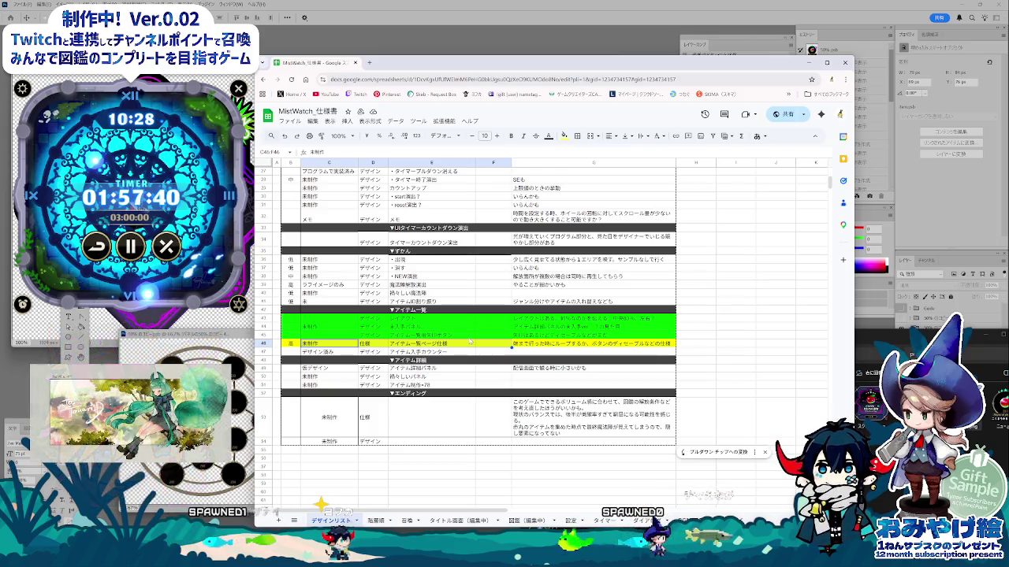
- Fill rows 43 and 44, columns C to G, under アイテム一覧 with cyan
{"action": "left_click", "coordinate": [526, 319]}
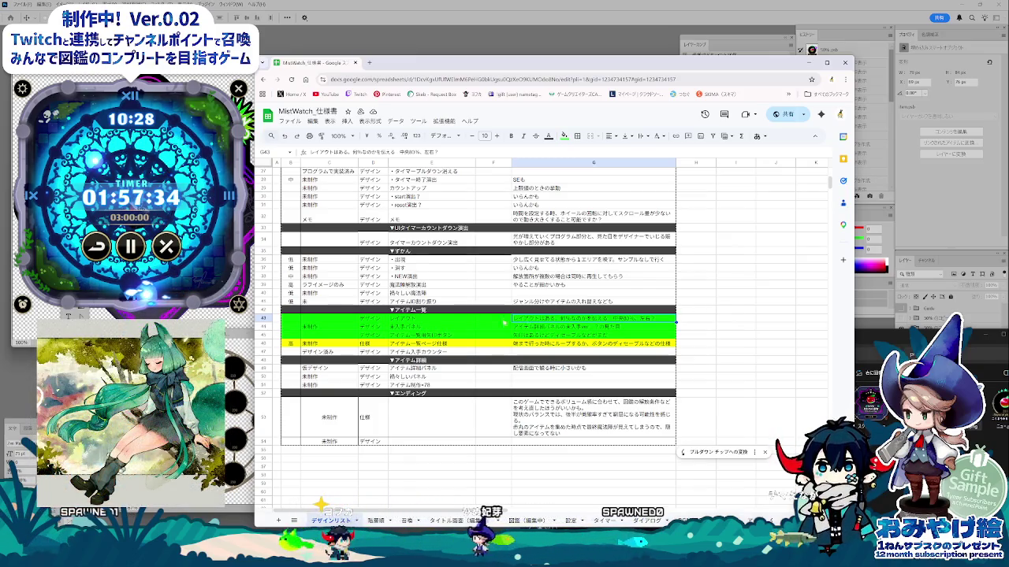
{"action": "key", "text": "shift+Left"}
{"action": "key", "text": "shift+Left"}
{"action": "key", "text": "shift+Left"}
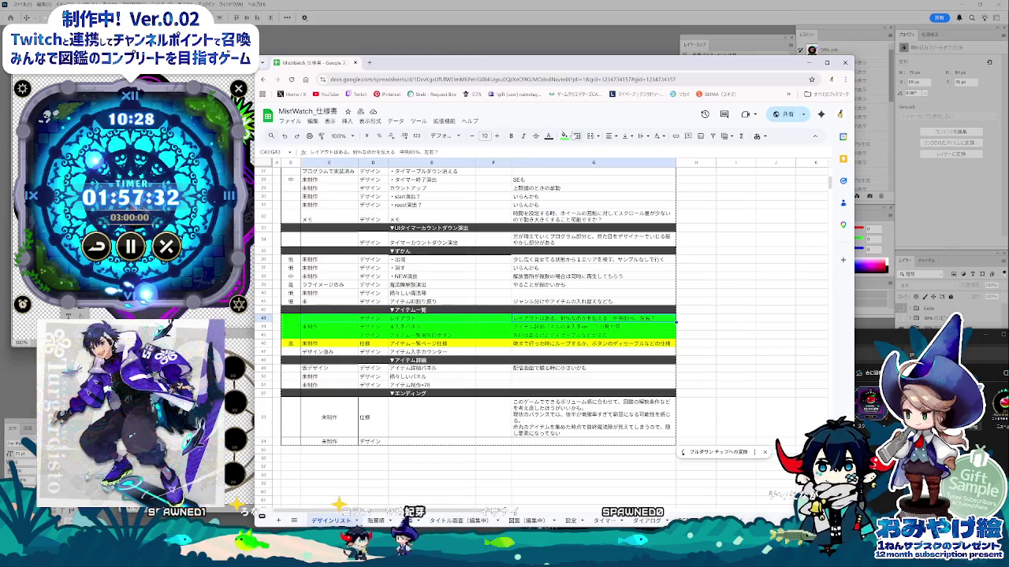
{"action": "left_click", "coordinate": [564, 137]}
{"action": "left_click", "coordinate": [608, 172]}
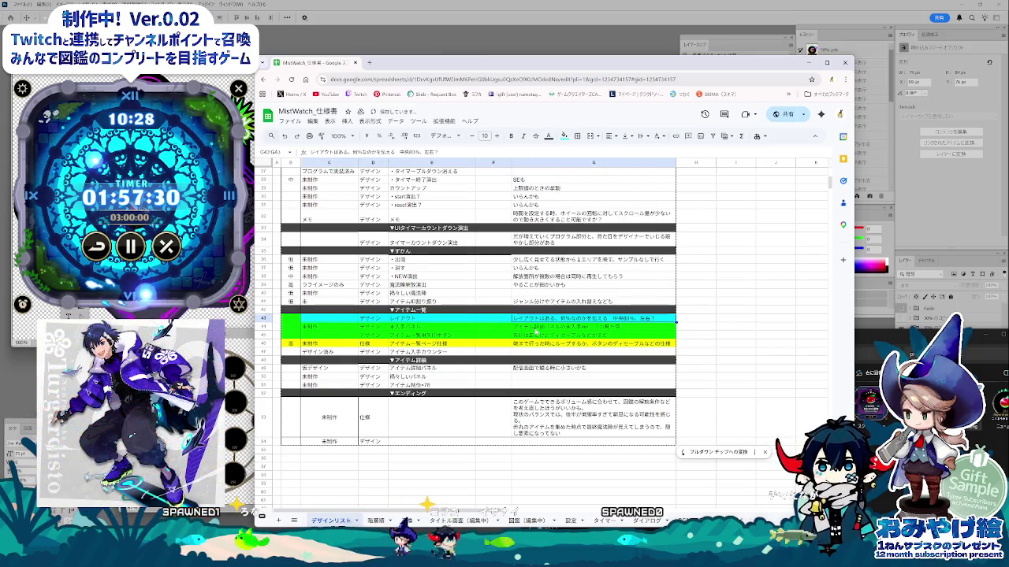
{"action": "left_click", "coordinate": [536, 328]}
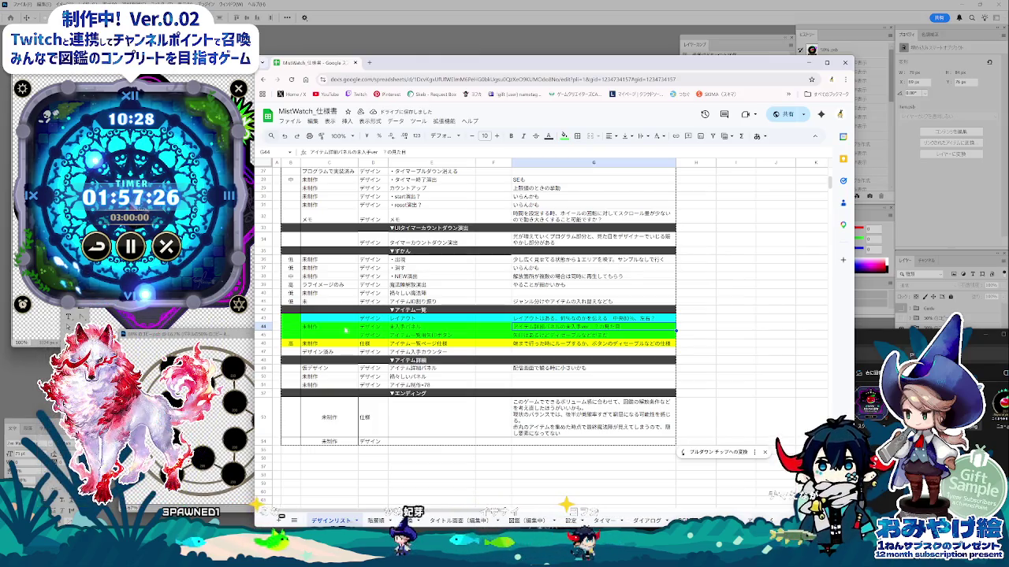
{"action": "left_click", "coordinate": [329, 331], "text": "shift"}
{"action": "left_click", "coordinate": [564, 135]}
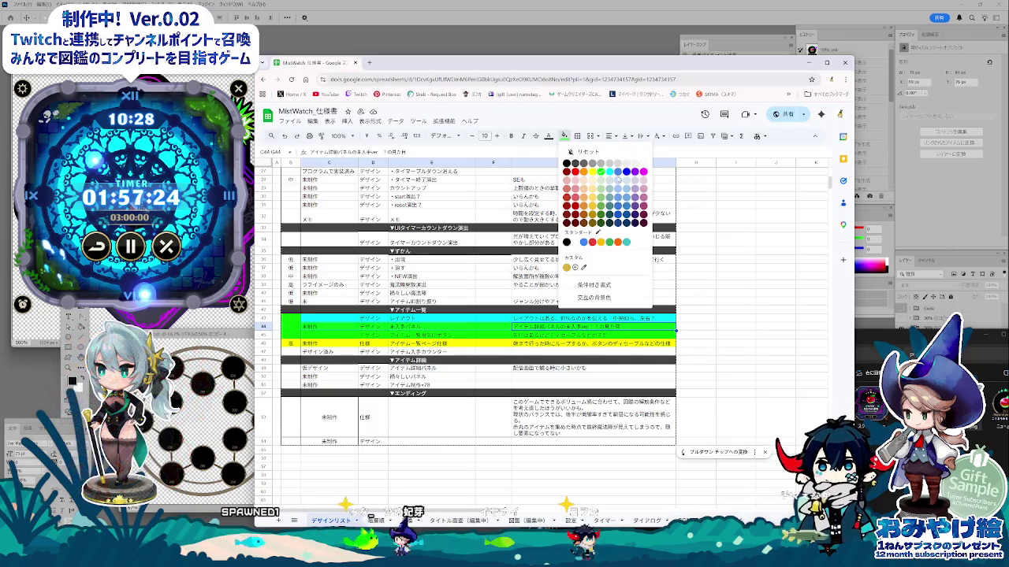
{"action": "left_click", "coordinate": [609, 172]}
{"action": "left_click", "coordinate": [492, 343]}
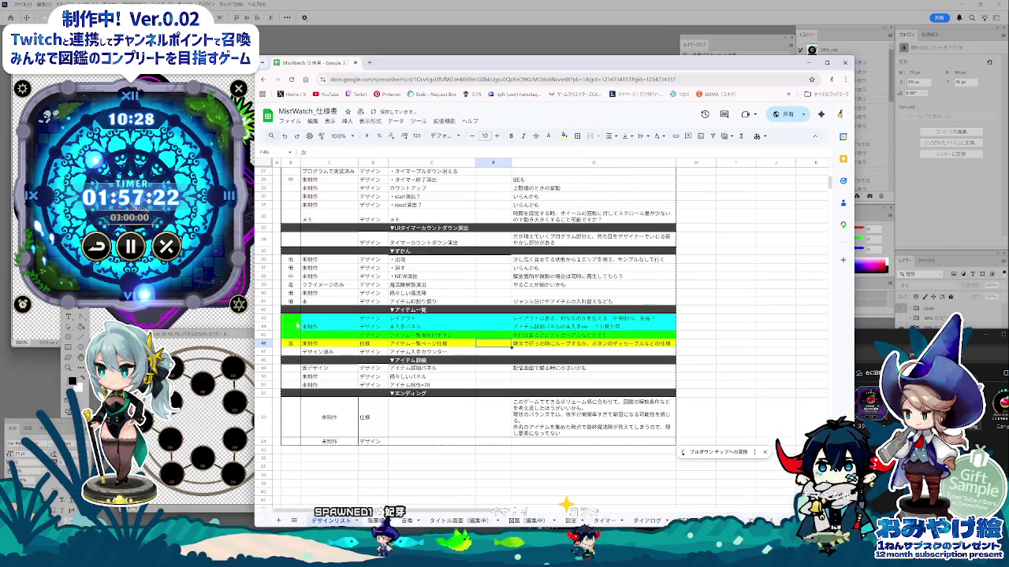
- Fill memo cells G43 through G45 with cyan
{"action": "left_click", "coordinate": [549, 335]}
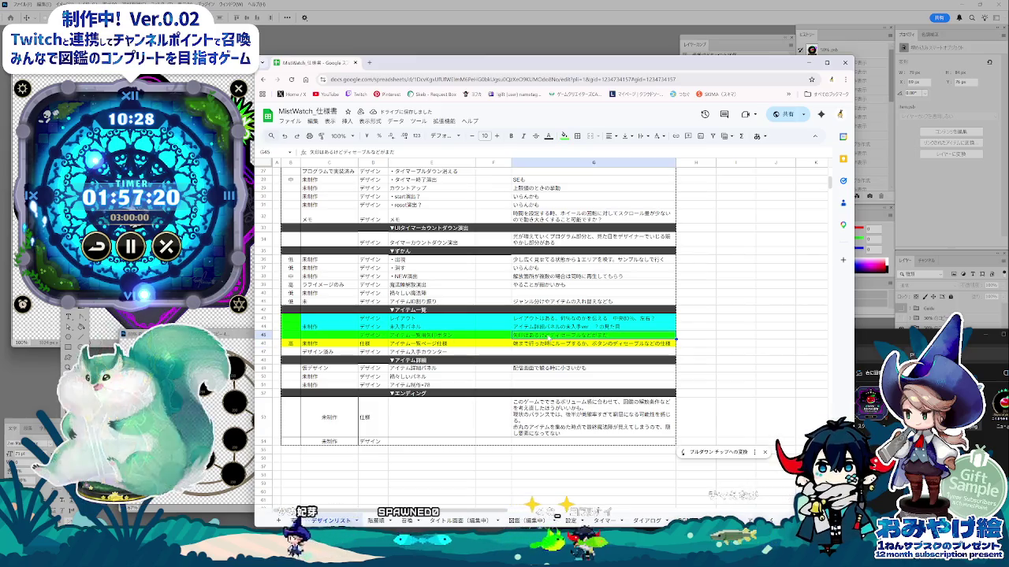
{"action": "left_click_drag", "start_coordinate": [549, 335], "coordinate": [550, 317]}
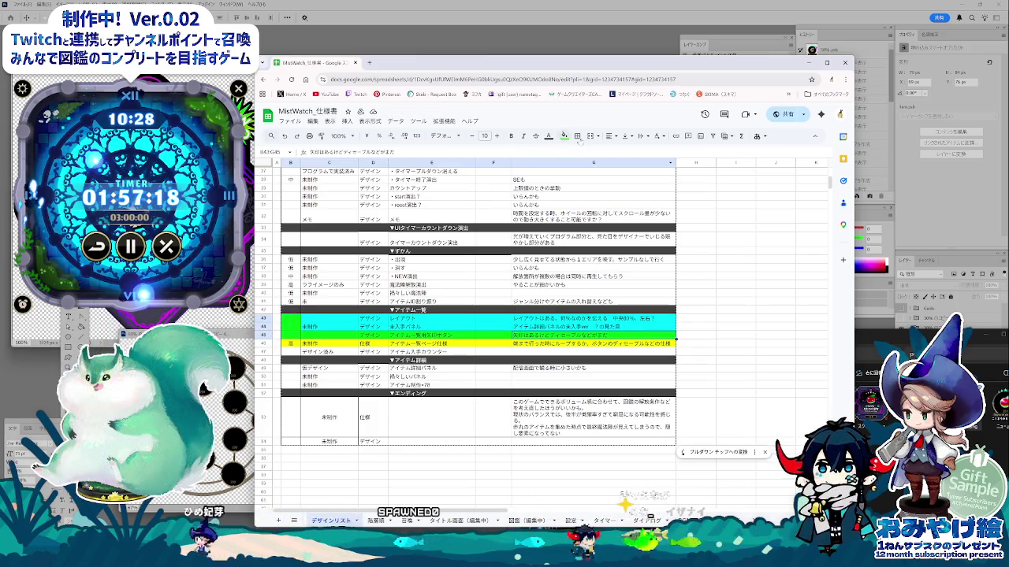
{"action": "left_click", "coordinate": [563, 136]}
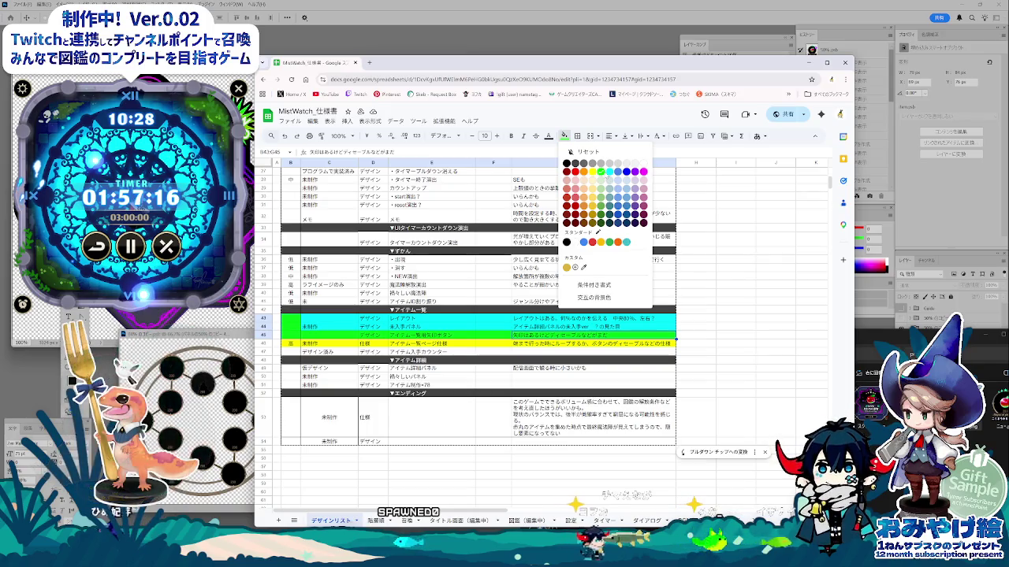
{"action": "left_click", "coordinate": [608, 172]}
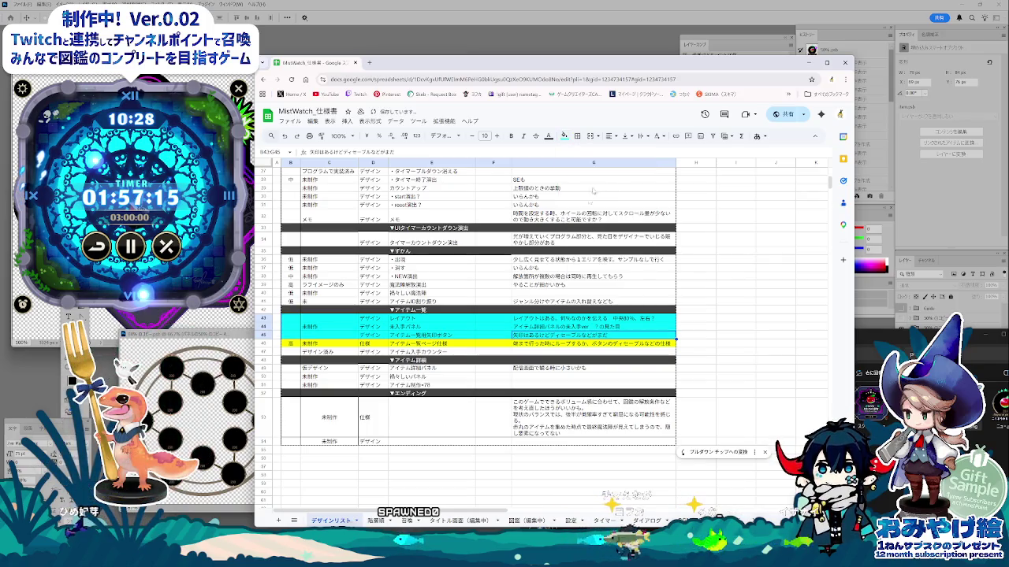
{"action": "left_click", "coordinate": [546, 336]}
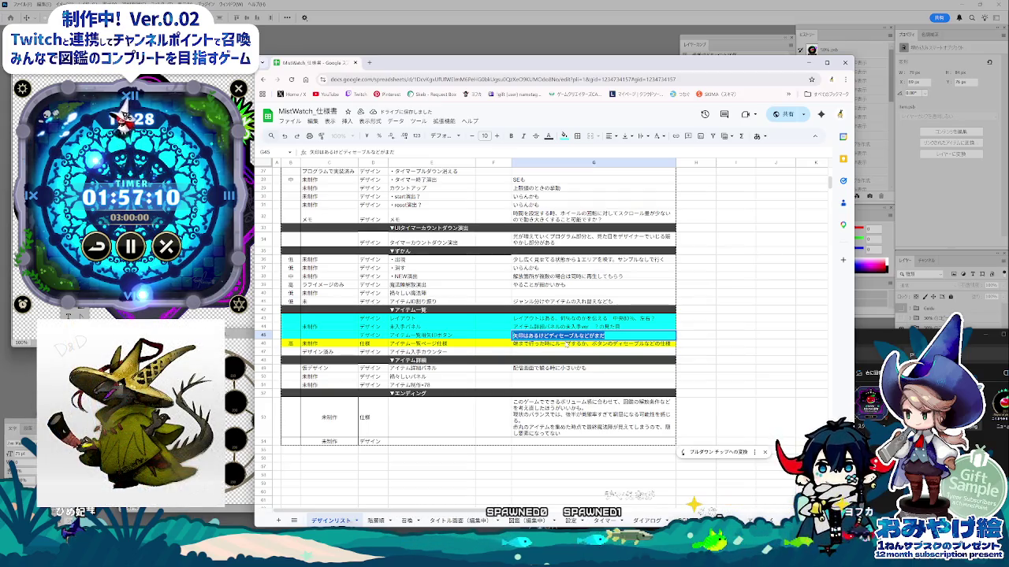
{"action": "left_click", "coordinate": [567, 344]}
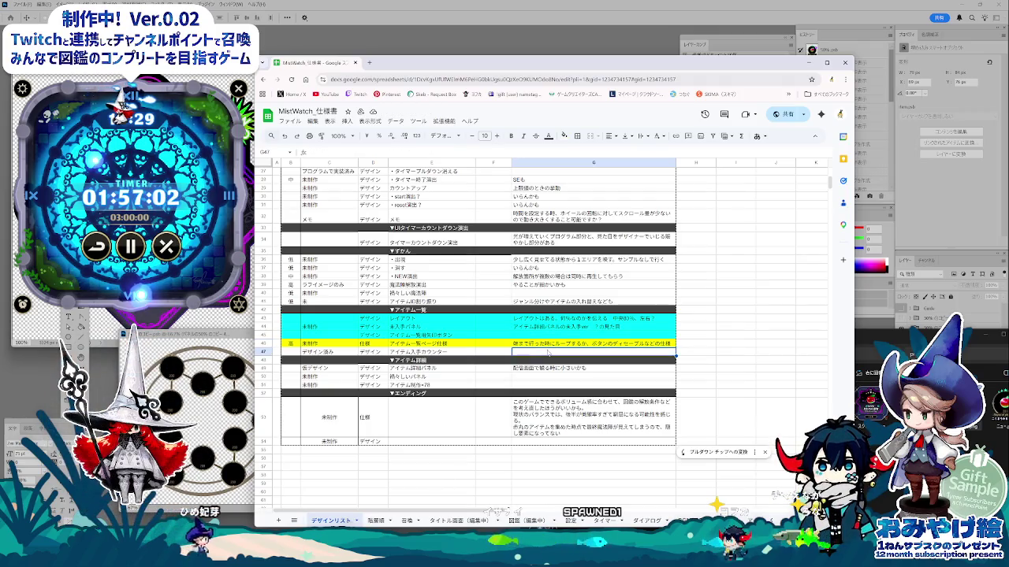
{"action": "left_click", "coordinate": [549, 347]}
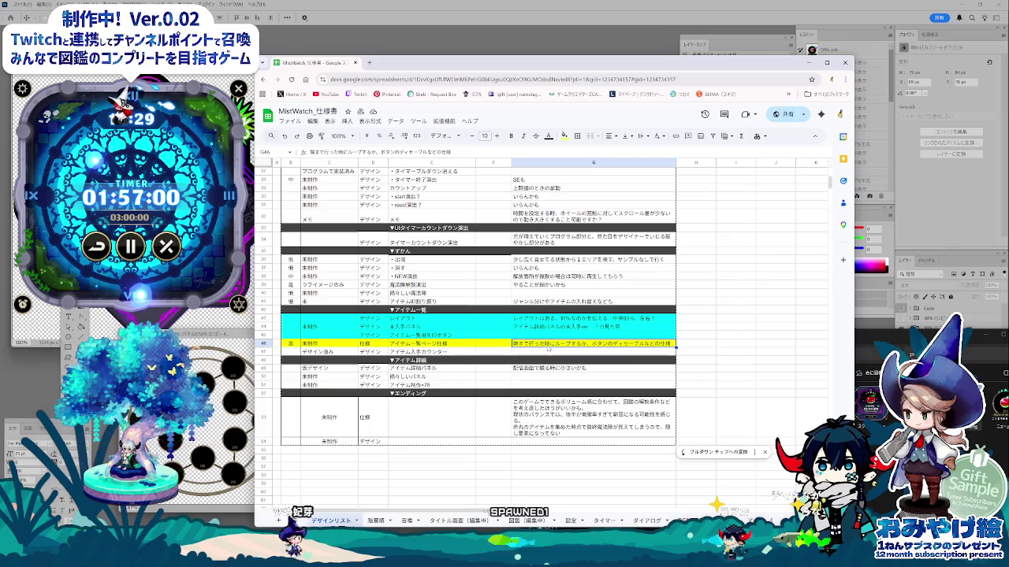
{"action": "left_click", "coordinate": [377, 521]}
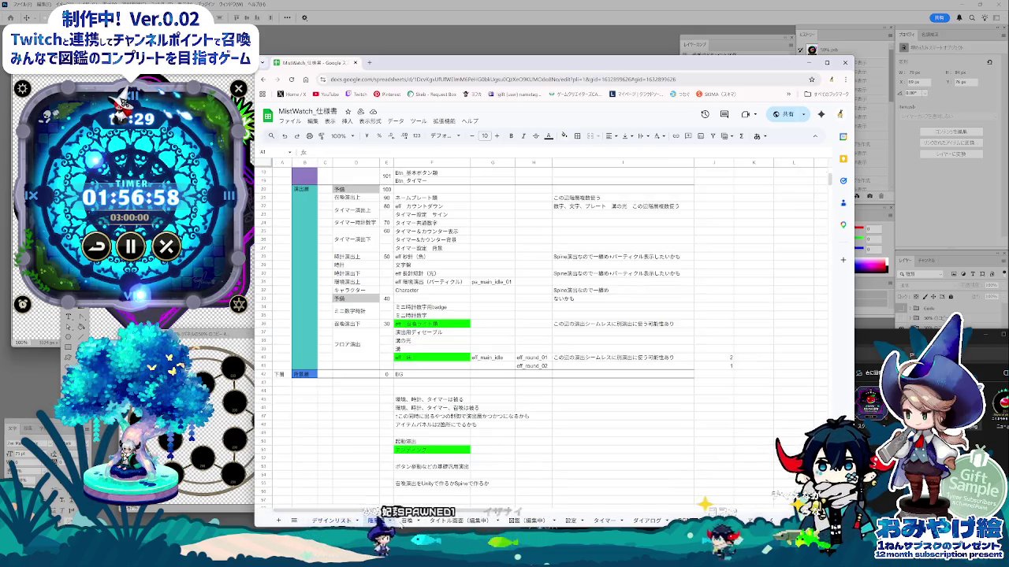
- Move from the 召喚 sheet through タイトル画面(編集中) to the 図鑑(編集中) sheet
{"action": "scroll", "coordinate": [494, 469], "scroll_direction": "up", "scroll_amount": 5}
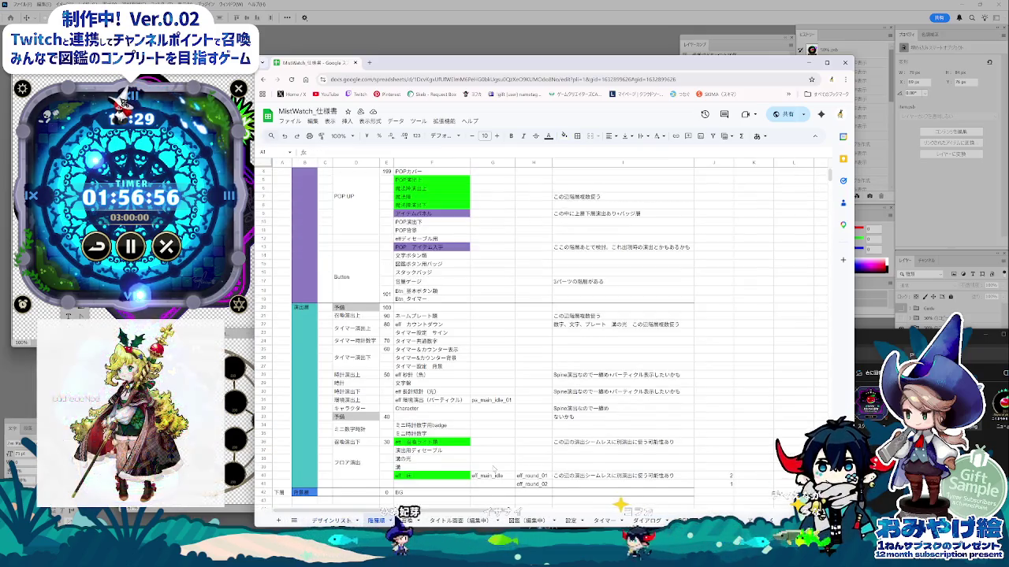
{"action": "scroll", "coordinate": [495, 468], "scroll_direction": "up", "scroll_amount": 1}
{"action": "left_click", "coordinate": [407, 520]}
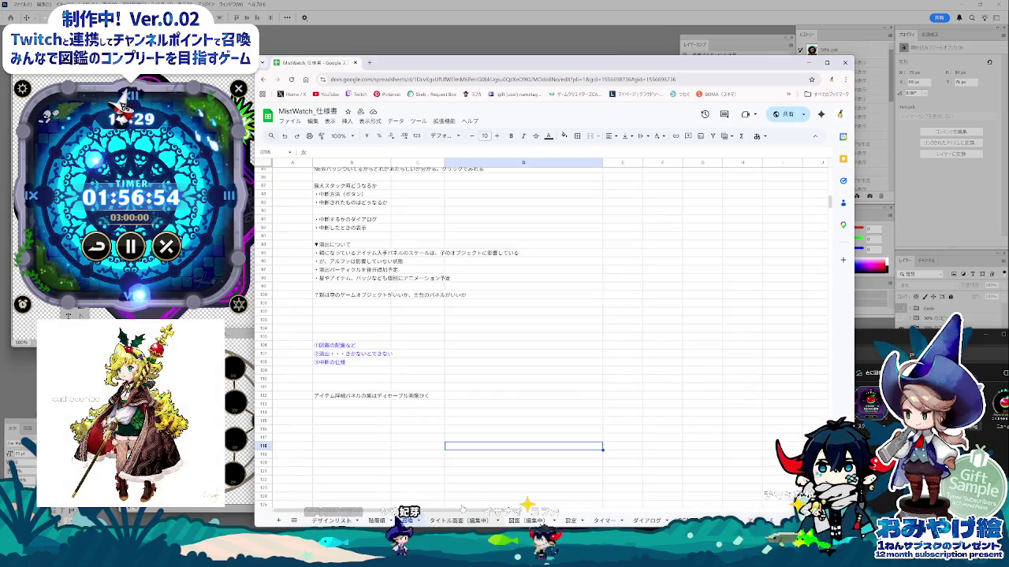
{"action": "scroll", "coordinate": [484, 488], "scroll_direction": "up", "scroll_amount": 5}
{"action": "scroll", "coordinate": [484, 488], "scroll_direction": "up", "scroll_amount": 5}
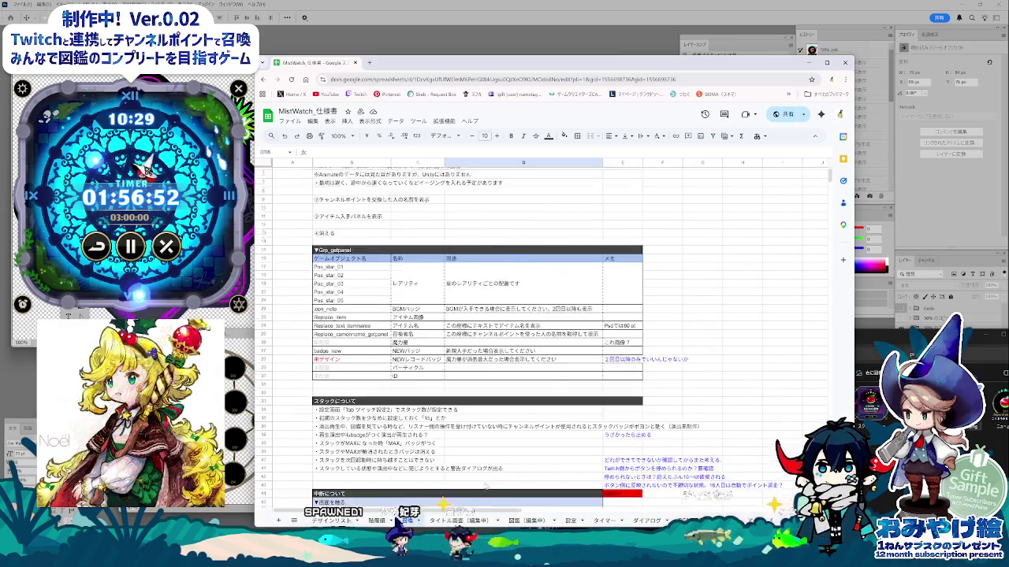
{"action": "scroll", "coordinate": [486, 486], "scroll_direction": "up", "scroll_amount": 2}
{"action": "left_click", "coordinate": [458, 521]}
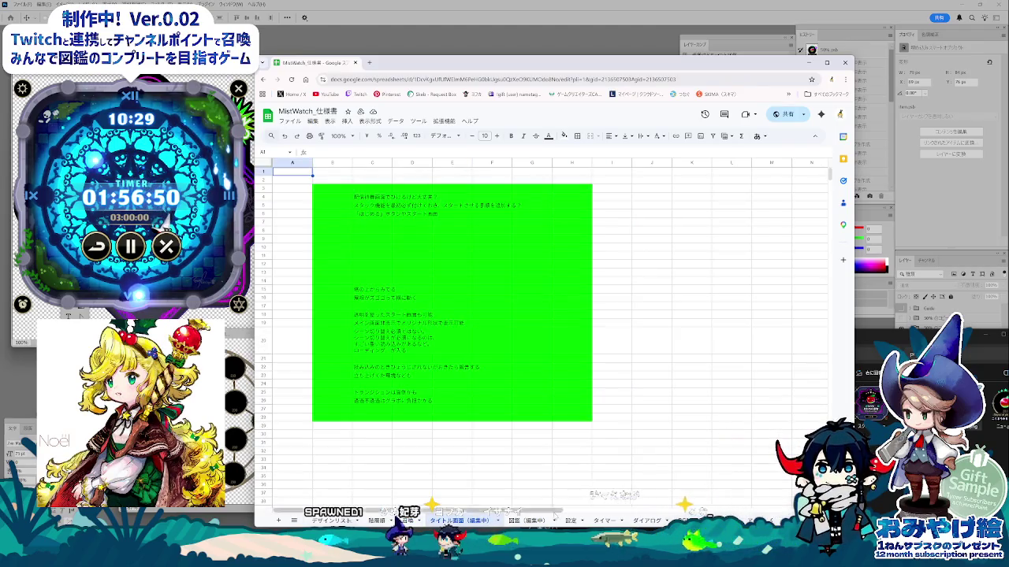
{"action": "left_click", "coordinate": [528, 521]}
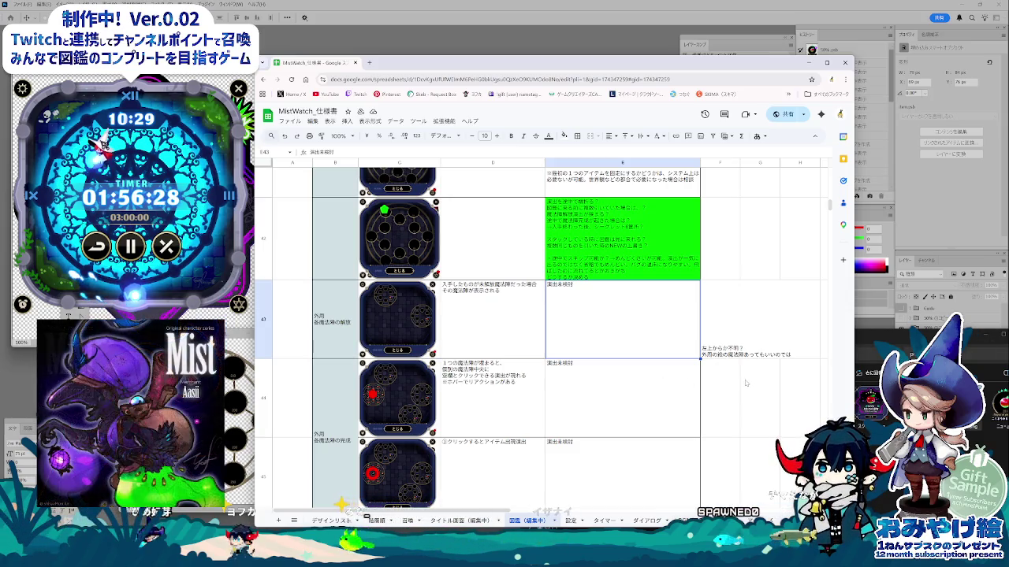
- Reset the fill colour of G32:I36 to clear the stray yellow block
{"action": "scroll", "coordinate": [587, 386], "scroll_direction": "up", "scroll_amount": 5}
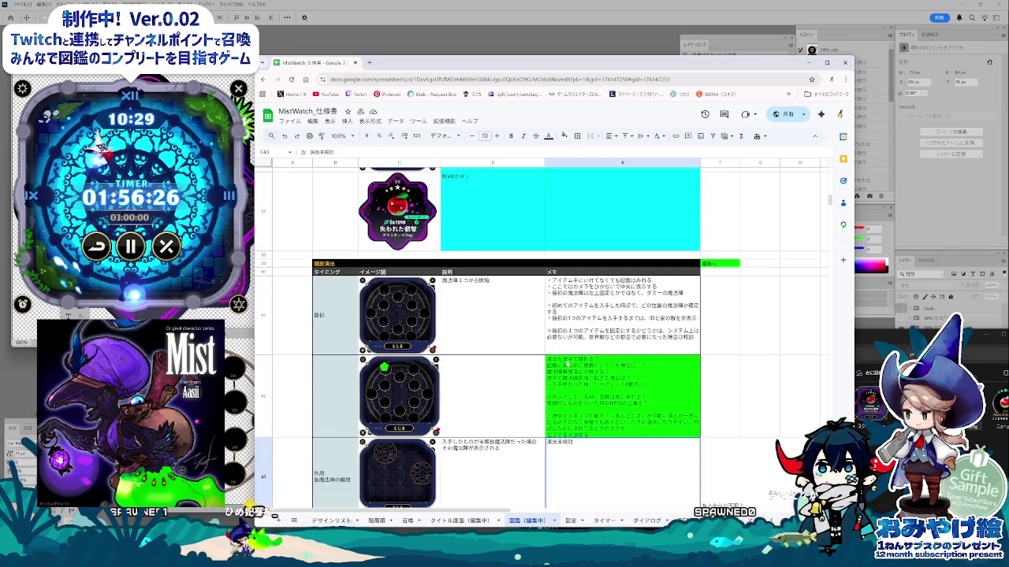
{"action": "scroll", "coordinate": [586, 387], "scroll_direction": "up", "scroll_amount": 5}
{"action": "scroll", "coordinate": [586, 387], "scroll_direction": "up", "scroll_amount": 5}
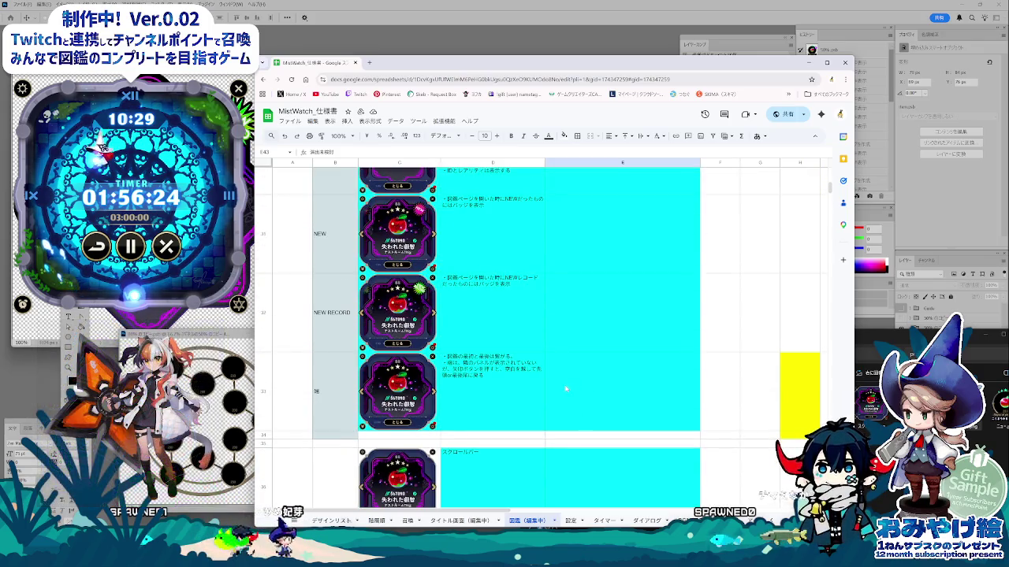
{"action": "scroll", "coordinate": [552, 315], "scroll_direction": "right", "scroll_amount": 2}
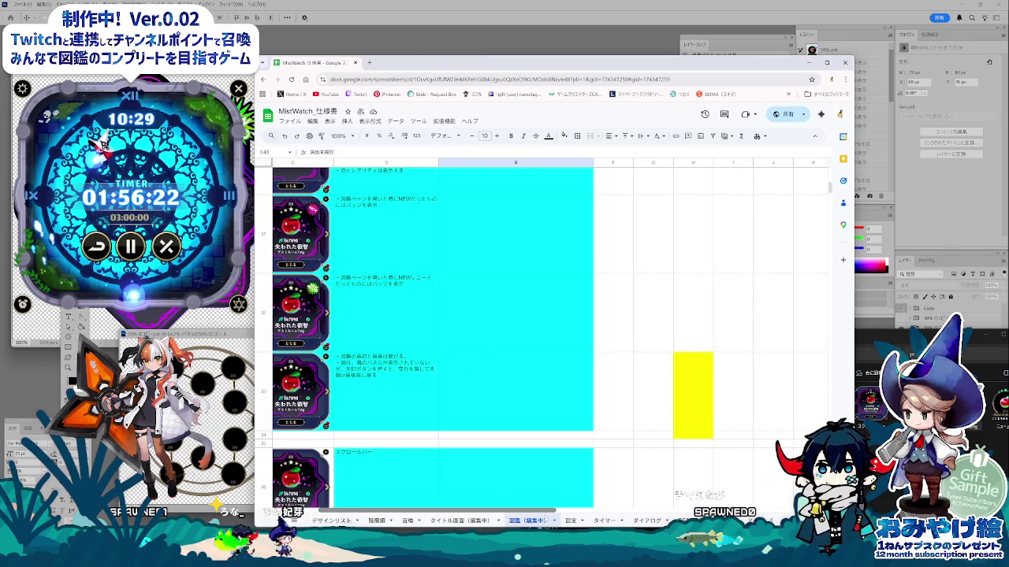
{"action": "left_click_drag", "start_coordinate": [733, 477], "coordinate": [654, 300]}
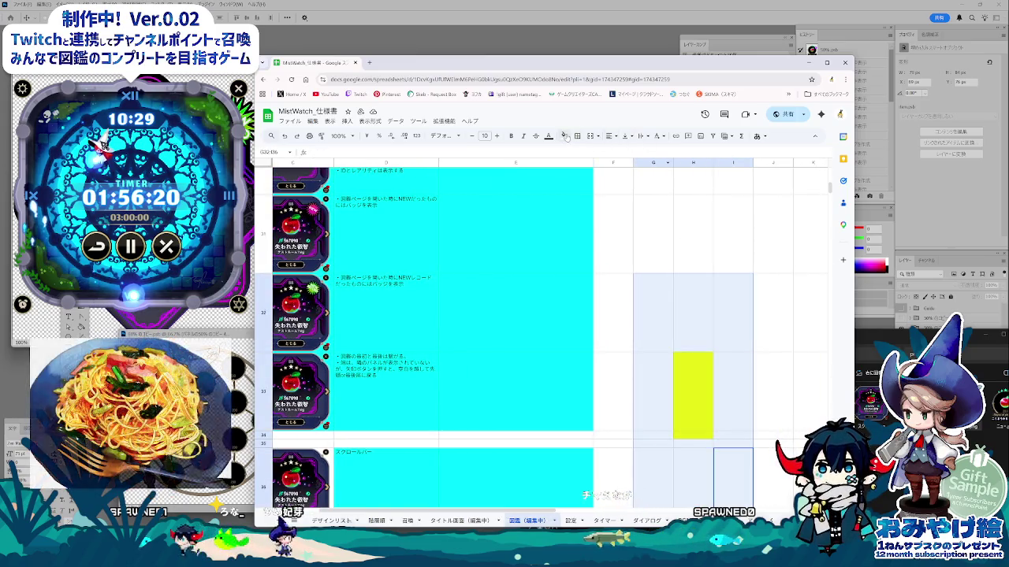
{"action": "left_click", "coordinate": [564, 137]}
{"action": "left_click", "coordinate": [581, 151]}
{"action": "left_click", "coordinate": [812, 312]}
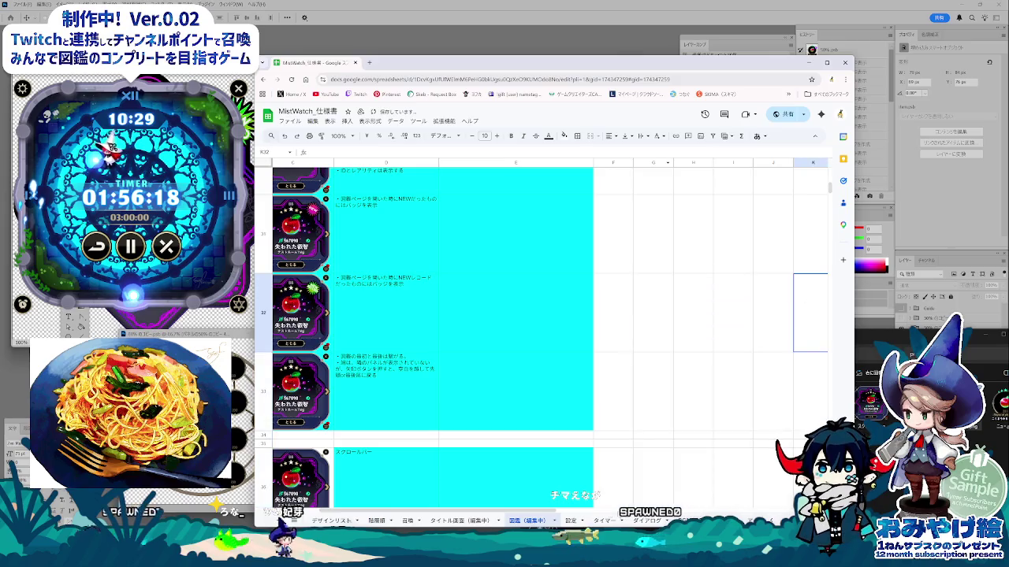
- Review the 詳細ダイアログ rows, reading the row 30 memo and the NEW row's cells
{"action": "scroll", "coordinate": [455, 499], "scroll_direction": "left", "scroll_amount": 2}
{"action": "scroll", "coordinate": [551, 441], "scroll_direction": "up", "scroll_amount": 5}
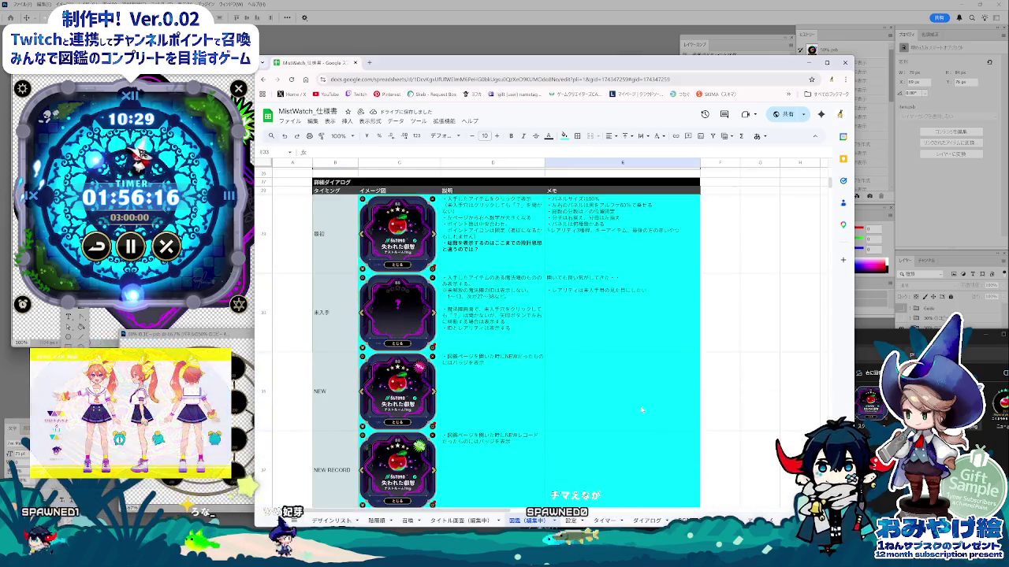
{"action": "scroll", "coordinate": [599, 426], "scroll_direction": "up", "scroll_amount": 5}
{"action": "scroll", "coordinate": [643, 411], "scroll_direction": "up", "scroll_amount": 5}
{"action": "scroll", "coordinate": [643, 411], "scroll_direction": "down", "scroll_amount": 3}
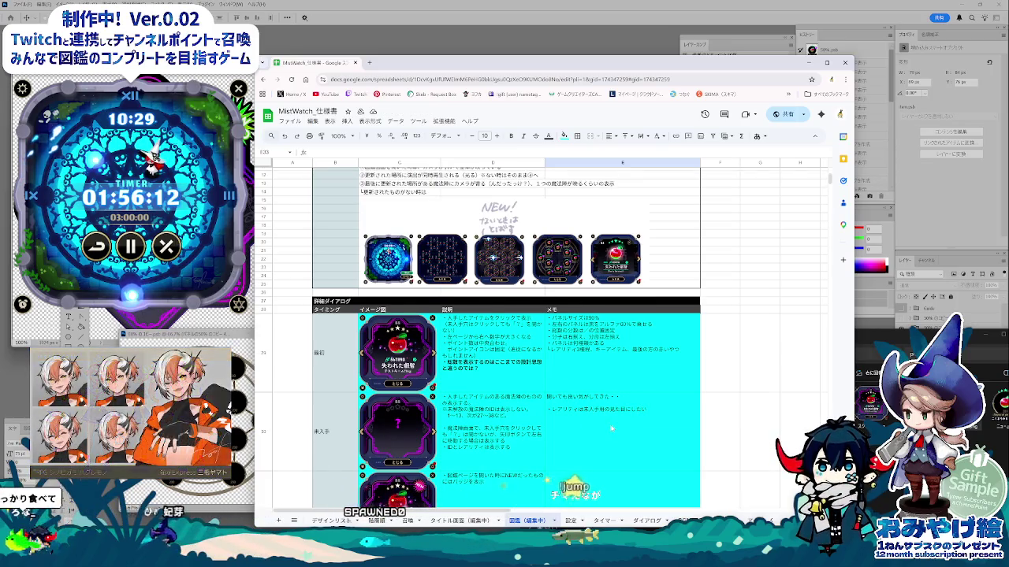
{"action": "scroll", "coordinate": [611, 429], "scroll_direction": "down", "scroll_amount": 2}
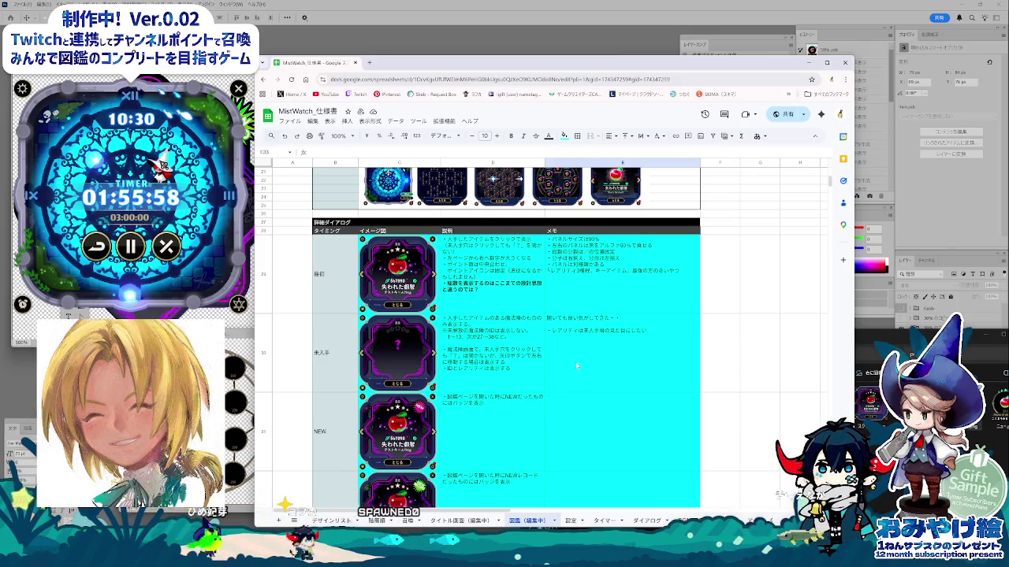
{"action": "left_click", "coordinate": [576, 365]}
{"action": "left_click", "coordinate": [686, 411]}
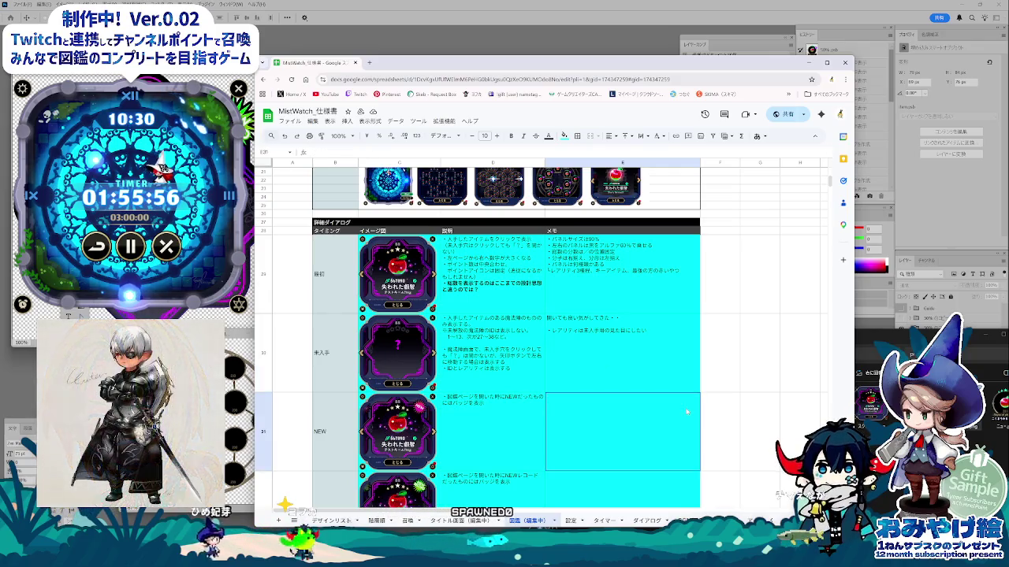
{"action": "left_click", "coordinate": [706, 425]}
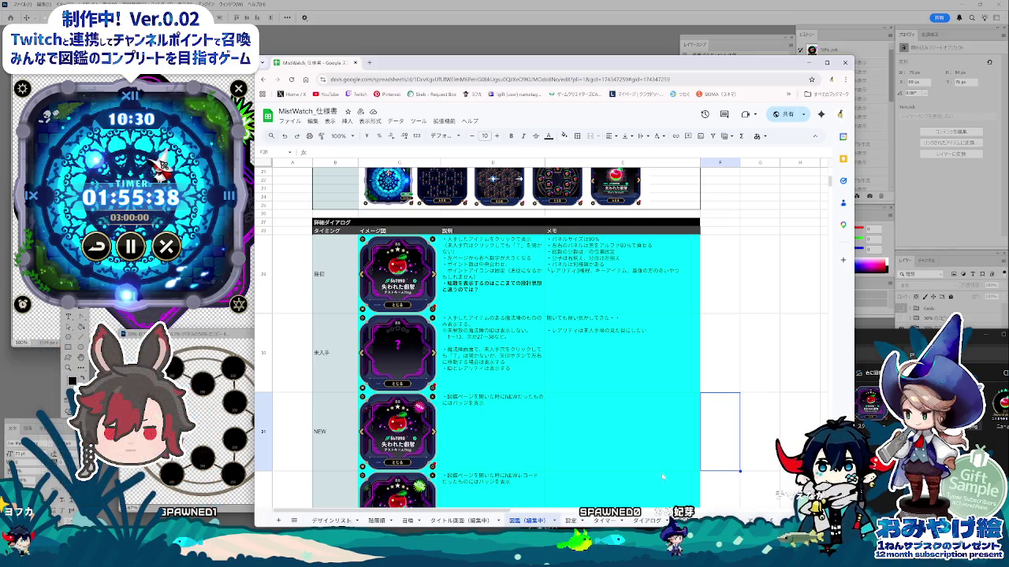
- Check the column F cells beside the dialog rows and reposition the spreadsheet window
{"action": "left_click", "coordinate": [720, 483]}
{"action": "left_click", "coordinate": [708, 242]}
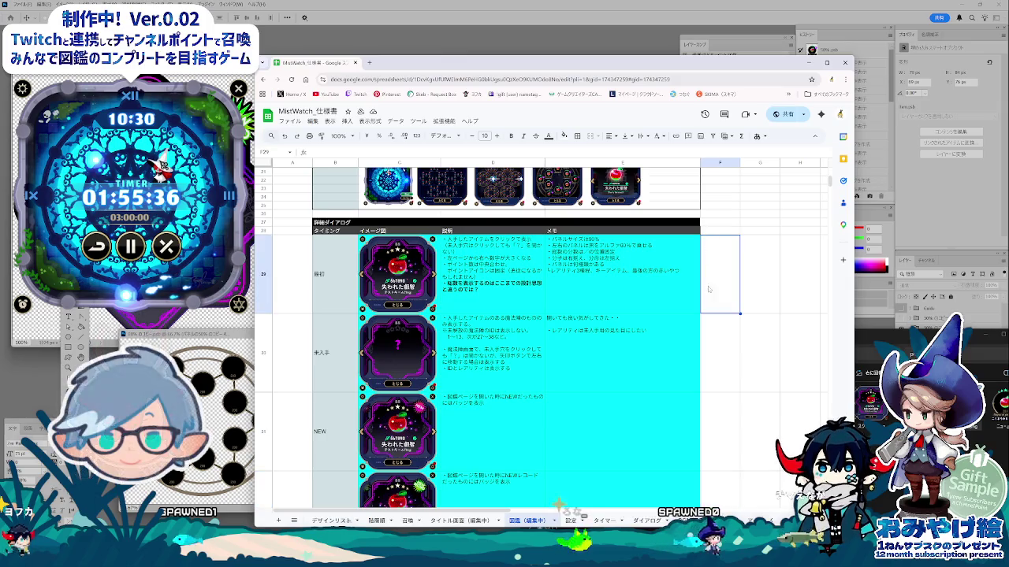
{"action": "scroll", "coordinate": [712, 339], "scroll_direction": "up", "scroll_amount": 3}
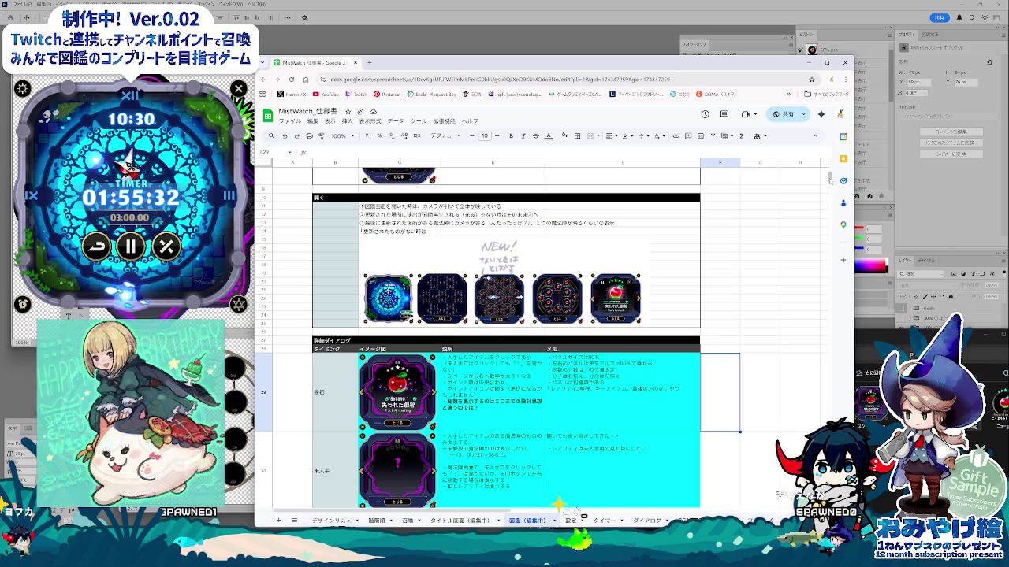
{"action": "left_click_drag", "start_coordinate": [829, 178], "coordinate": [829, 182]}
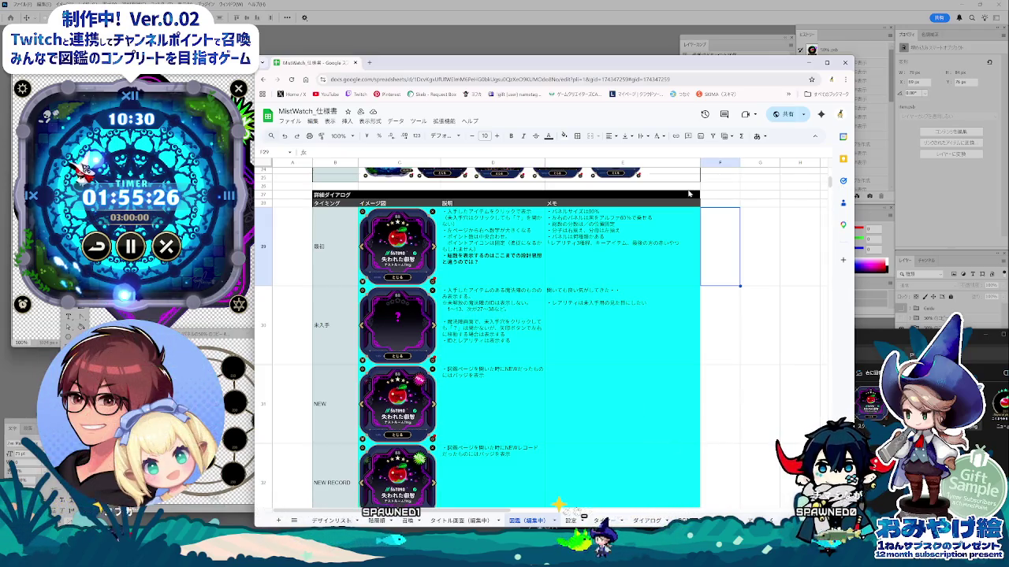
{"action": "left_click_drag", "start_coordinate": [529, 64], "coordinate": [526, 66]}
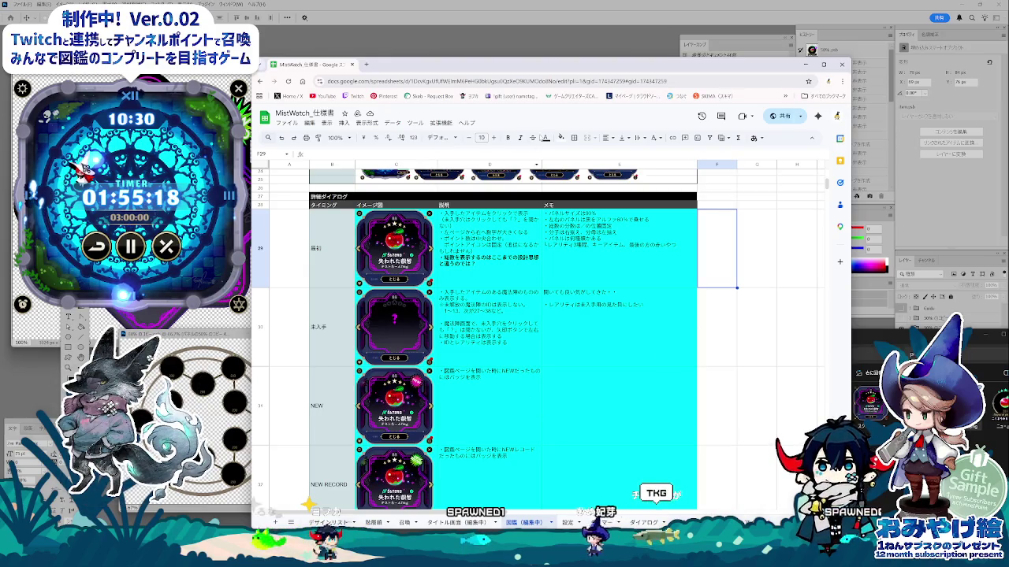
{"action": "left_click_drag", "start_coordinate": [554, 71], "coordinate": [586, 72]}
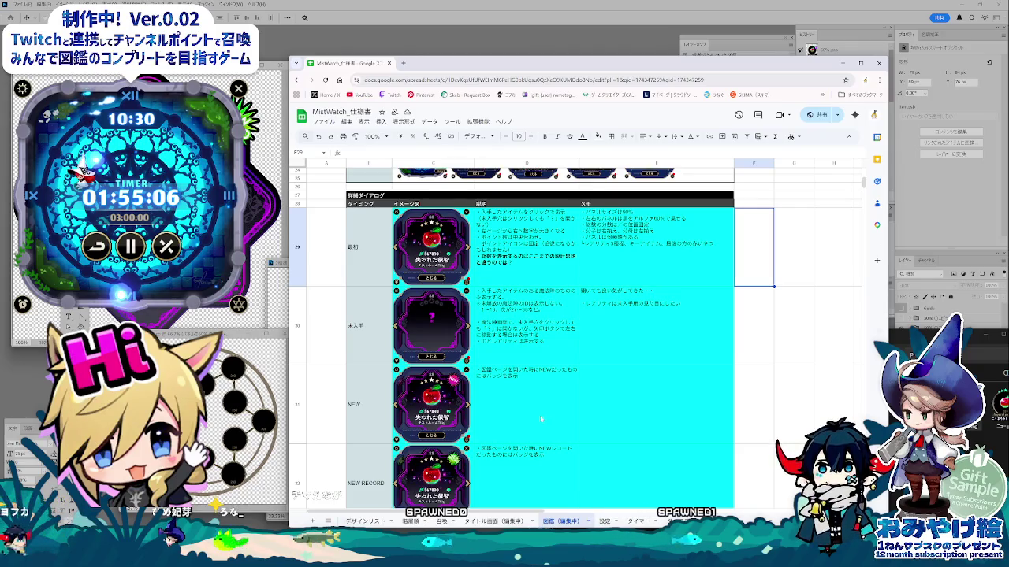
{"action": "left_click", "coordinate": [542, 446]}
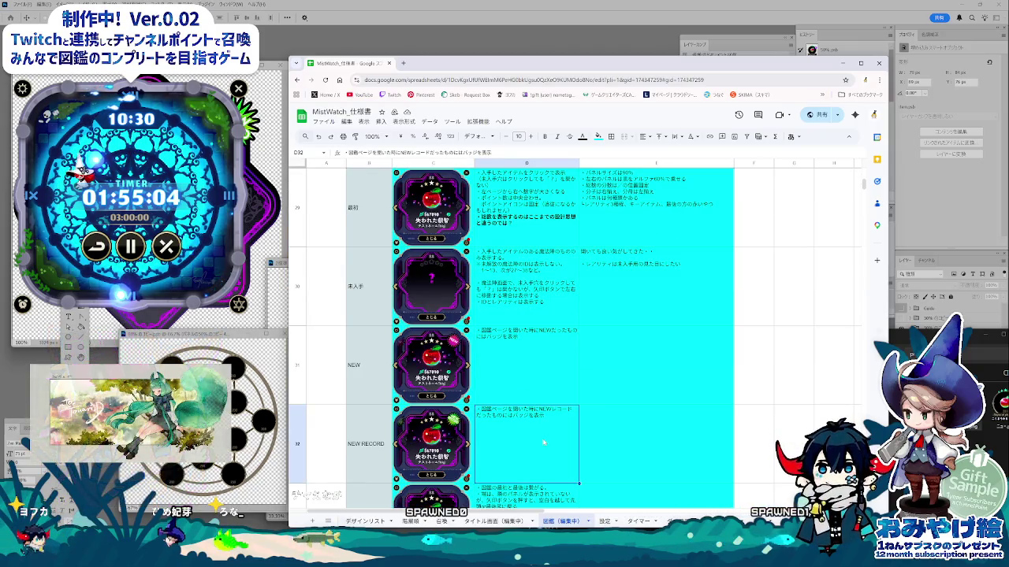
{"action": "left_click", "coordinate": [611, 440]}
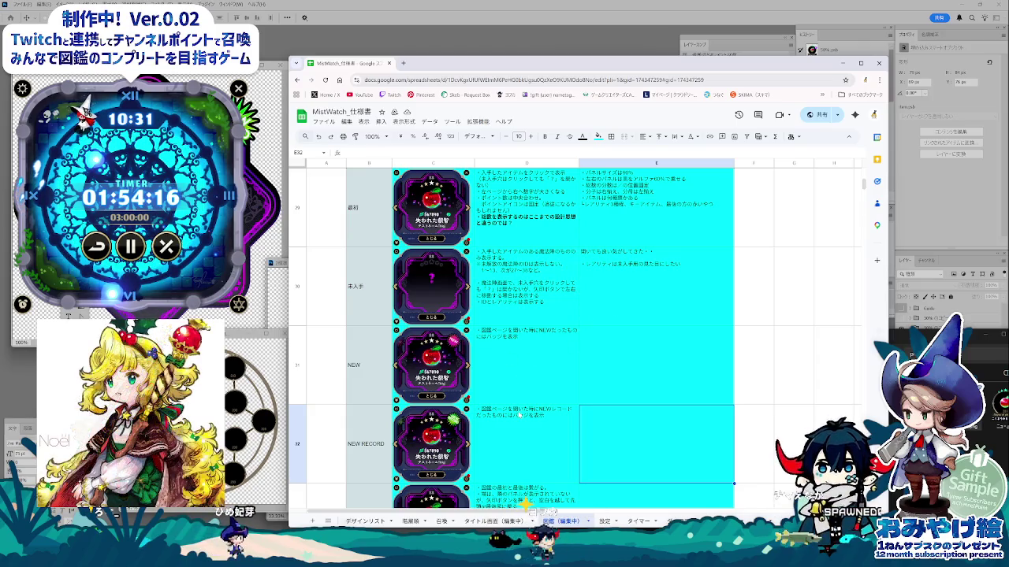
{"action": "left_click", "coordinate": [525, 427]}
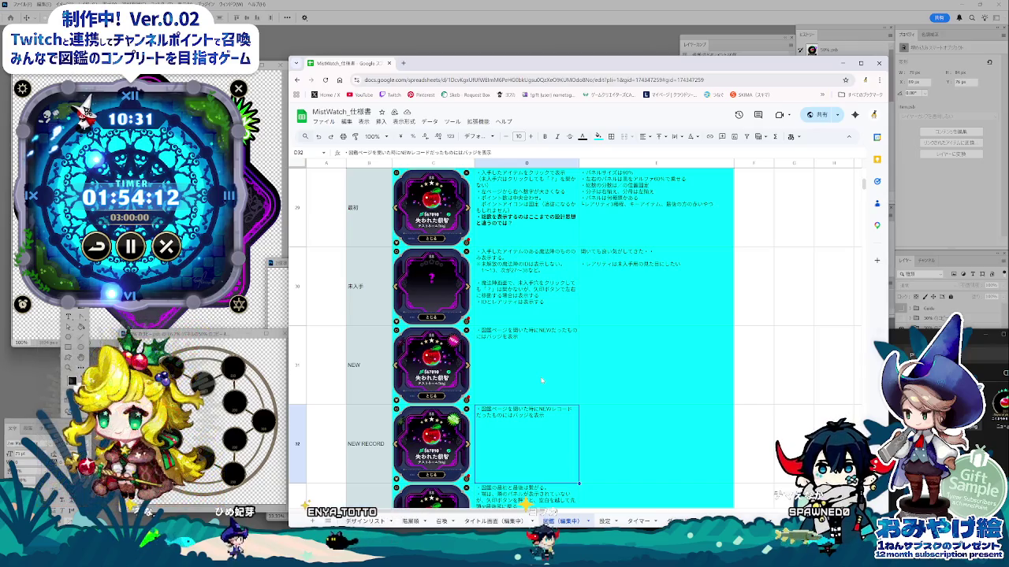
{"action": "scroll", "coordinate": [602, 443], "scroll_direction": "down", "scroll_amount": 1}
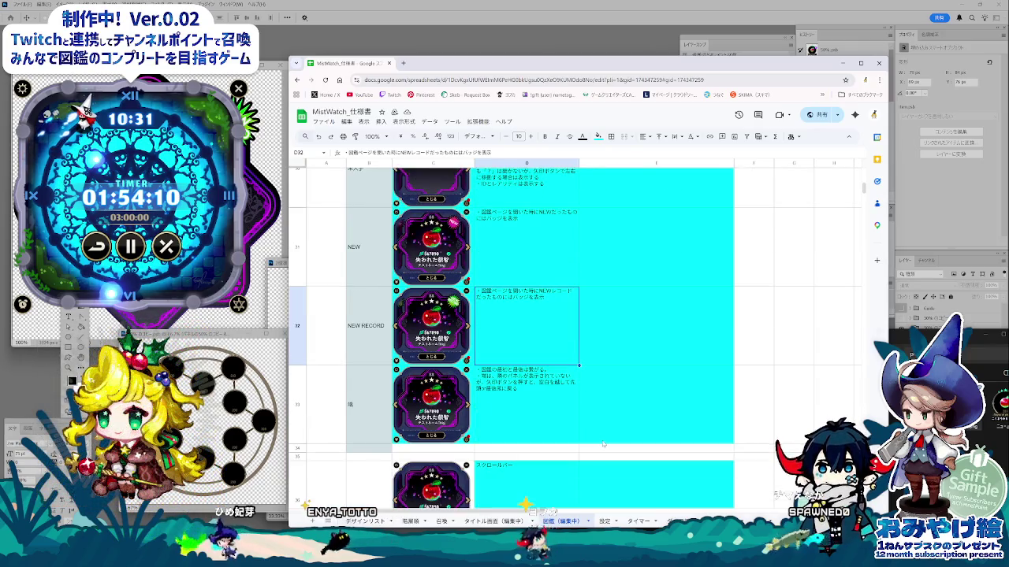
{"action": "scroll", "coordinate": [583, 434], "scroll_direction": "down", "scroll_amount": 2}
{"action": "scroll", "coordinate": [562, 426], "scroll_direction": "down", "scroll_amount": 3}
{"action": "scroll", "coordinate": [562, 426], "scroll_direction": "down", "scroll_amount": 1}
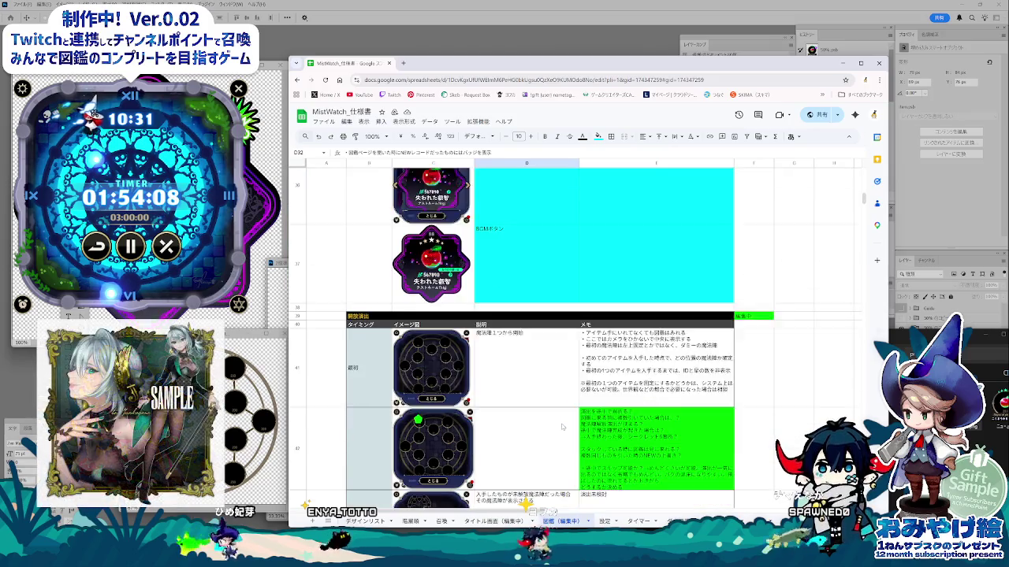
{"action": "scroll", "coordinate": [562, 425], "scroll_direction": "down", "scroll_amount": 1}
{"action": "left_click", "coordinate": [562, 425]}
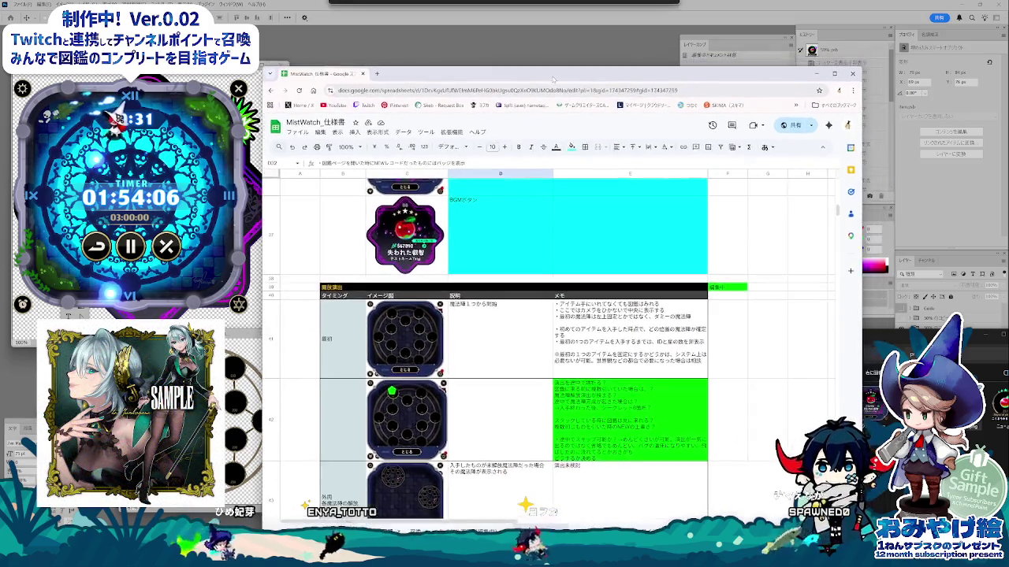
{"action": "left_click", "coordinate": [597, 416]}
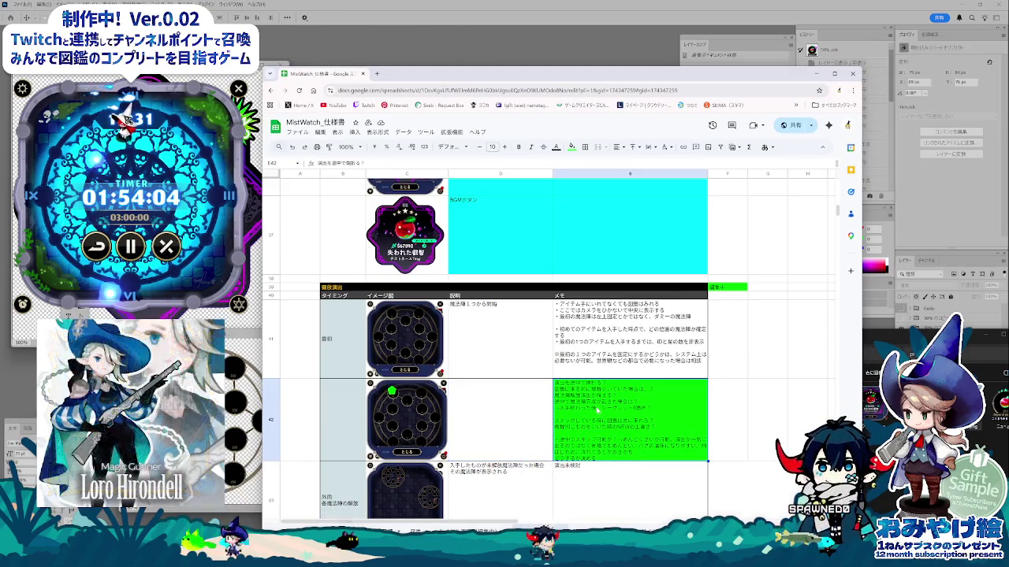